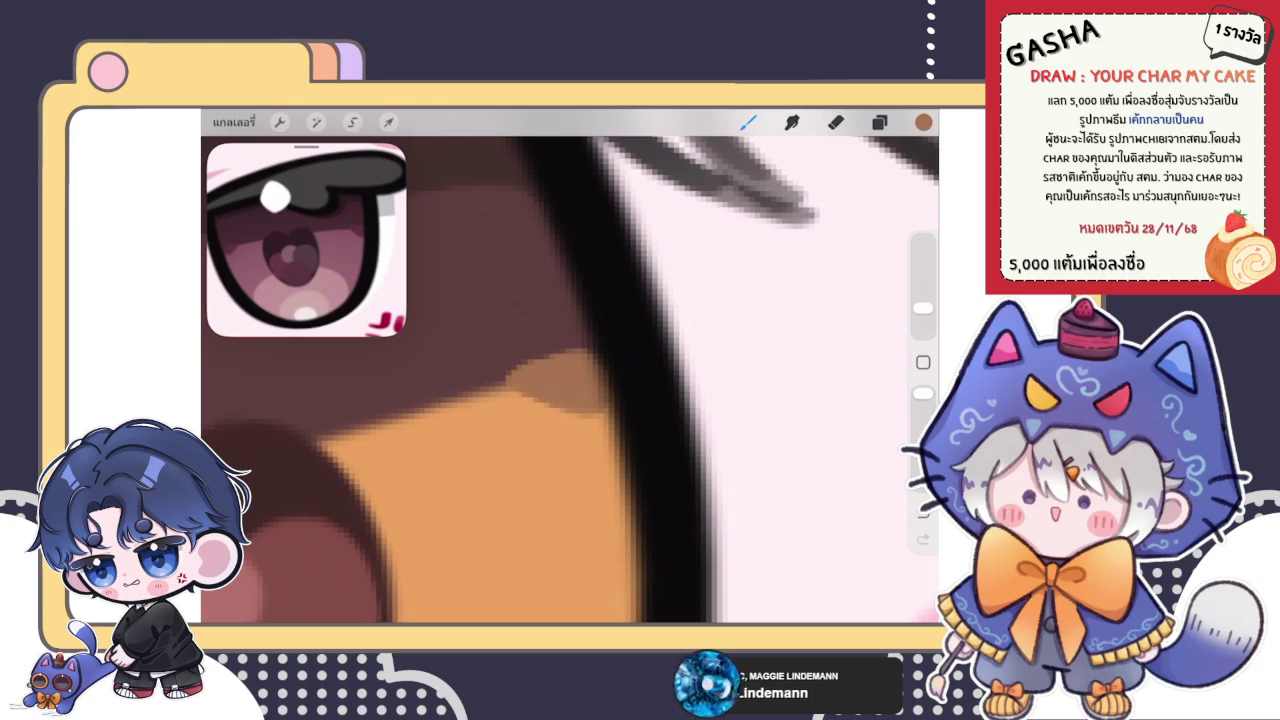
- Lasso and nudge a small patch of upper iris shading, then paint a darker stroke beside it
scroll(570, 365, "up", 3)
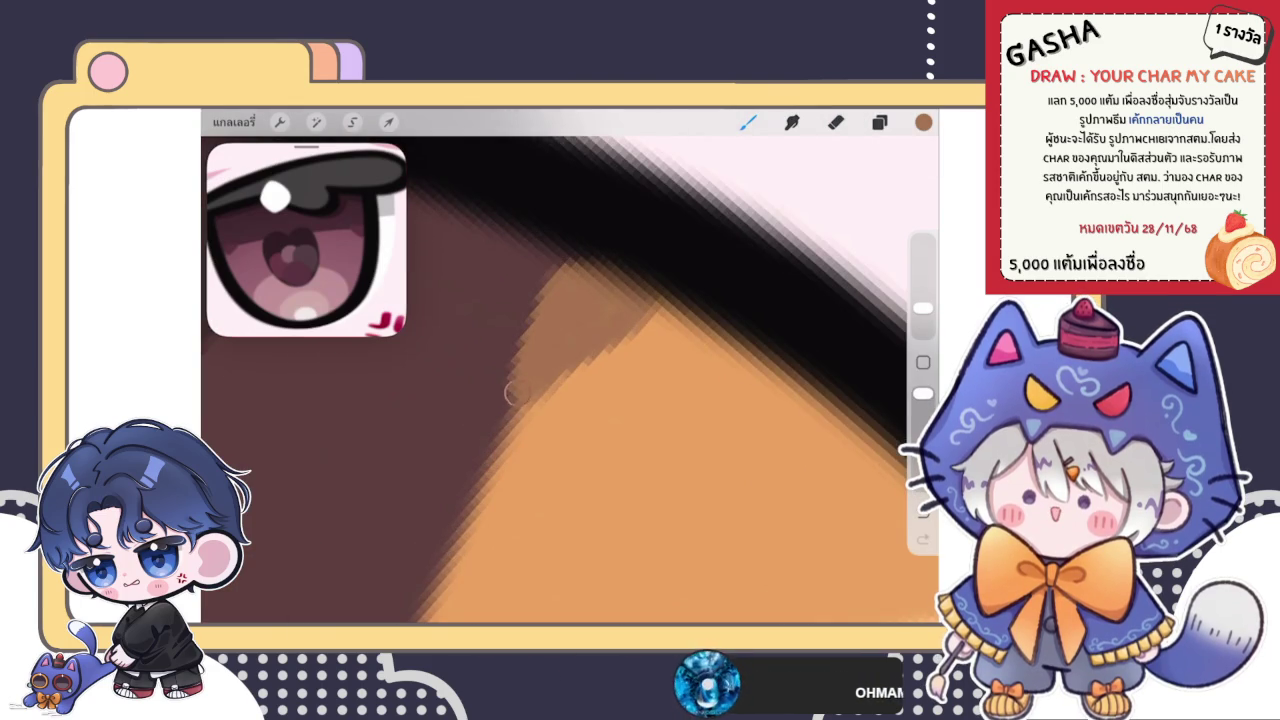
scroll(570, 380, "down", 3)
scroll(570, 380, "down", 2)
scroll(570, 380, "down", 3)
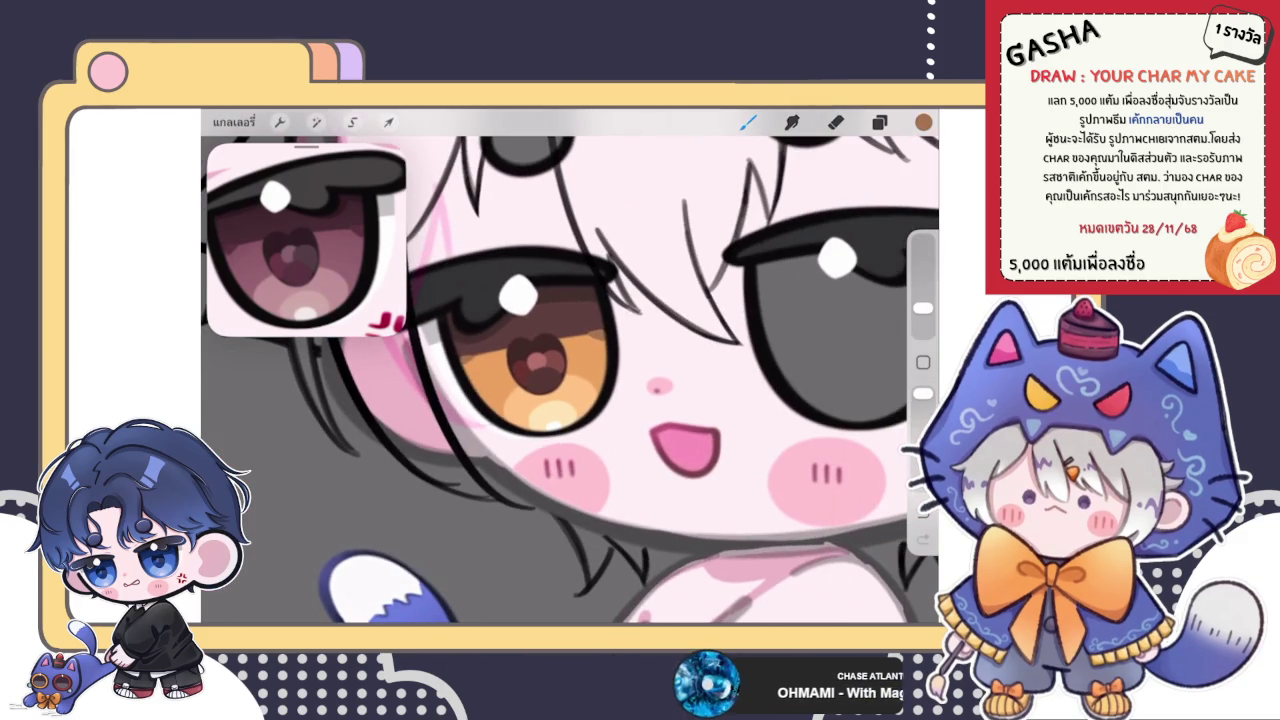
scroll(600, 320, "up", 3)
scroll(600, 320, "up", 3)
left_click(352, 122)
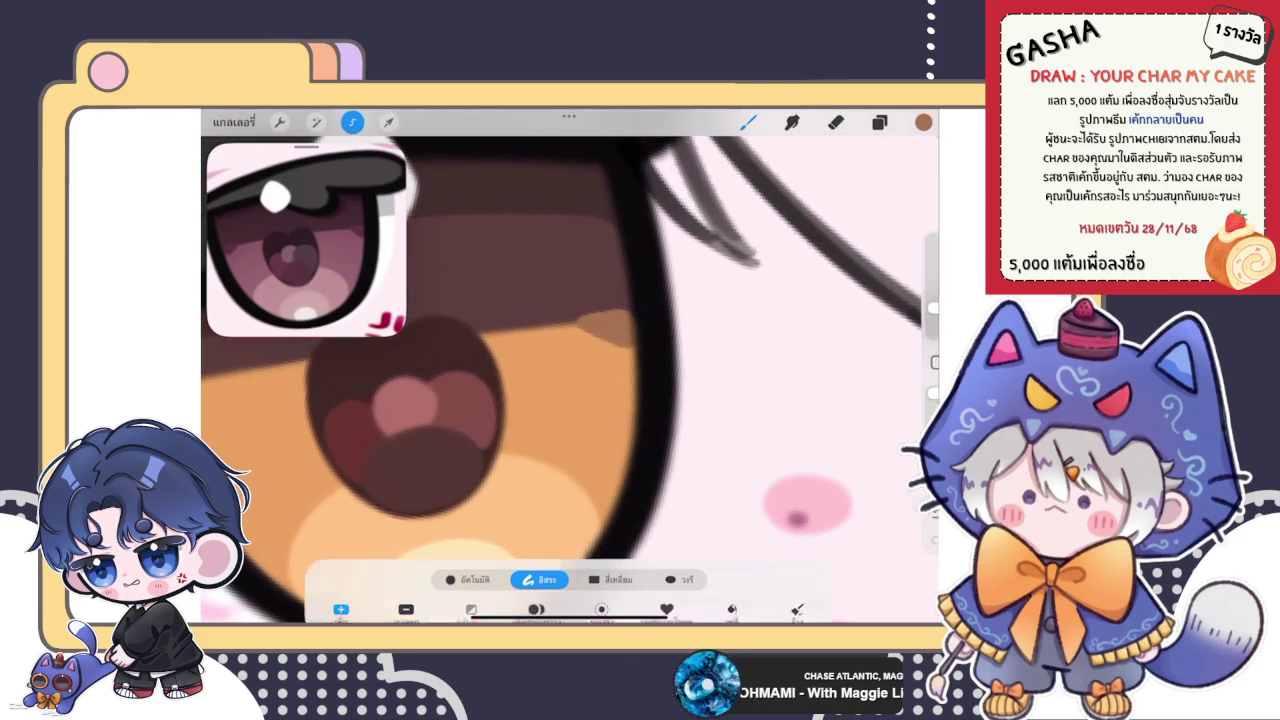
left_click_drag(580, 300, 572, 340)
left_click(388, 122)
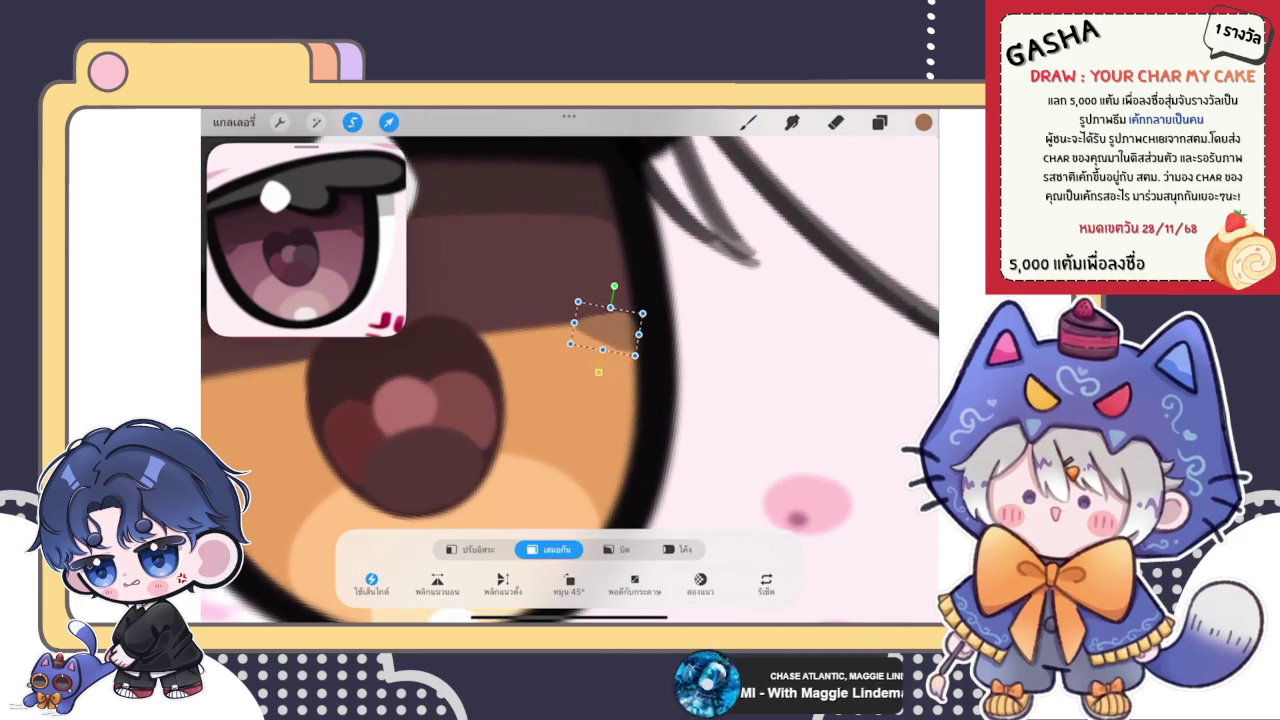
left_click(748, 122)
scroll(570, 380, "up", 3)
left_click_drag(505, 378, 540, 345)
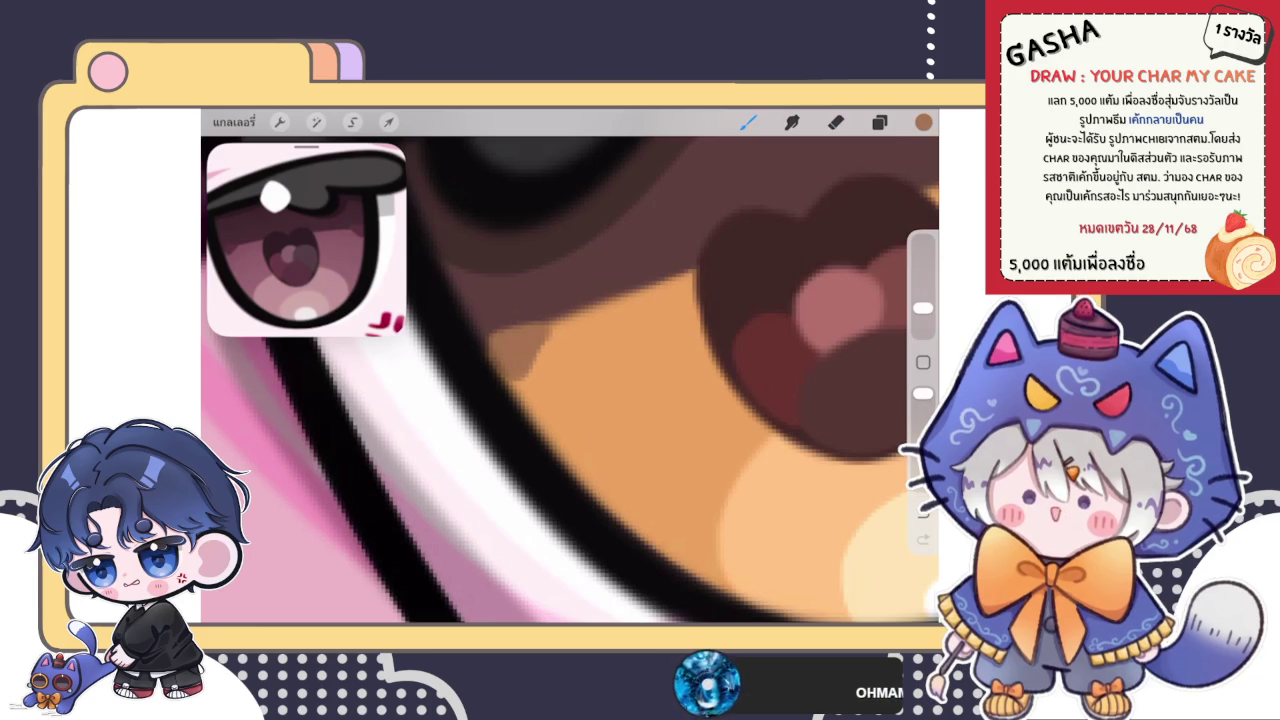
- Lasso and shift a second patch of shading in the upper amber iris
scroll(570, 380, "up", 3)
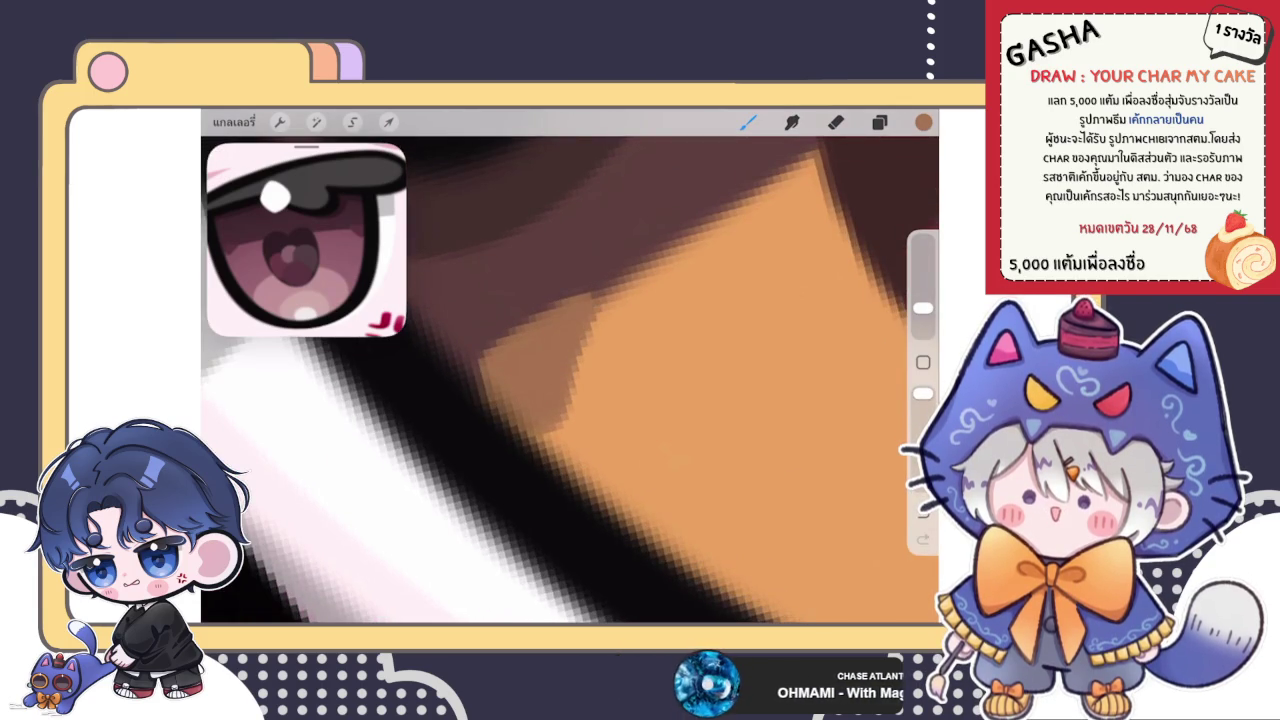
scroll(570, 380, "down", 3)
scroll(570, 380, "up", 2)
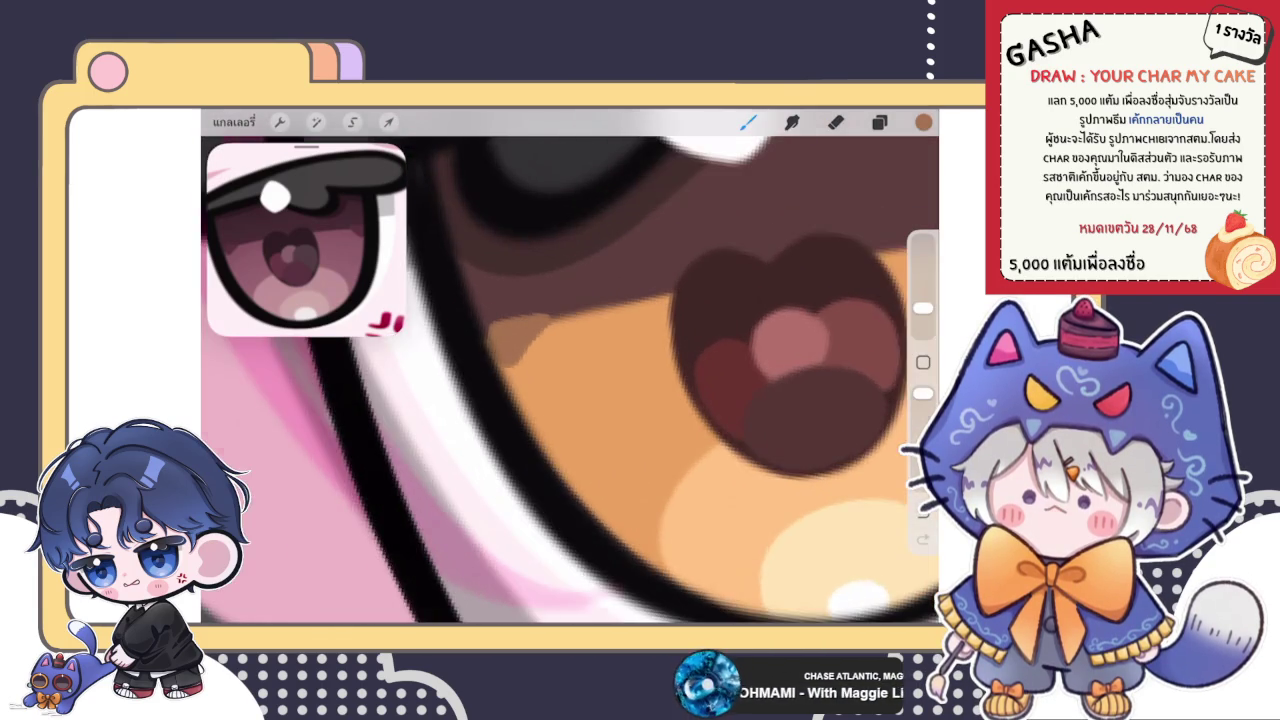
scroll(570, 380, "up", 1)
left_click(352, 121)
left_click_drag(541, 261, 598, 290)
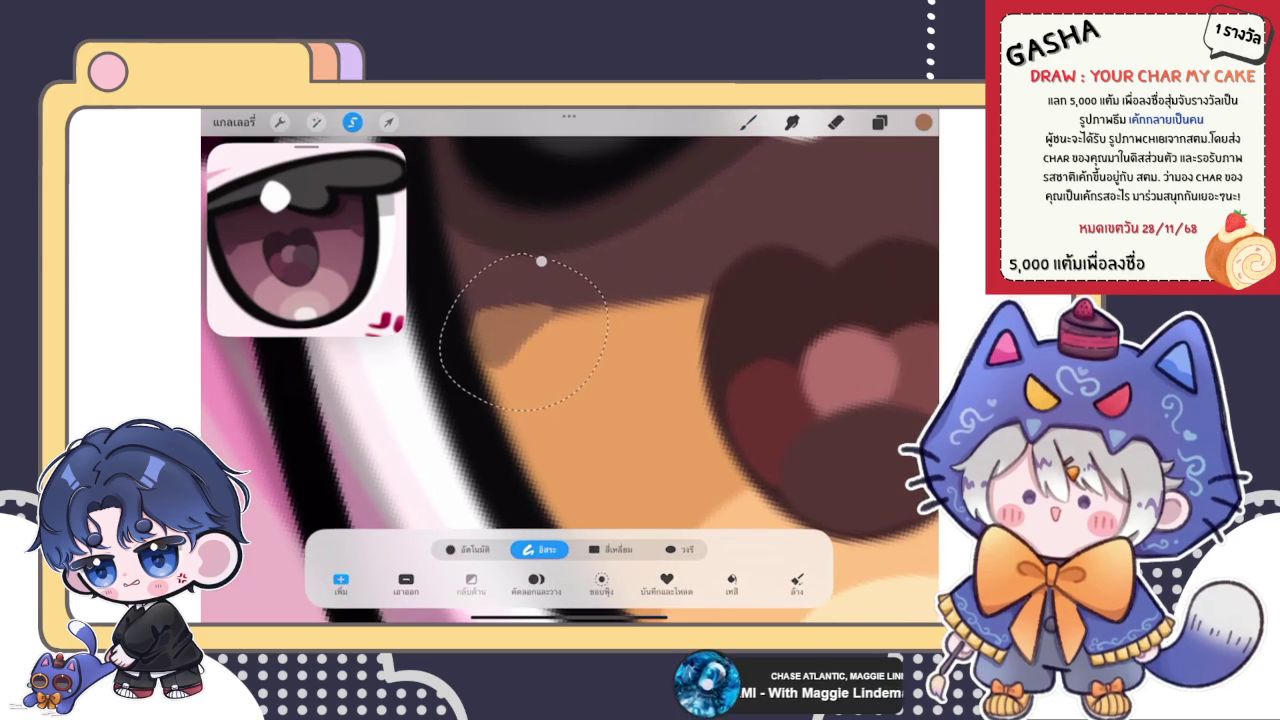
left_click(388, 121)
left_click(747, 121)
scroll(570, 366, "down", 2)
scroll(570, 366, "down", 2)
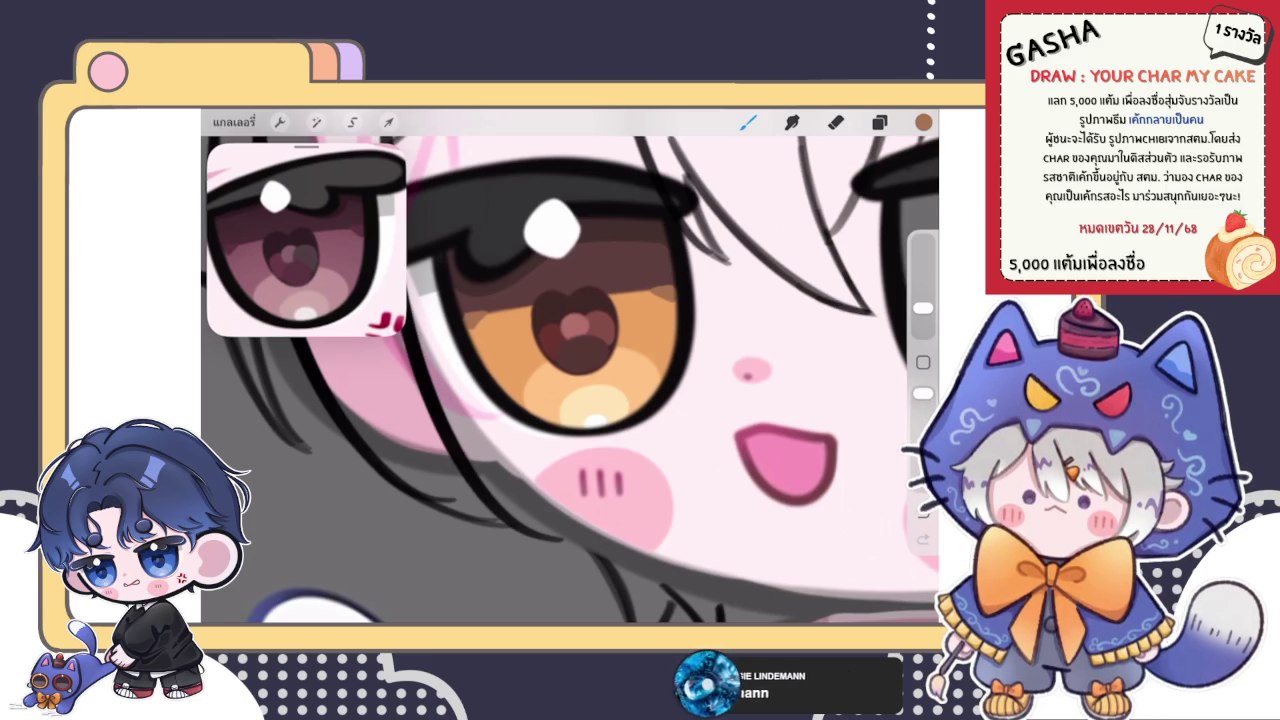
scroll(570, 380, "down", 5)
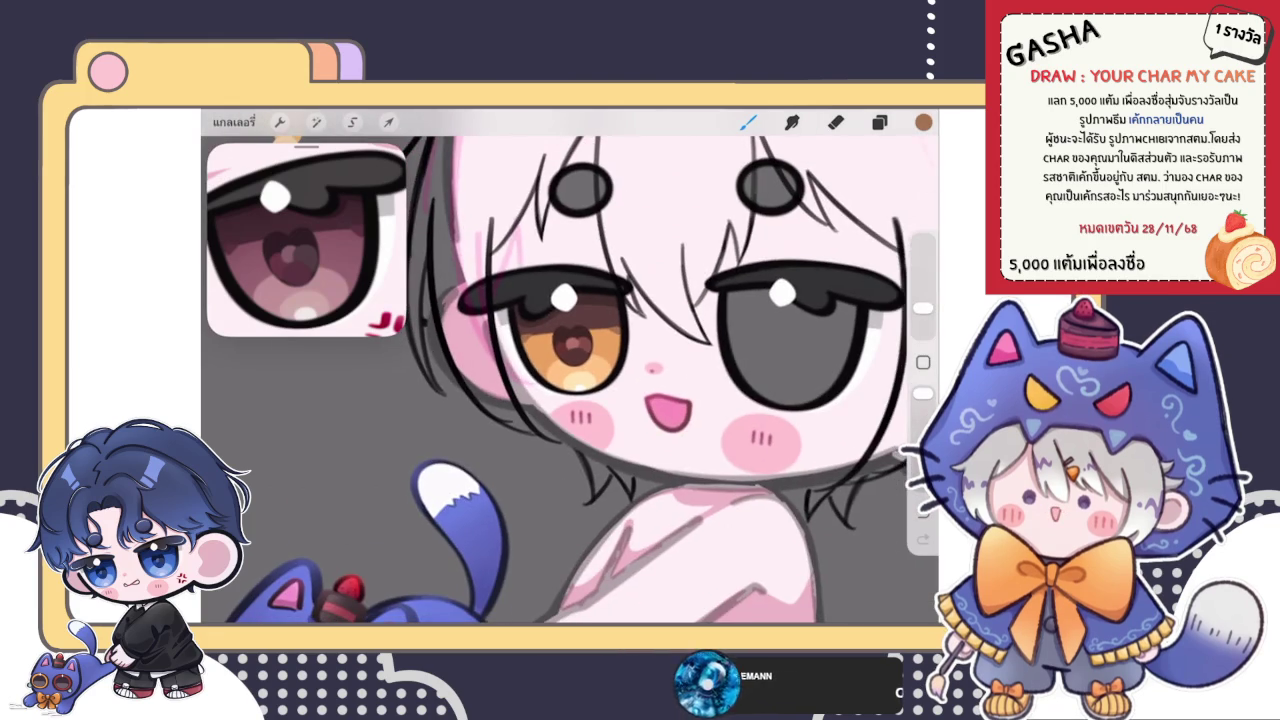
- Briefly check the layer list, then zoom in and out around the amber eye to inspect it
scroll(570, 380, "up", 5)
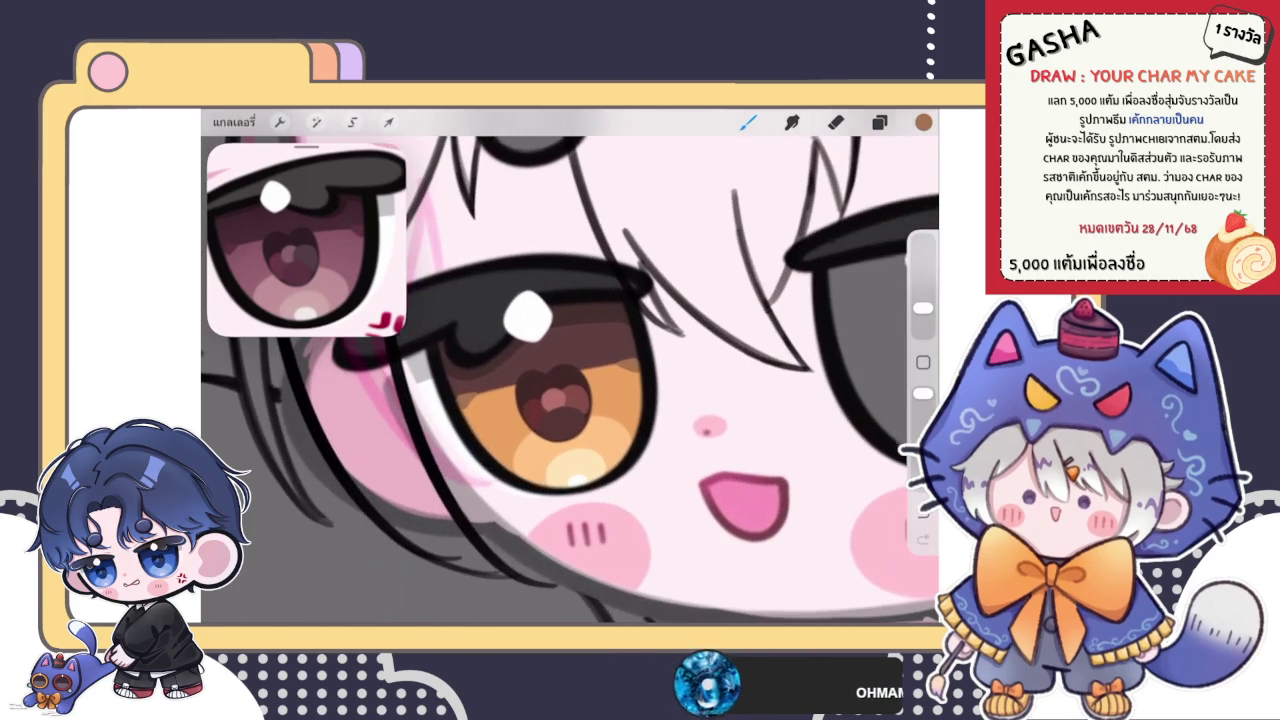
left_click(879, 122)
scroll(570, 380, "up", 3)
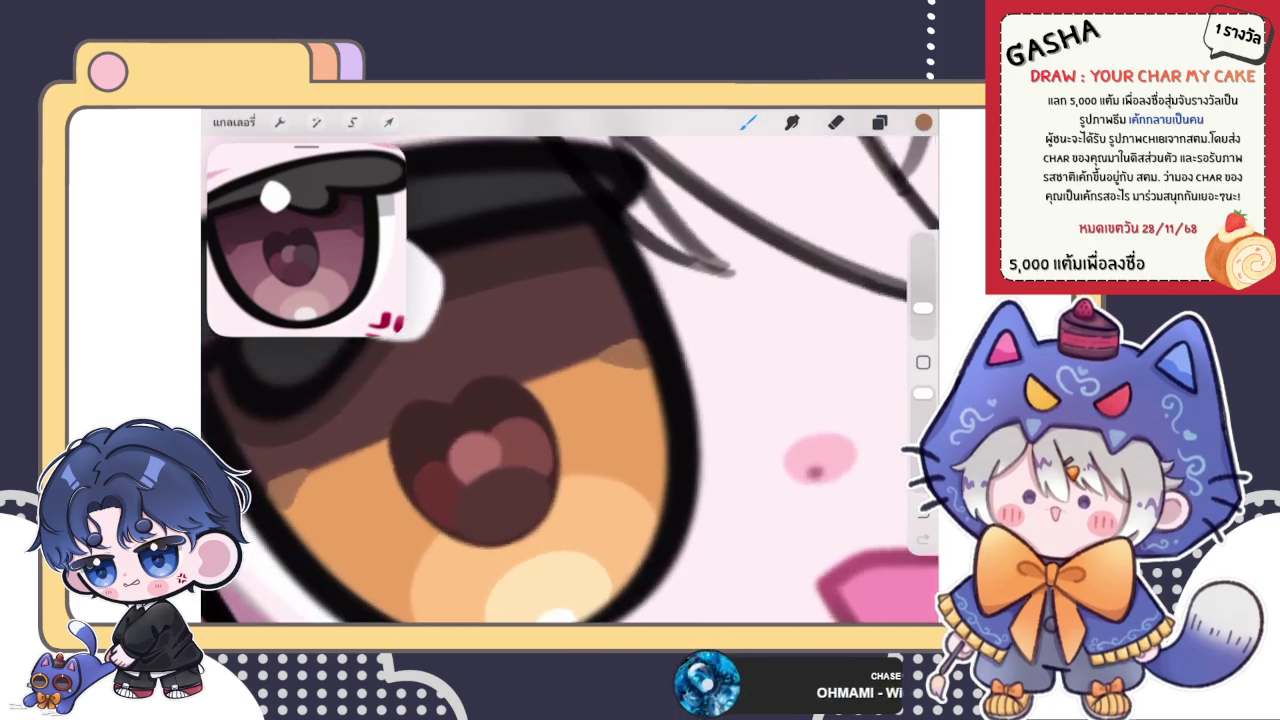
scroll(570, 380, "up", 3)
scroll(570, 380, "up", 2)
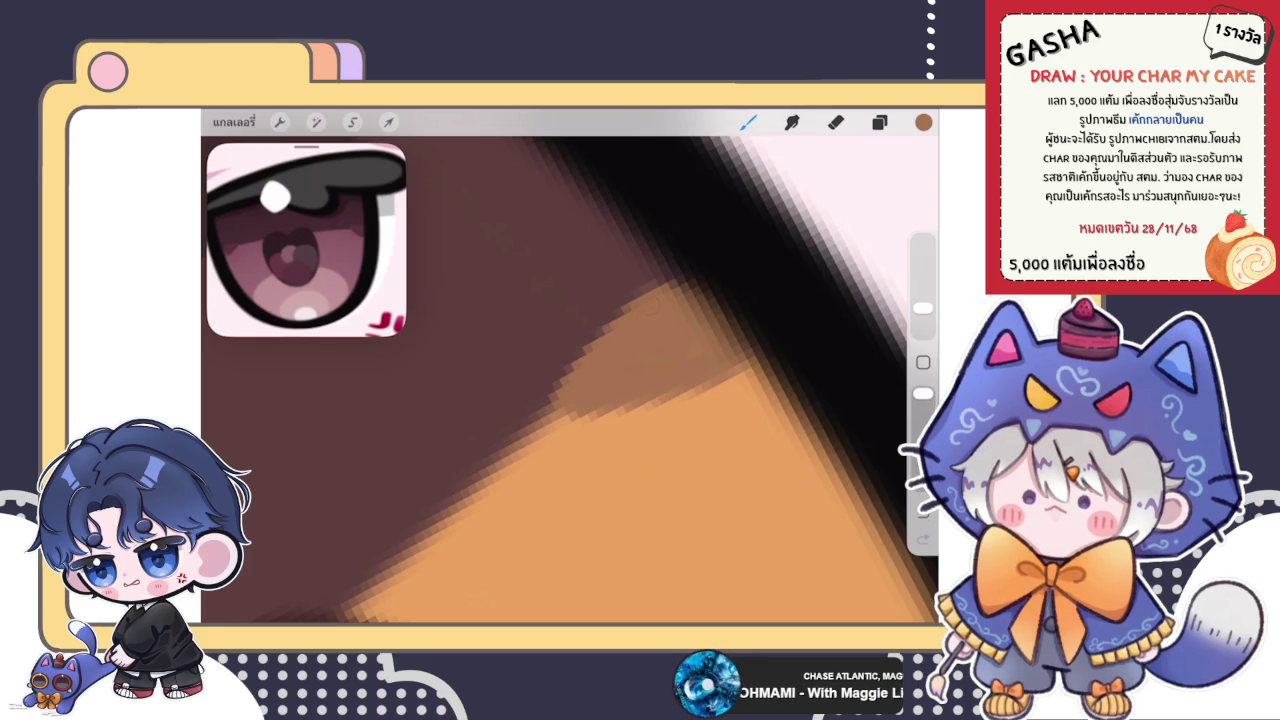
scroll(570, 380, "down", 2)
scroll(570, 380, "up", 2)
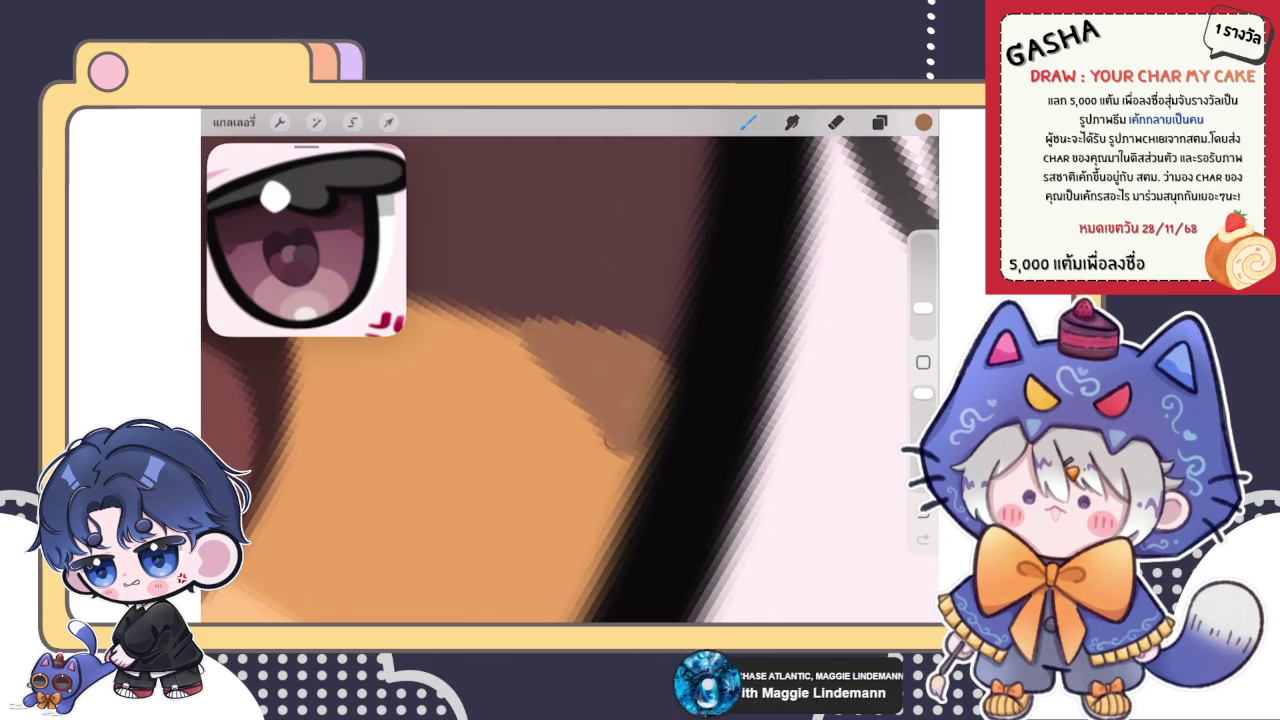
scroll(570, 380, "down", 2)
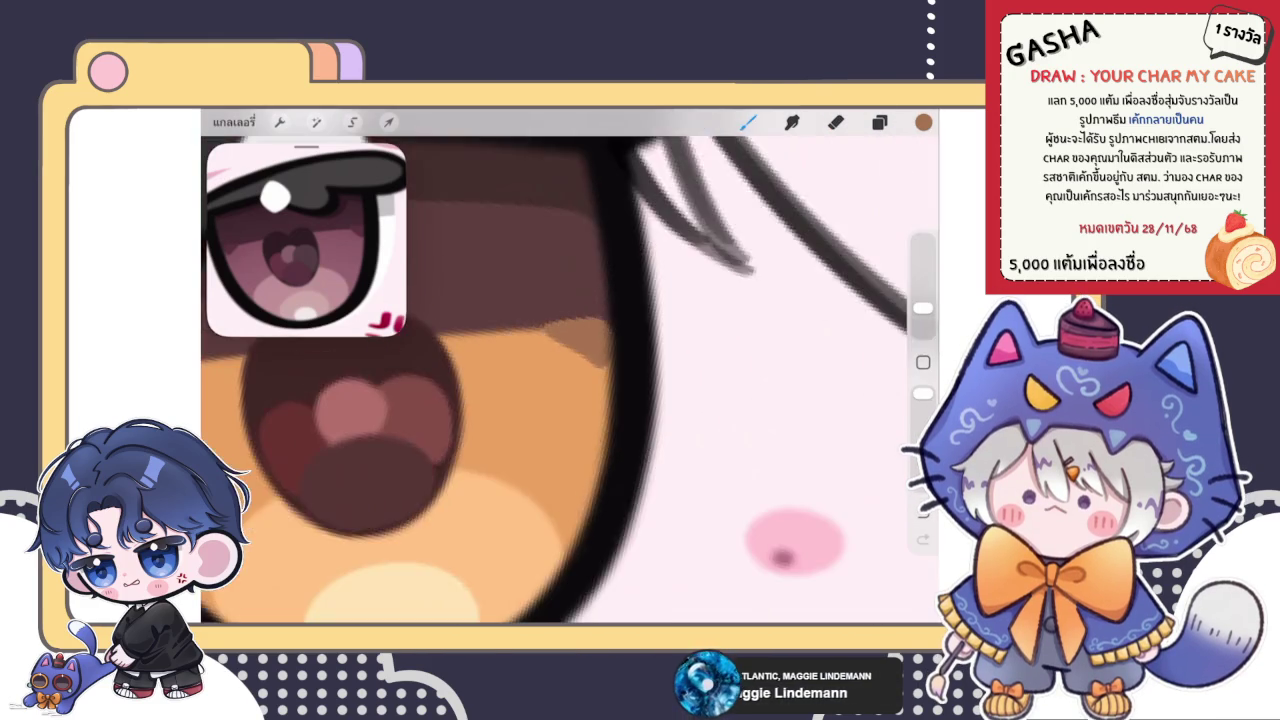
scroll(570, 380, "down", 3)
scroll(570, 380, "down", 2)
scroll(570, 380, "down", 3)
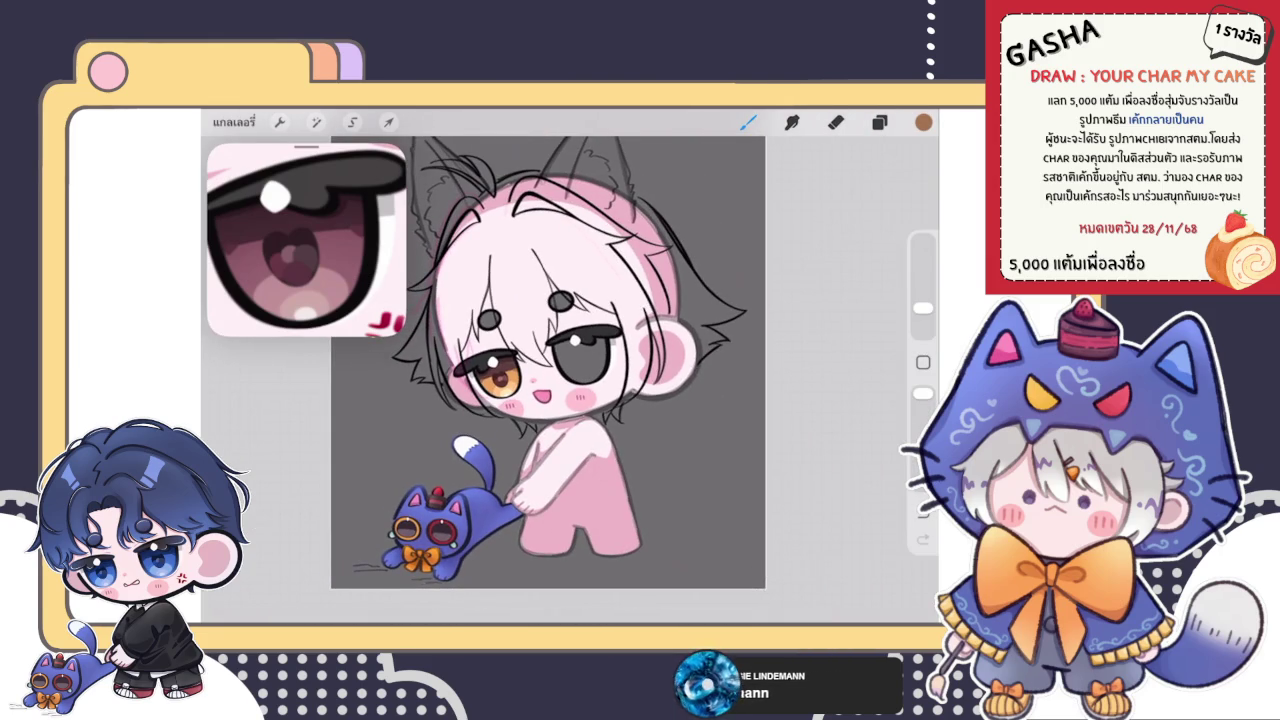
- Zoom back out from the eye and show the chibi drawing's Layers panel
scroll(500, 380, "up", 3)
scroll(500, 380, "up", 3)
scroll(500, 380, "up", 2)
scroll(570, 380, "down", 1)
scroll(570, 380, "down", 3)
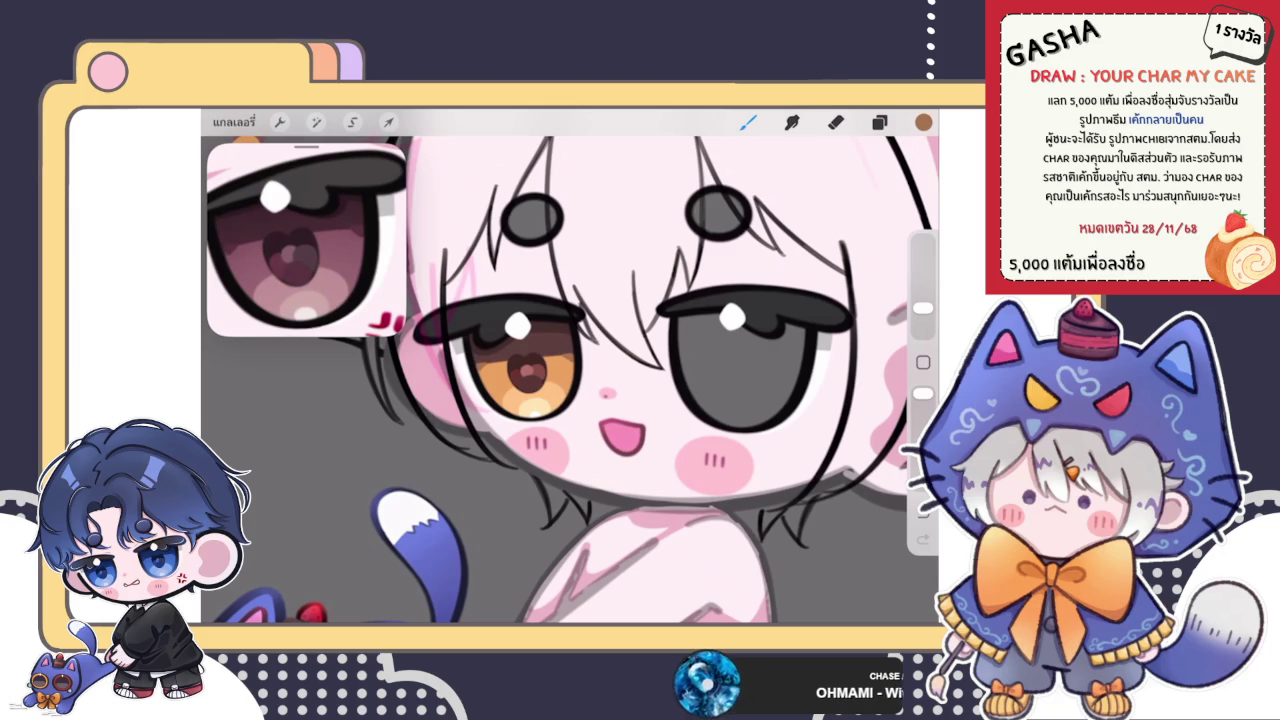
scroll(570, 380, "down", 2)
scroll(570, 380, "down", 1)
left_click(879, 122)
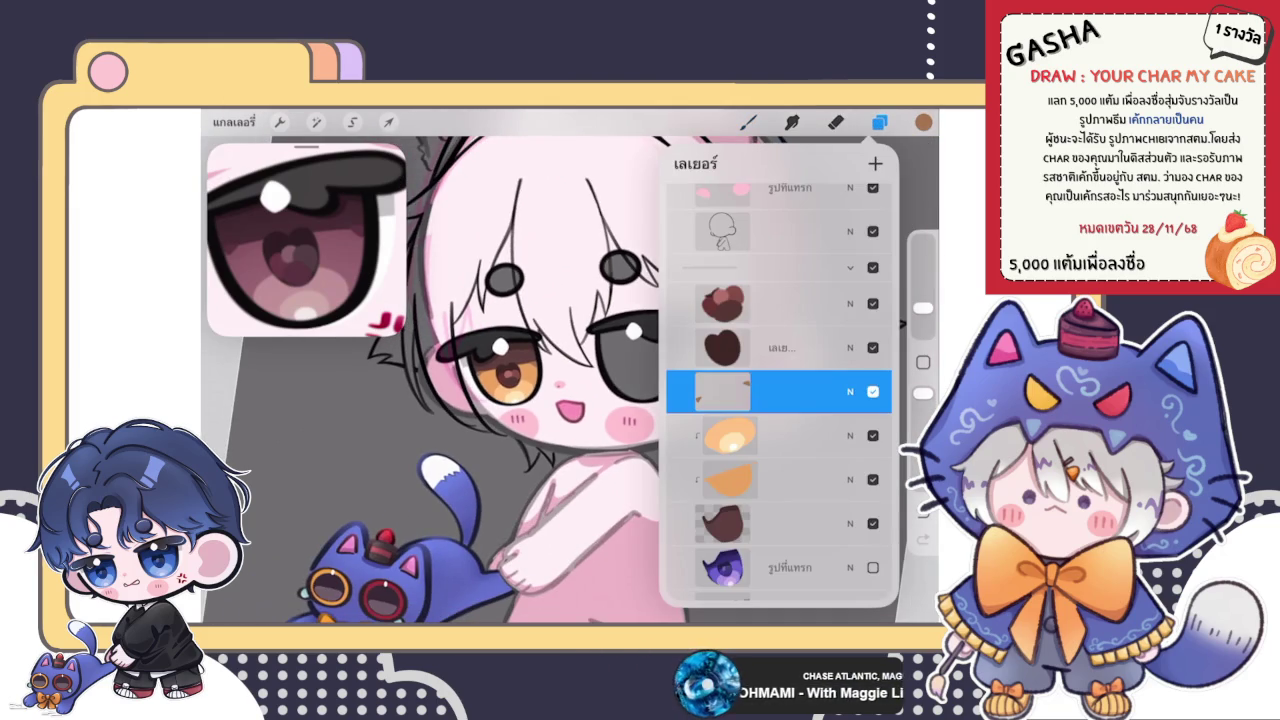
- Collapse the open group, toggle the next group's visibility, and expand it to see its layers
left_click(850, 267)
left_click(872, 492)
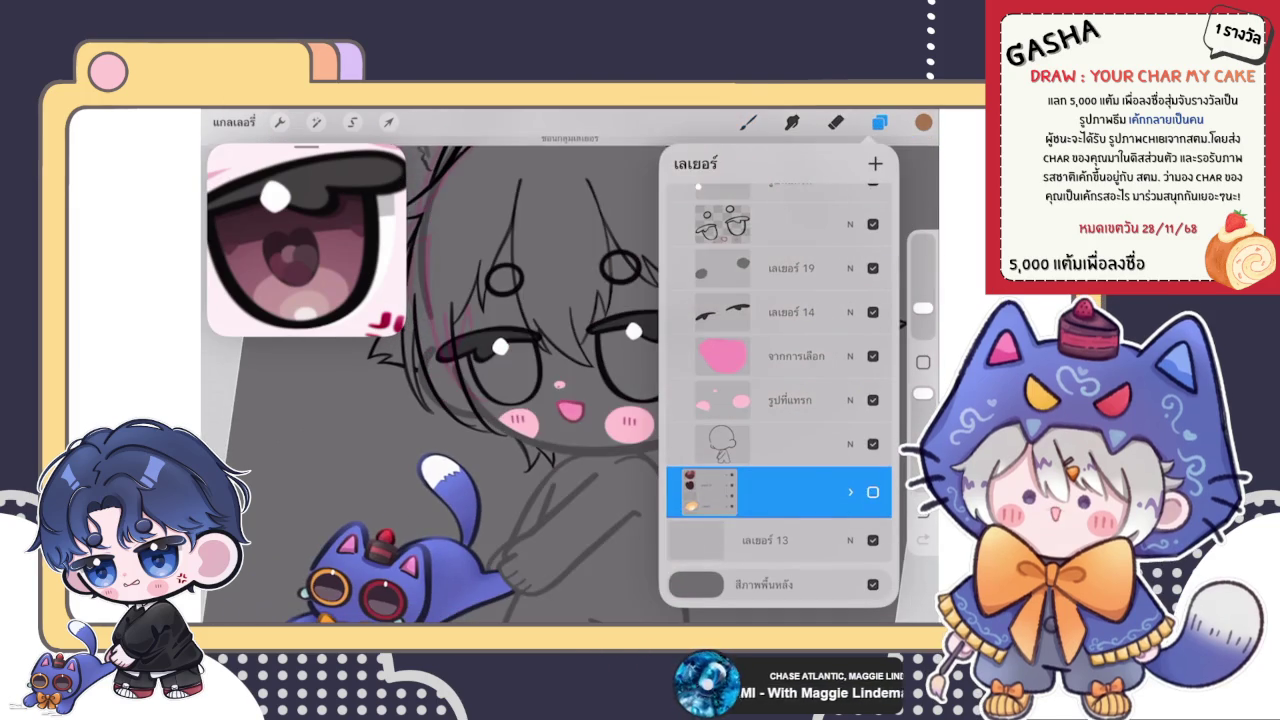
left_click(872, 492)
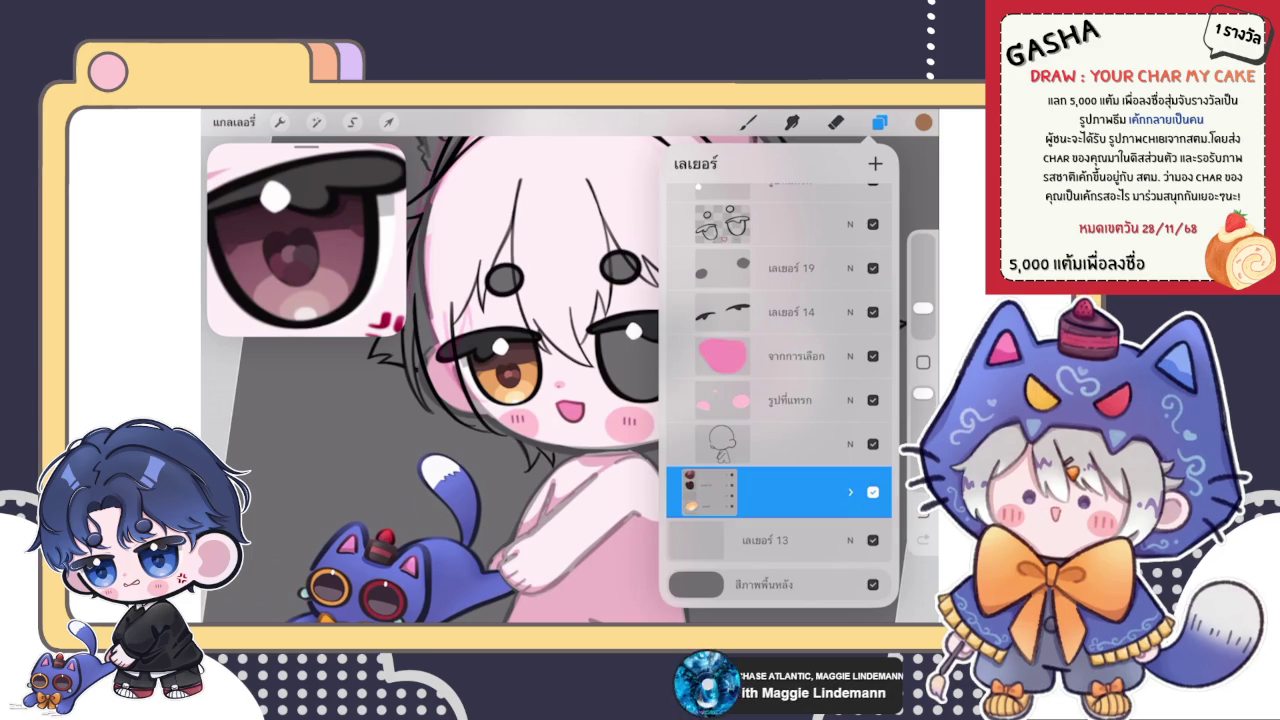
left_click(850, 492)
- Multi-select the six eye layers, group them, and collapse the new group
left_click_drag(740, 309, 840, 309)
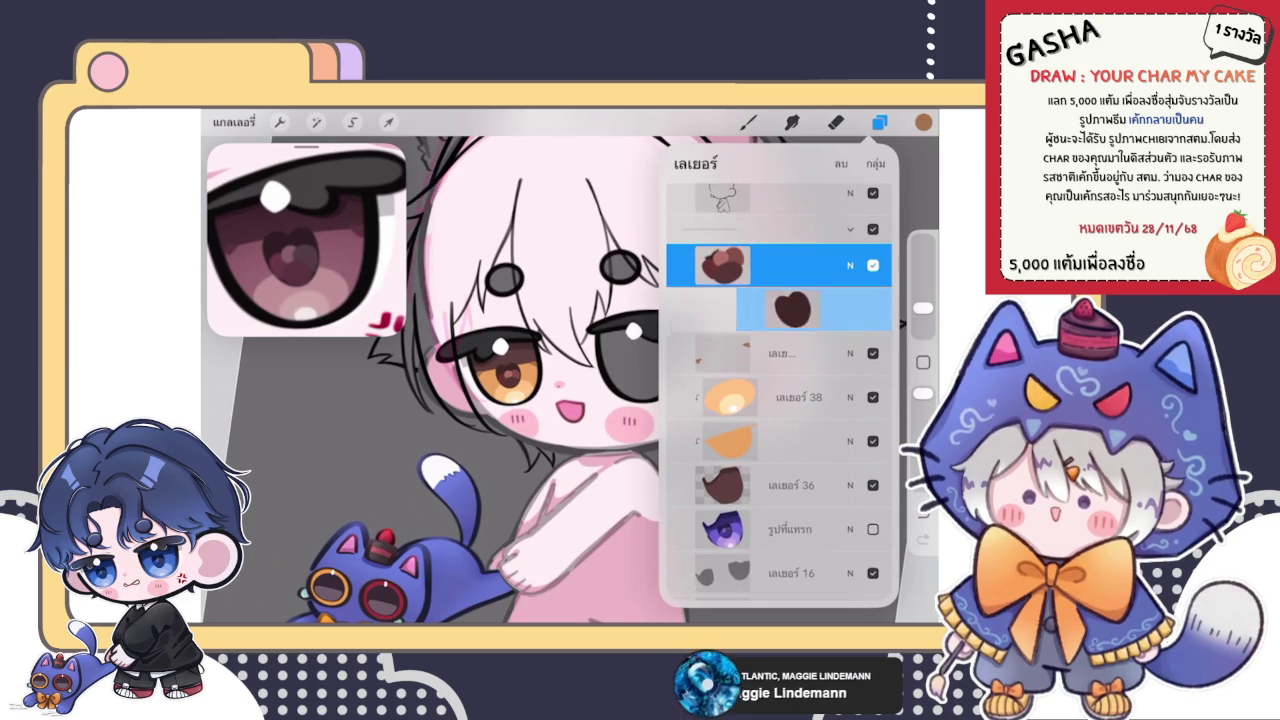
left_click_drag(740, 353, 840, 353)
left_click_drag(740, 397, 840, 397)
left_click_drag(740, 441, 840, 441)
left_click_drag(740, 485, 840, 485)
left_click(875, 163)
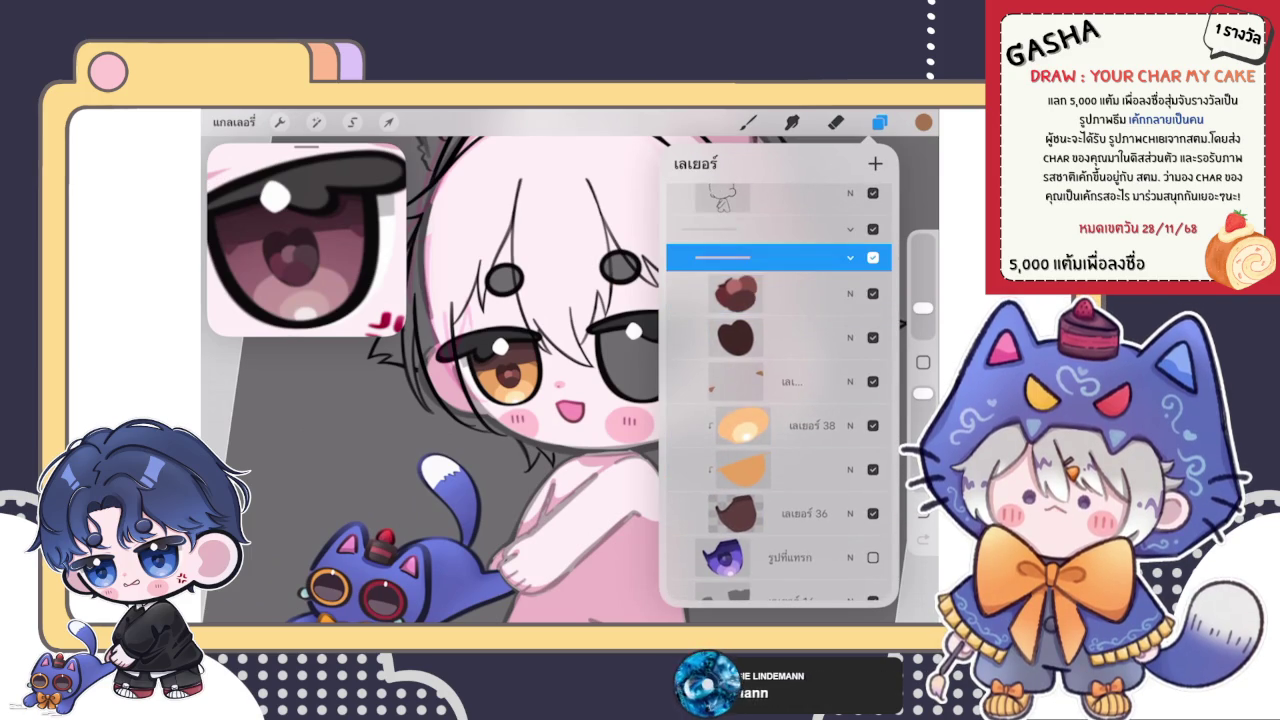
left_click(850, 257)
- Show and delete the purple-eye reference layer, then undo the deletion
left_click(873, 320)
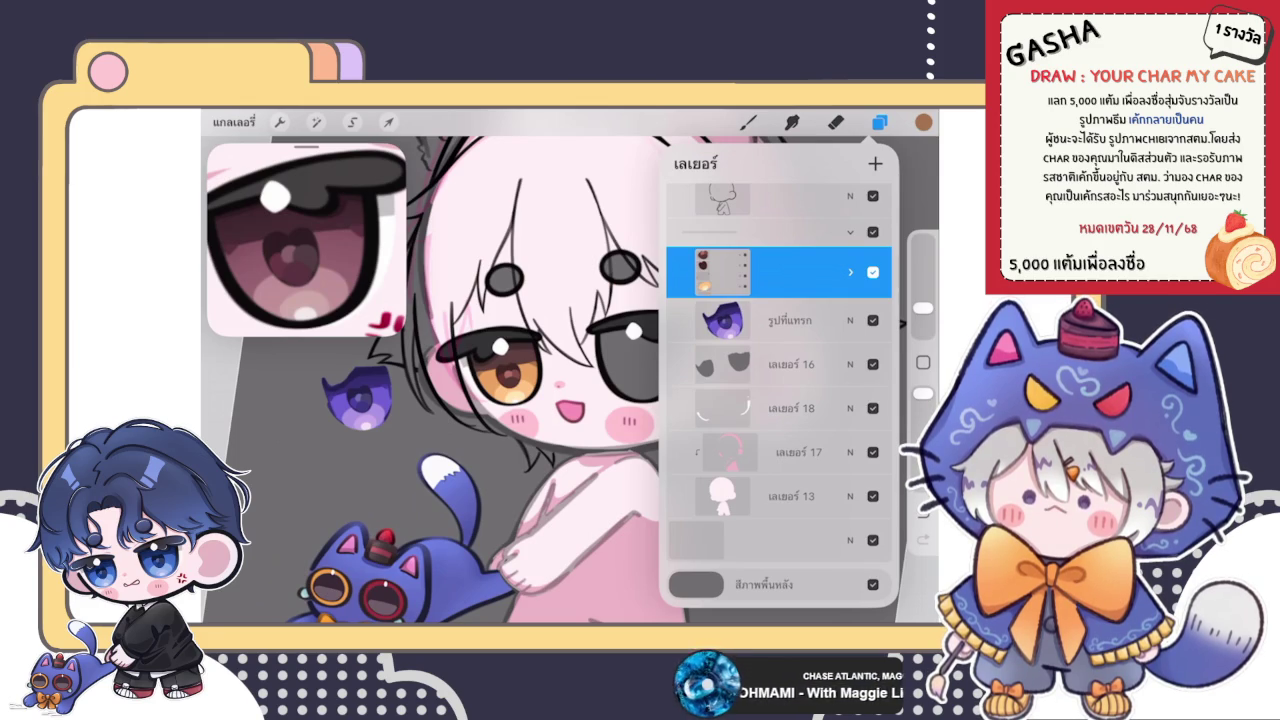
left_click_drag(790, 320, 700, 320)
left_click(865, 320)
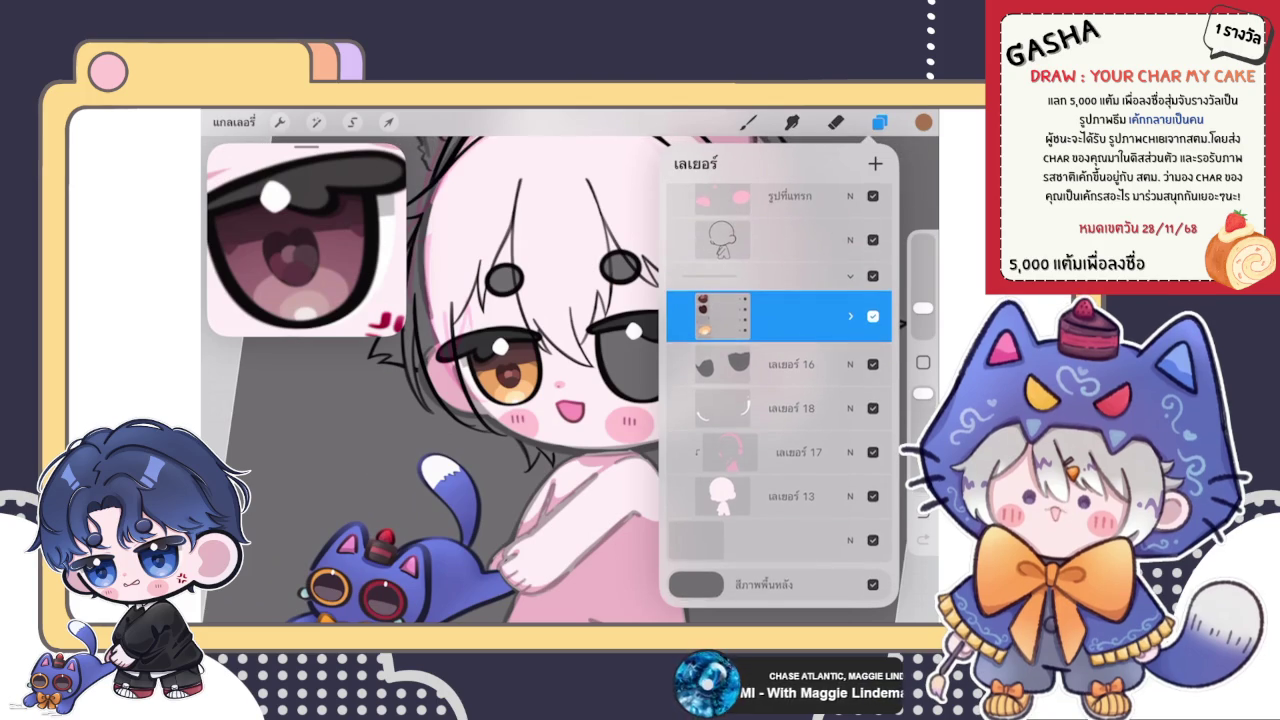
key("ctrl+z")
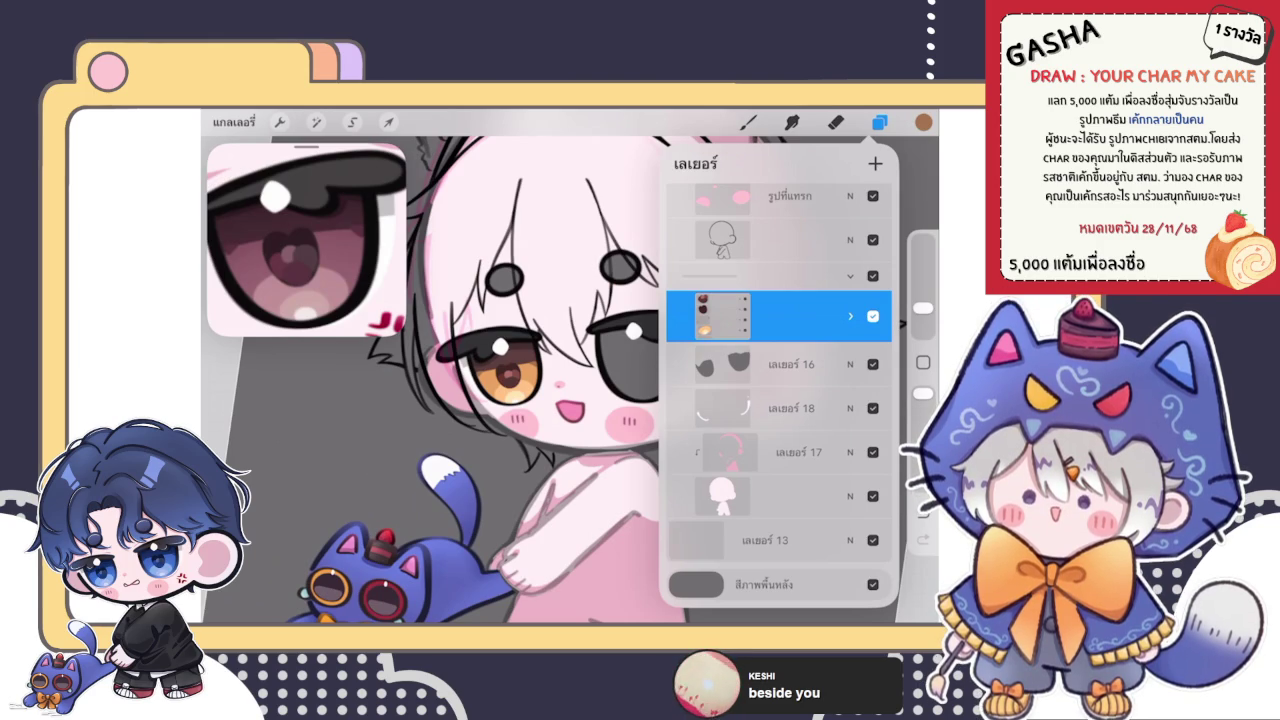
- Duplicate the finished amber eye group, flatten the copy into one layer, and hide the original
left_click_drag(840, 316, 690, 316)
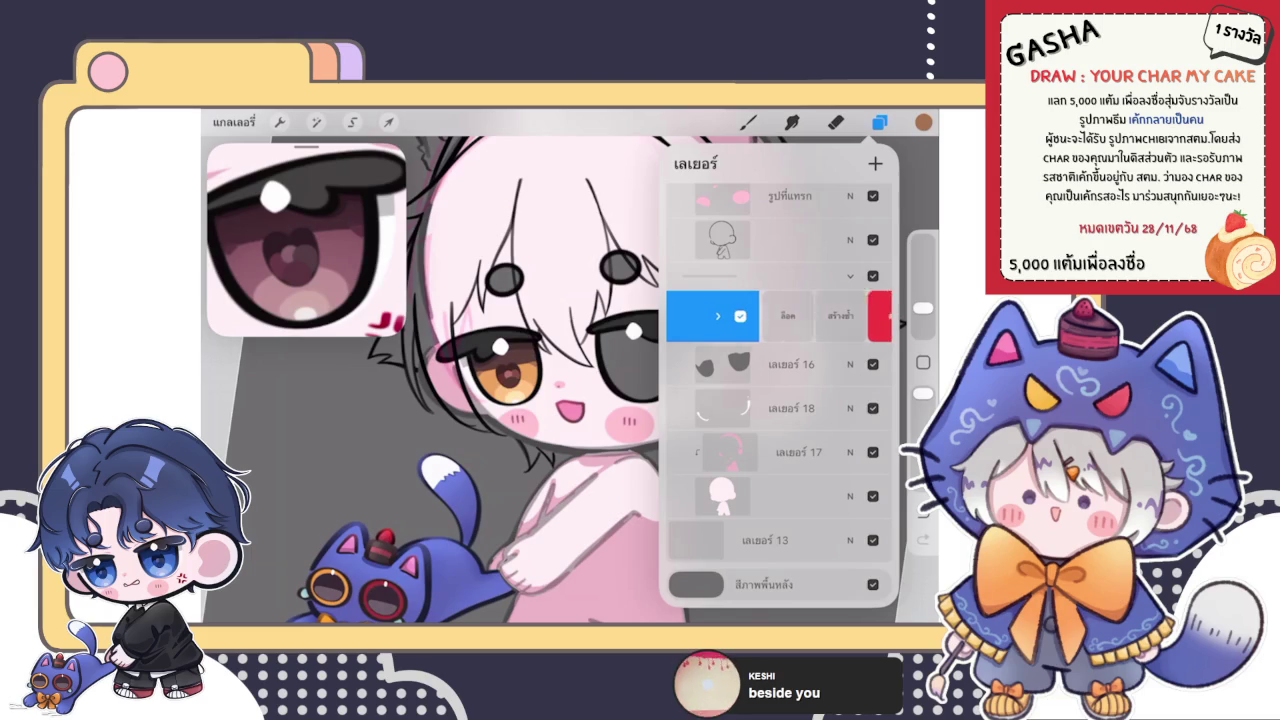
left_click(812, 316)
left_click(722, 314)
left_click(590, 330)
- Make another duplicate of the flattened amber eye layer
left_click(872, 360)
left_click(722, 312)
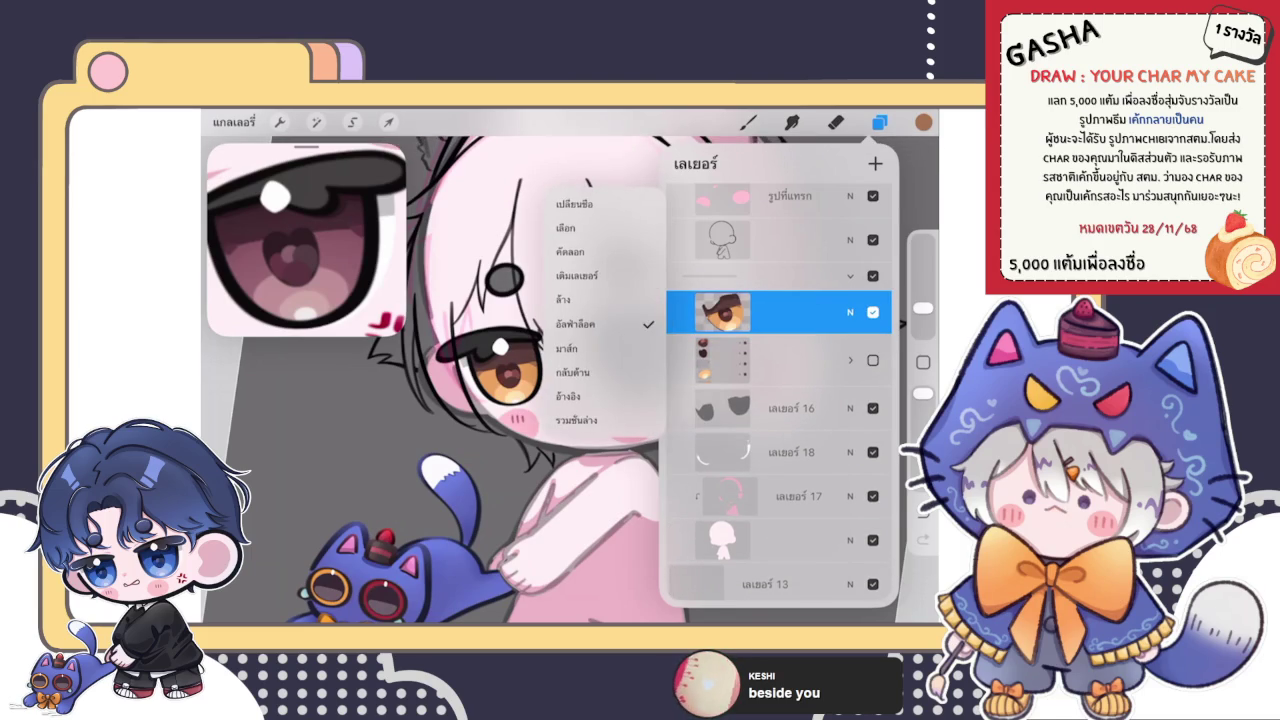
left_click(722, 312)
scroll(460, 380, "up", 3)
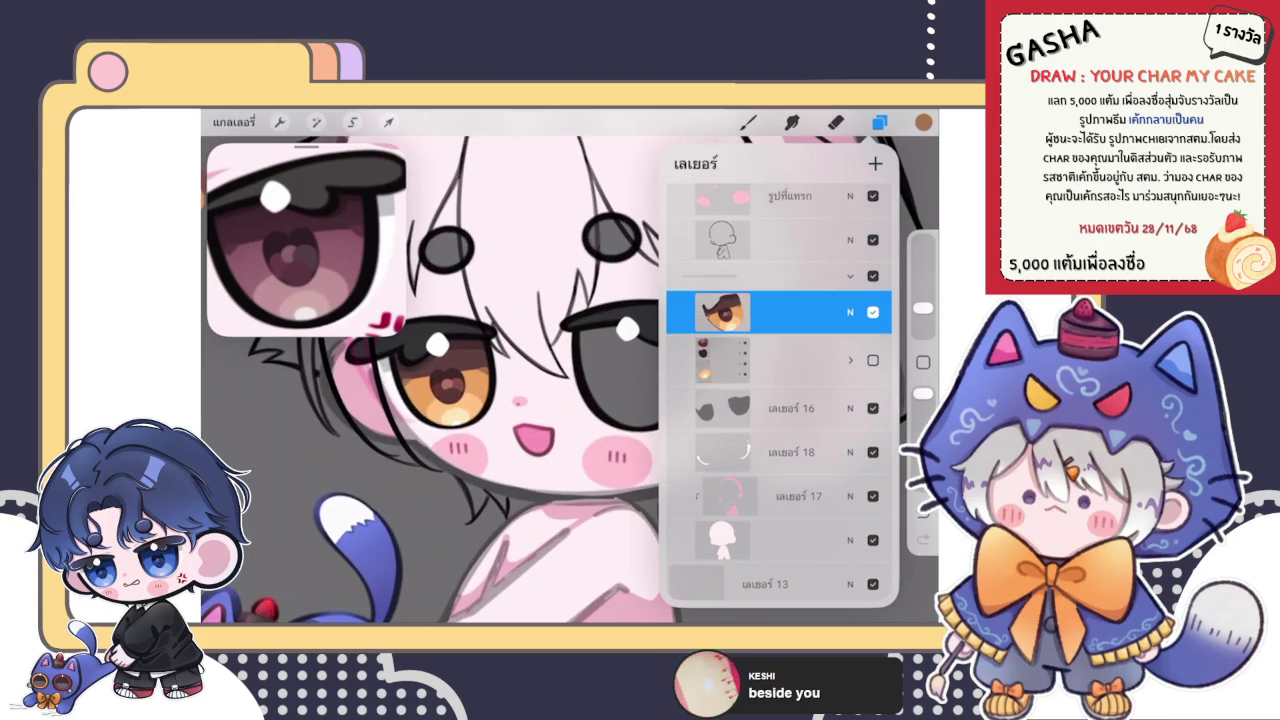
left_click_drag(850, 312, 730, 312)
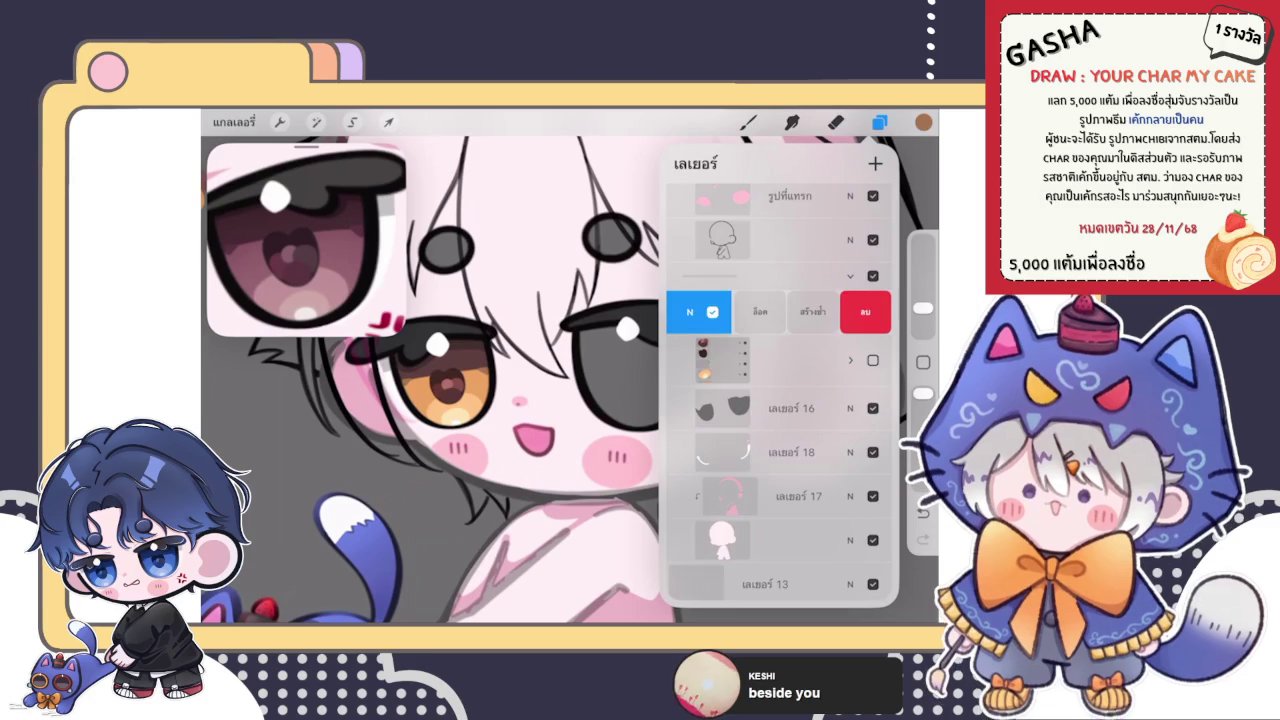
left_click(800, 312)
left_click_drag(460, 420, 410, 410)
left_click(388, 122)
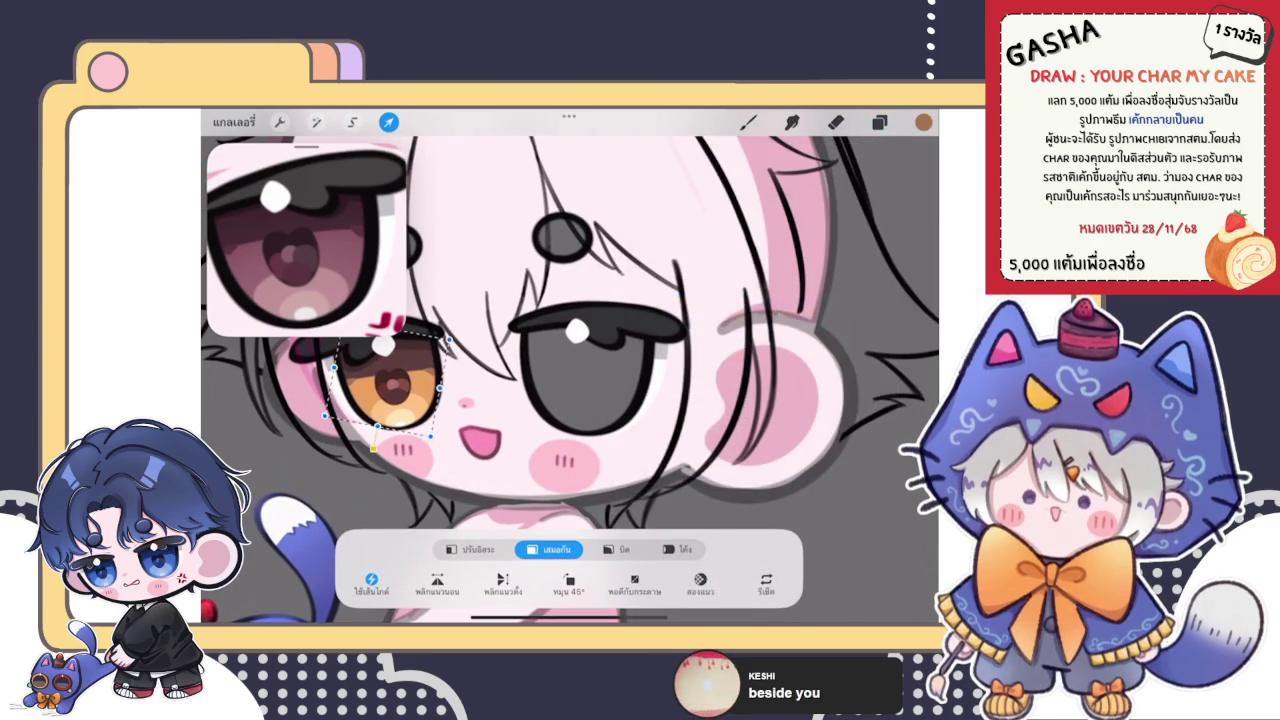
- Rotate the eye copy to about 51° then 32°, try Freeform, and undo the move
scroll(570, 380, "down", 3)
mouse_move(556, 428)
left_mouse_down()
mouse_move(598, 408)
mouse_move(664, 336)
left_mouse_up()
scroll(600, 350, "up", 3)
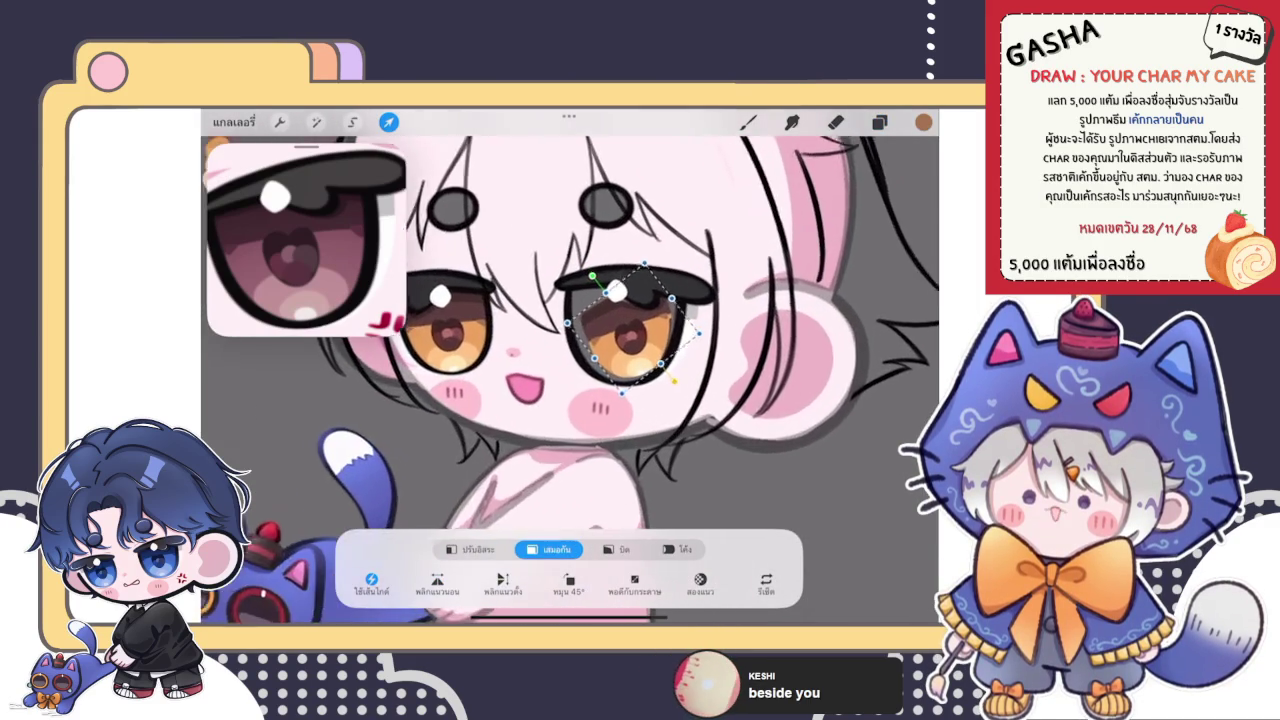
scroll(600, 350, "up", 2)
left_click_drag(570, 289, 590, 260)
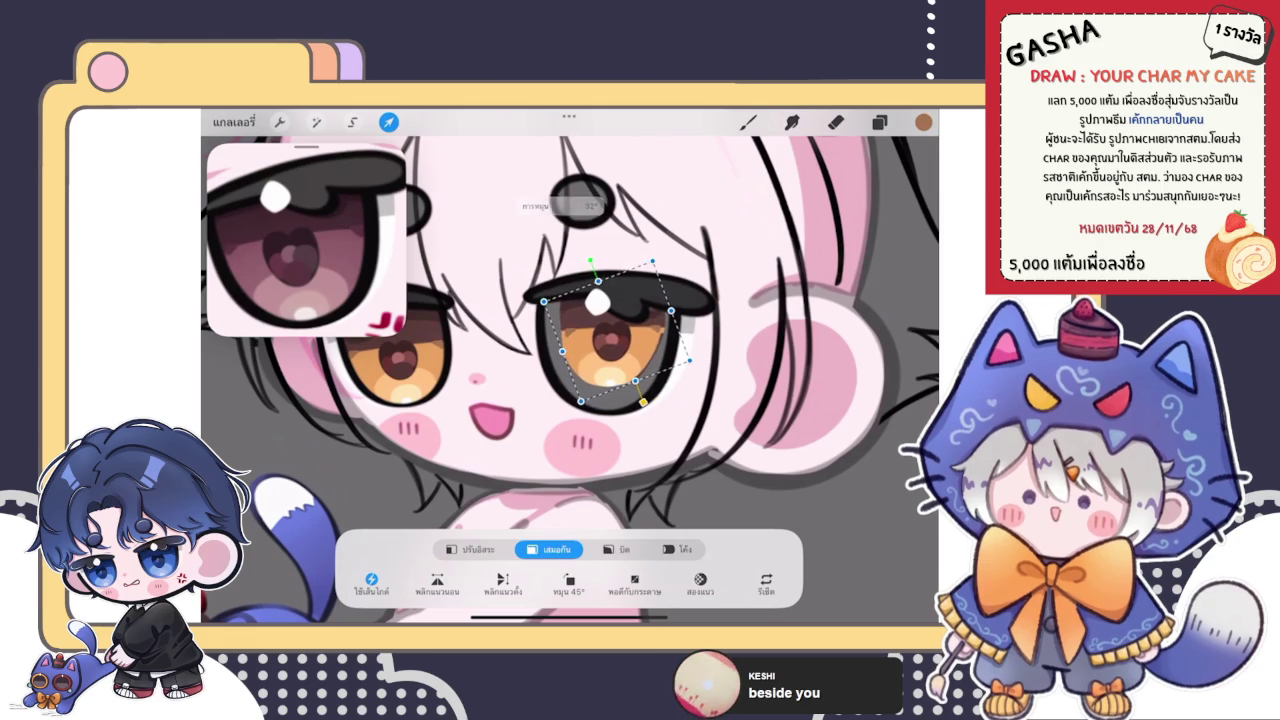
mouse_move(600, 350)
left_mouse_down()
mouse_move(580, 369)
mouse_move(597, 364)
left_mouse_up()
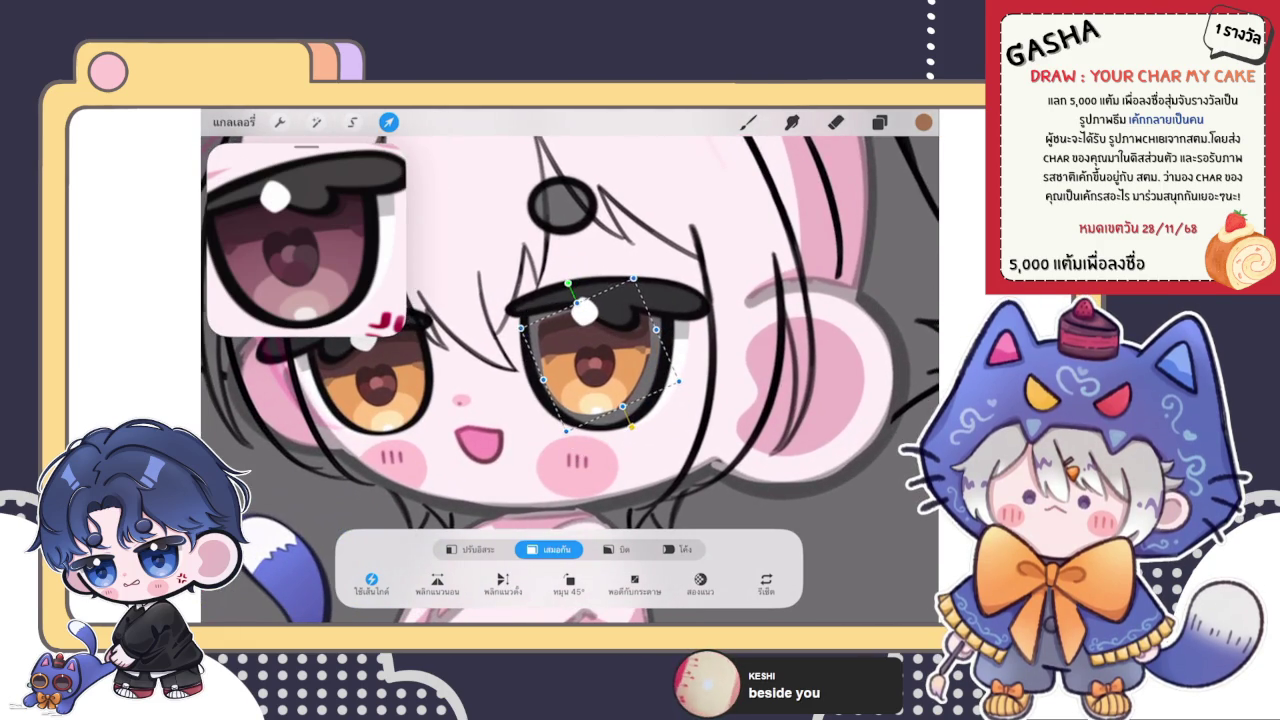
left_click(470, 549)
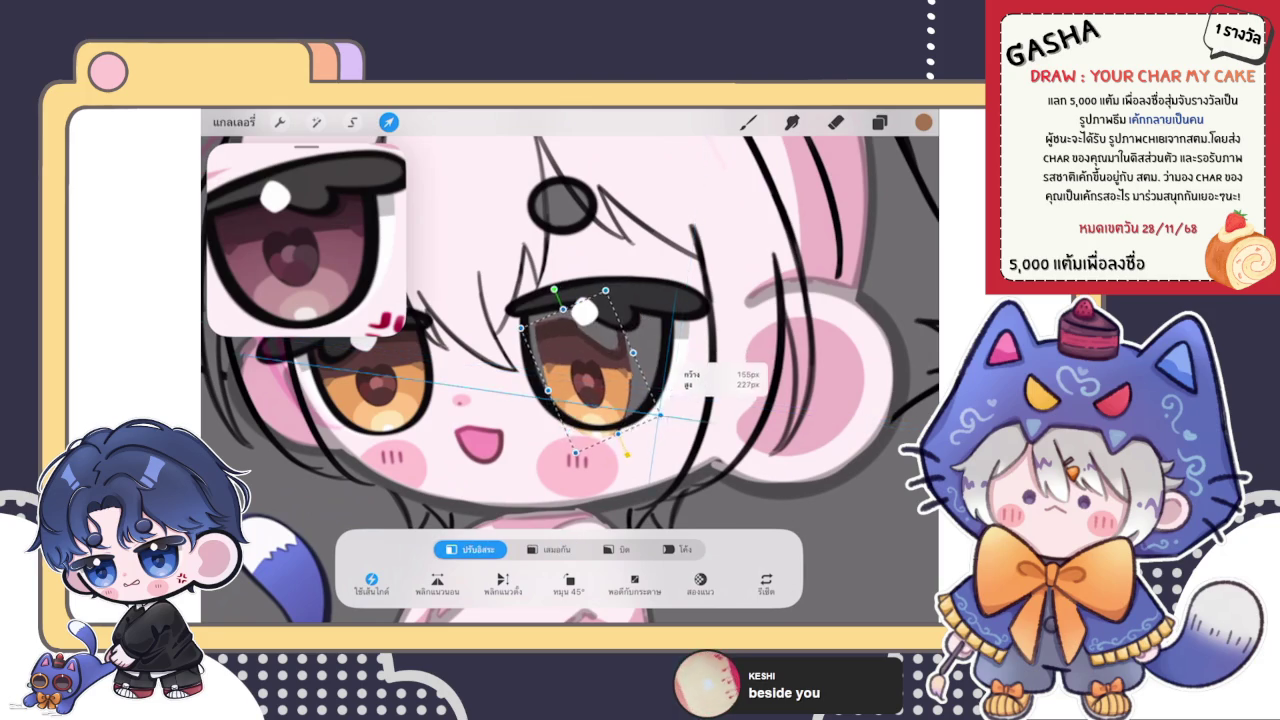
key("ctrl+z")
- Narrow and tilt the orange eye copy over the left eye, then group it with the layer below
scroll(570, 330, "down", 5)
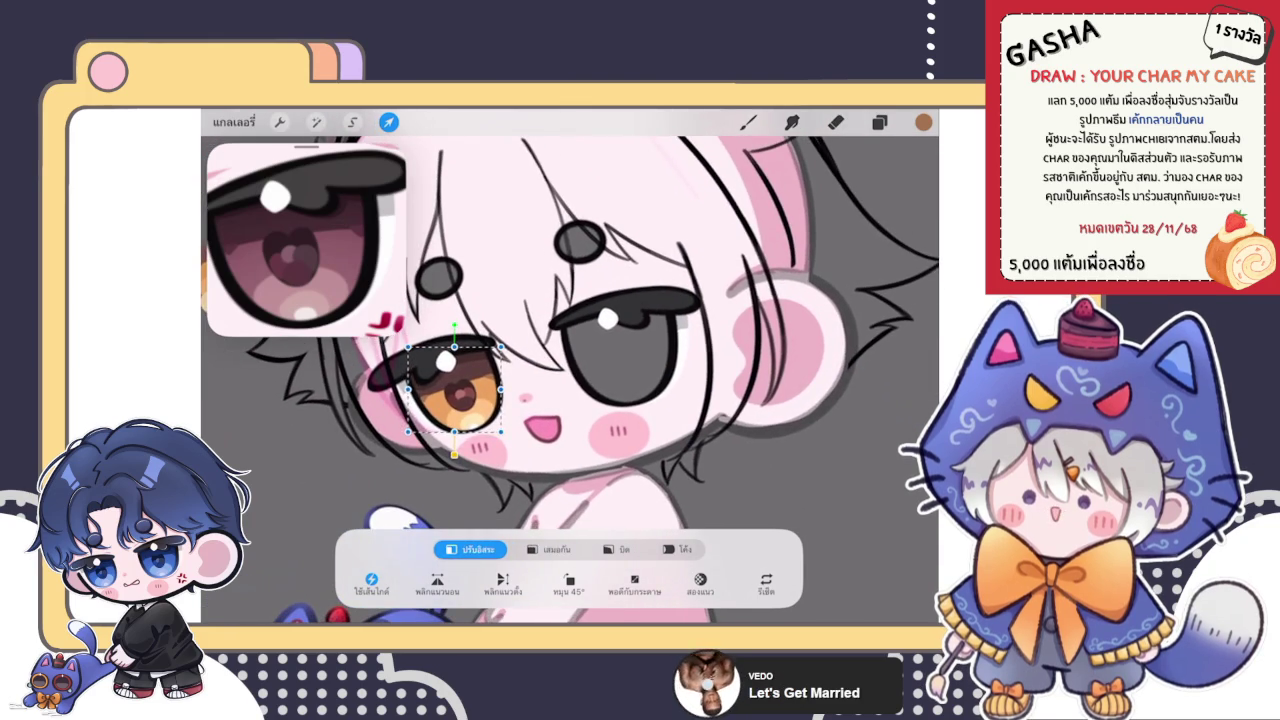
left_click_drag(408, 390, 414, 390)
left_click_drag(454, 326, 401, 352)
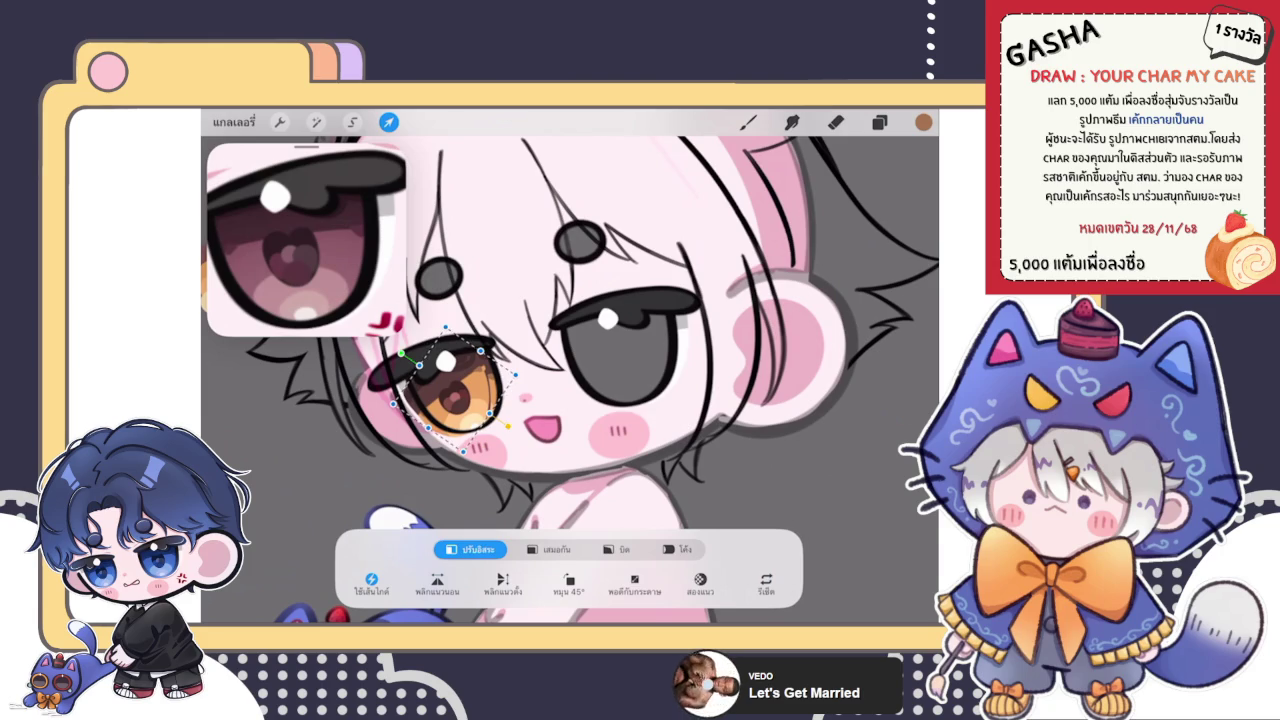
left_click(879, 122)
left_click_drag(760, 392, 760, 436)
mouse_move(840, 392)
left_mouse_down()
mouse_move(690, 395)
mouse_move(860, 395)
left_mouse_up()
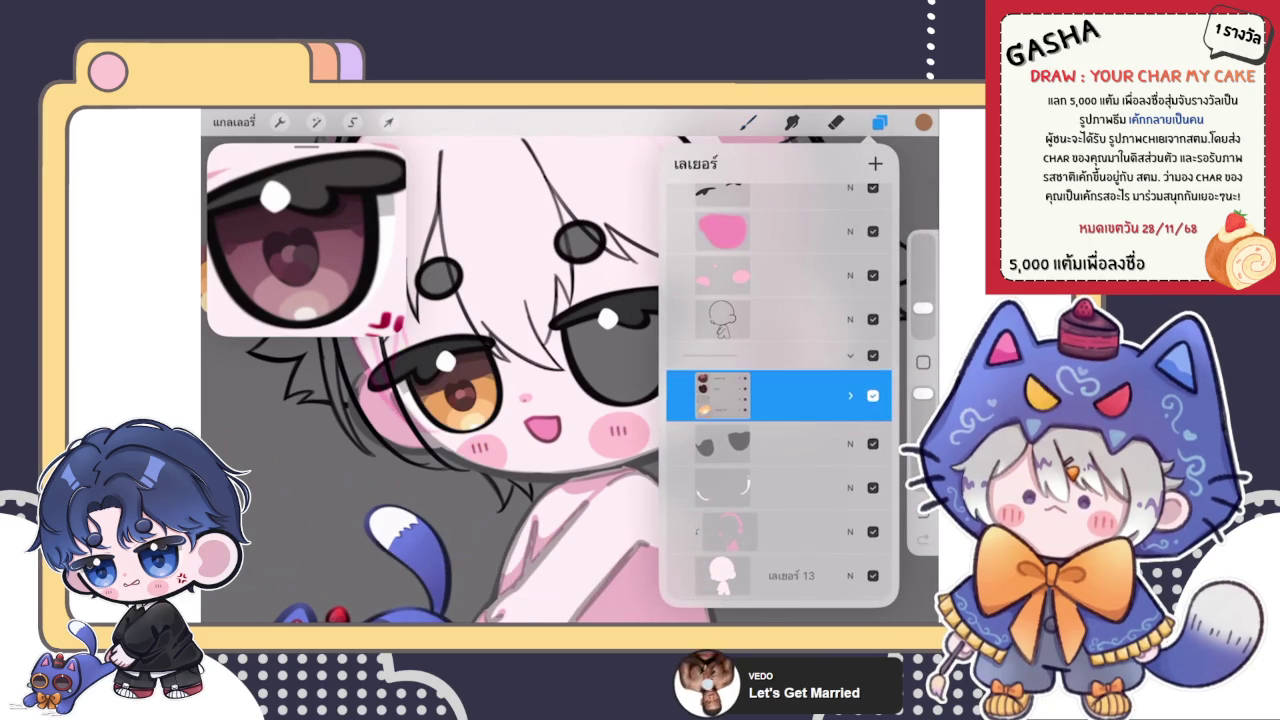
- Merge the brown layer down into เลเยอร์ 39 and เลเยอร์ 41 down into เลเยอร์ 38
left_click(850, 395)
scroll(780, 450, "down", 2)
left_click(780, 318)
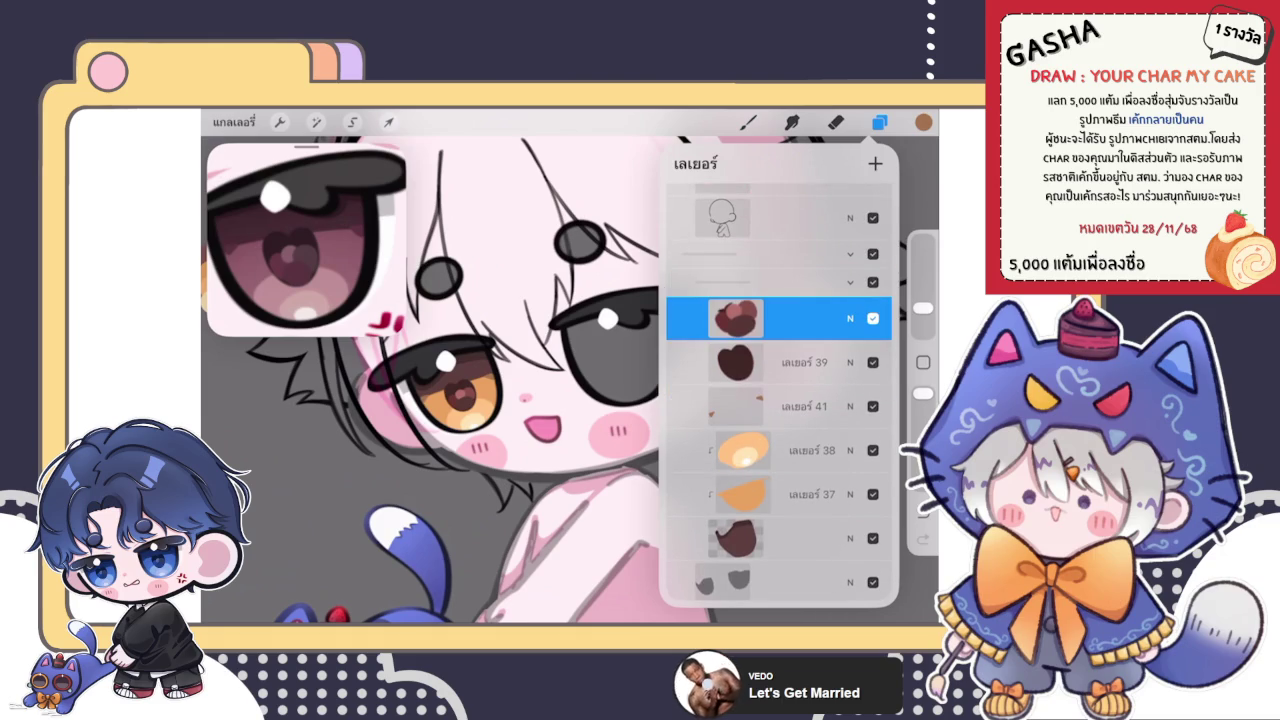
left_click(735, 318)
left_click(575, 426)
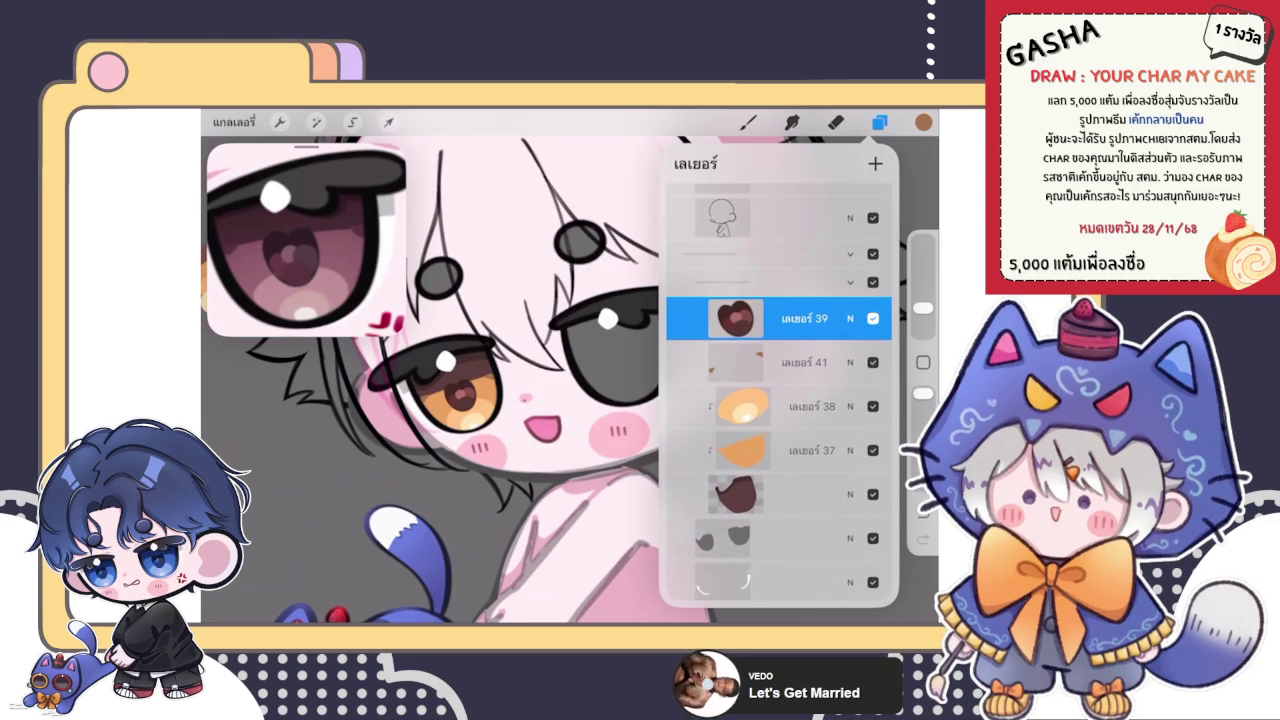
left_click(800, 362)
left_click(735, 362)
left_click(580, 432)
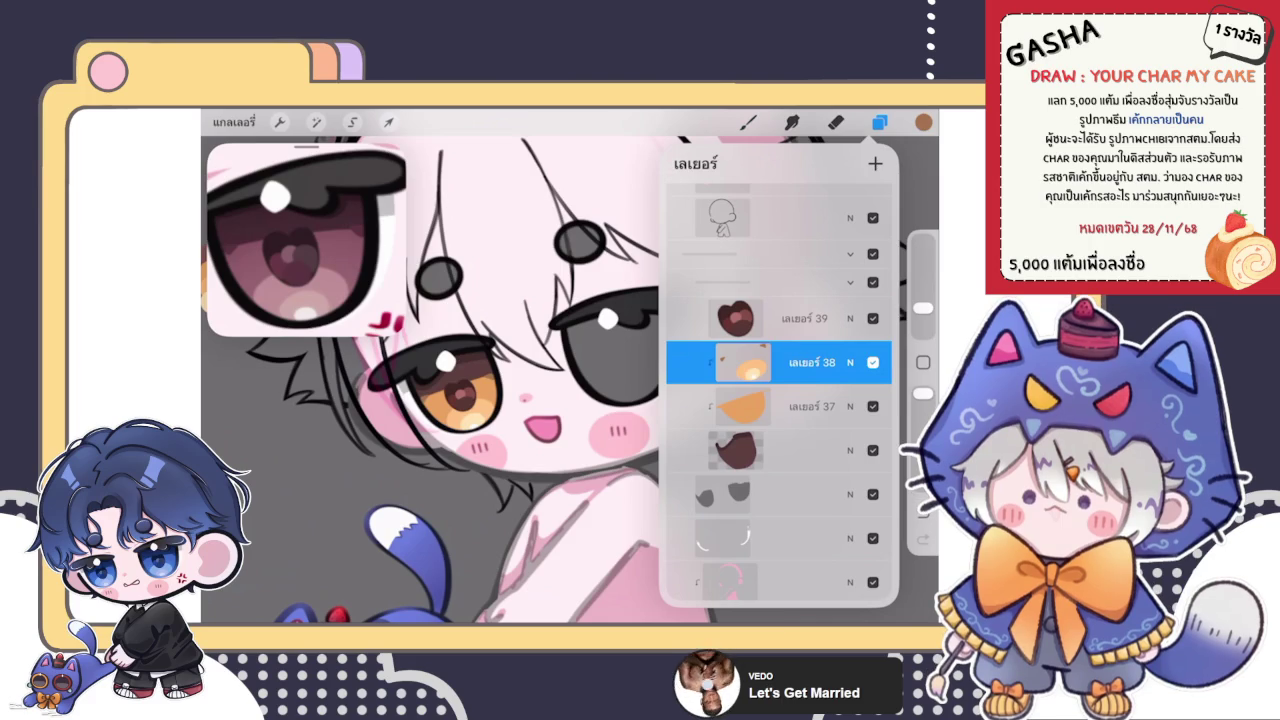
- Select the layer below เลเยอร์ 38, then reopen Layers and select เลเยอร์ 38
scroll(430, 380, "up", 2)
scroll(430, 380, "up", 2)
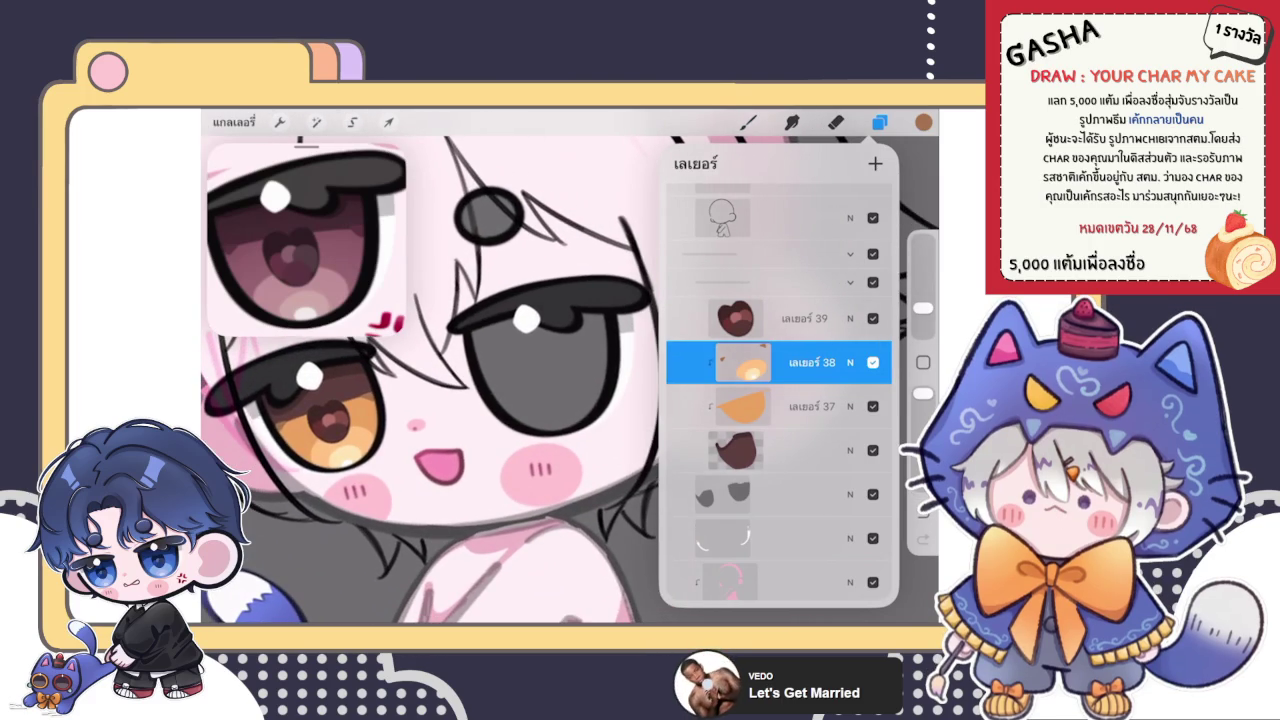
left_click(735, 450)
left_click(880, 121)
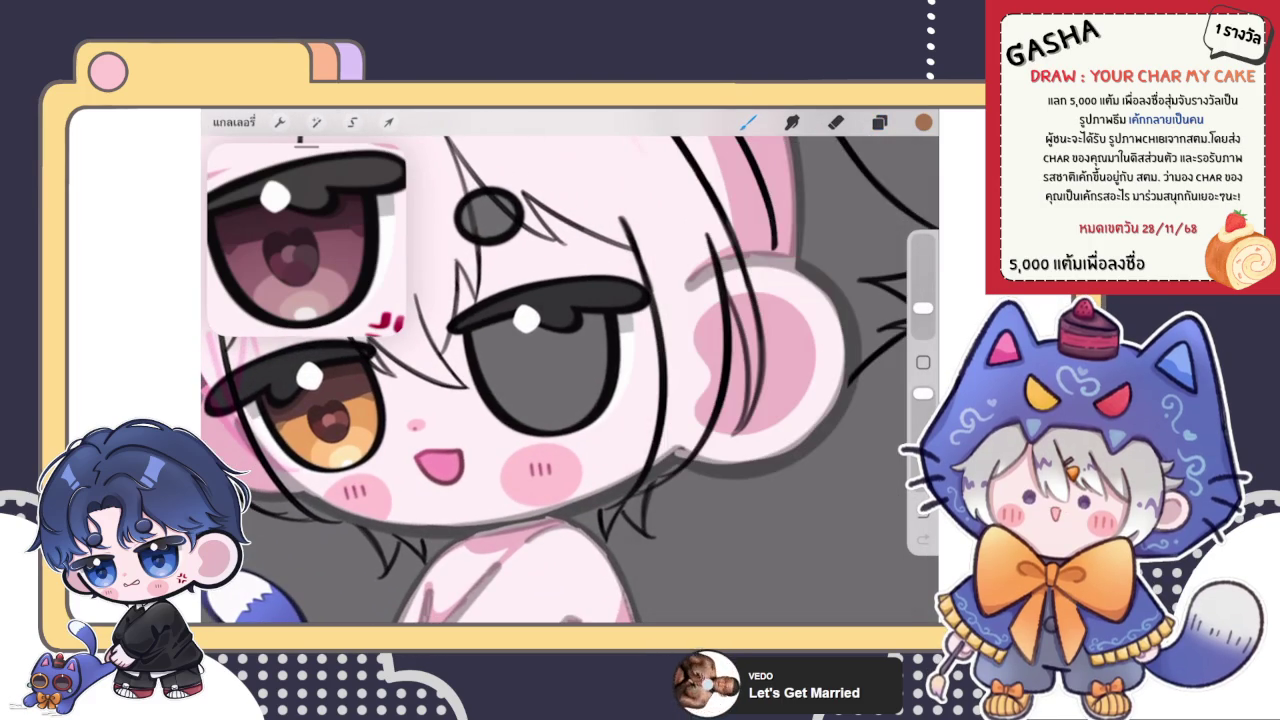
scroll(560, 380, "up", 2)
scroll(570, 380, "up", 1)
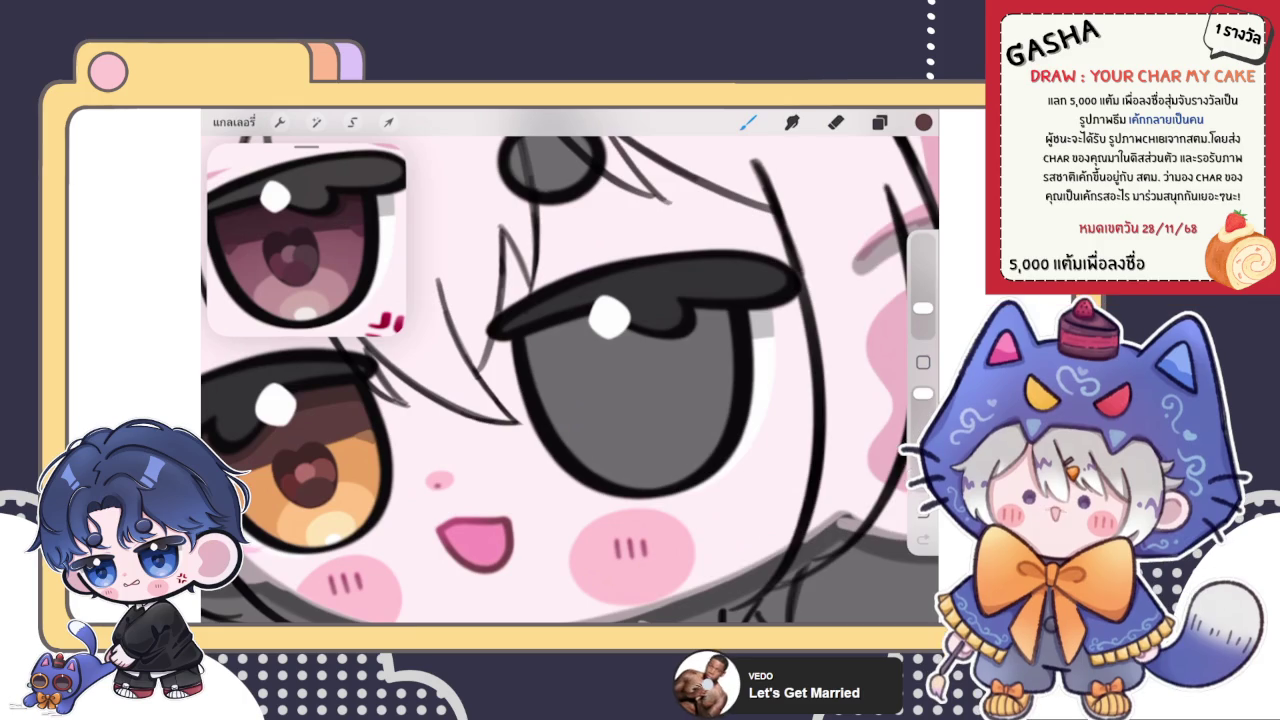
left_click(880, 121)
left_click(760, 303)
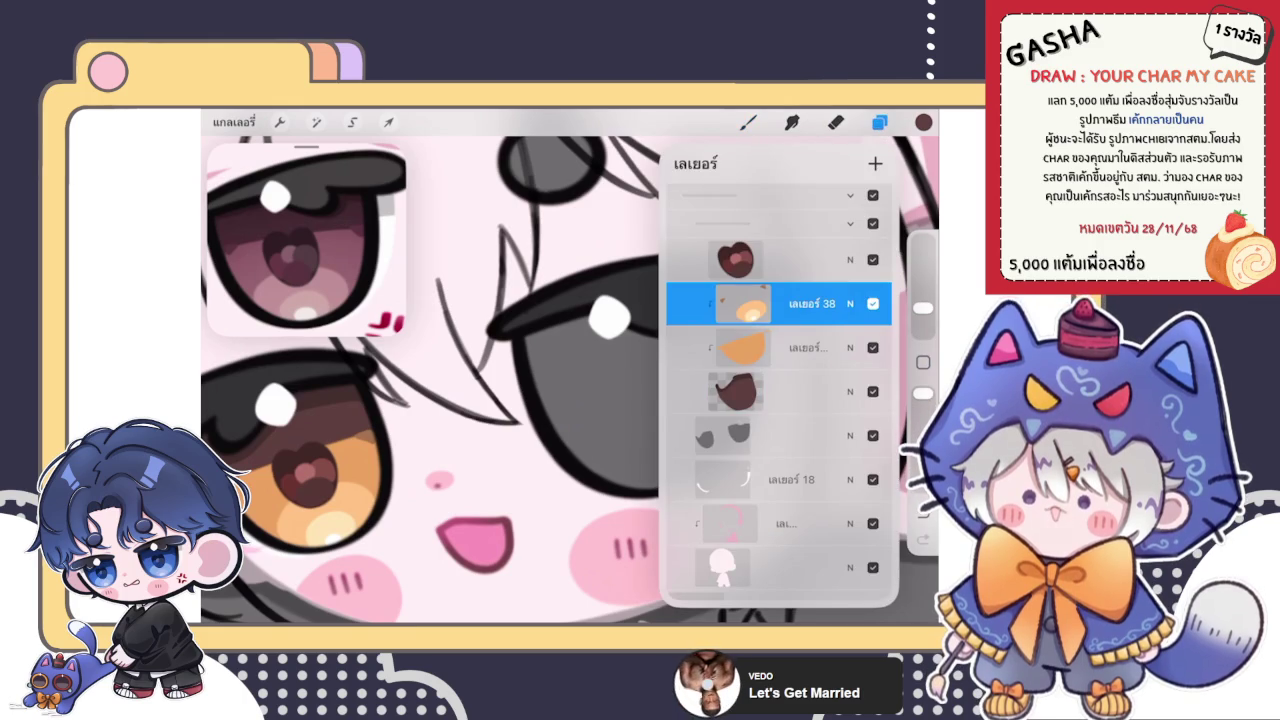
- On the dark-red layer, draw a rim inside the grey right eye and fill it dark brown
left_click(760, 391)
left_click(605, 415)
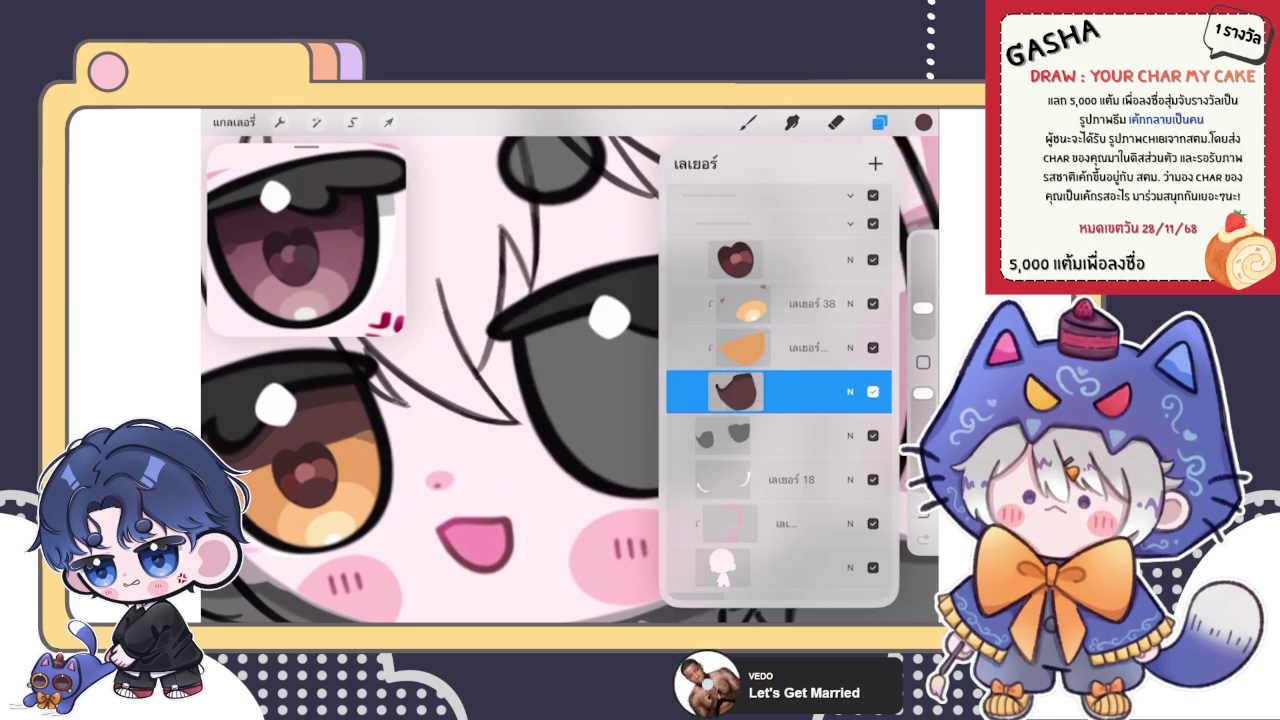
left_click(880, 121)
left_click(748, 121)
mouse_move(530, 340)
left_mouse_down()
mouse_move(565, 438)
mouse_move(615, 476)
mouse_move(638, 486)
mouse_move(710, 451)
mouse_move(725, 345)
mouse_move(694, 306)
mouse_move(655, 330)
mouse_move(540, 335)
mouse_move(530, 360)
left_mouse_up()
left_click_drag(923, 121, 650, 340)
scroll(570, 390, "down", 5)
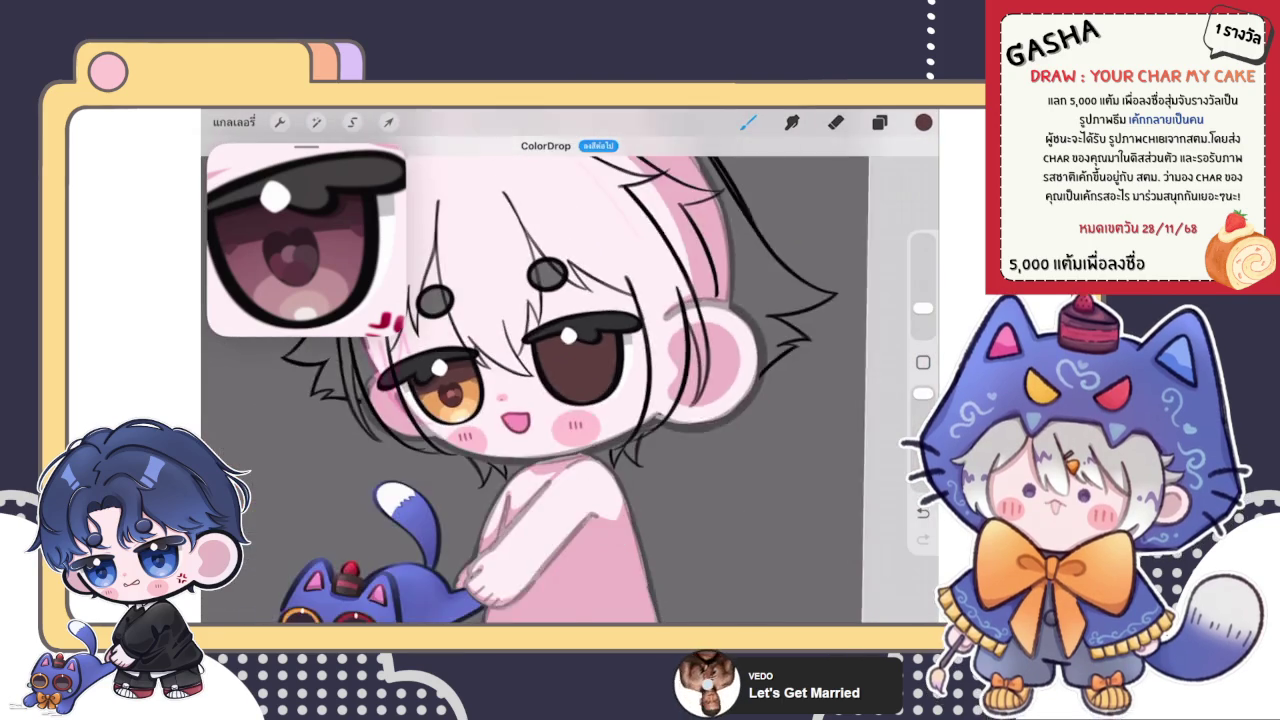
scroll(570, 390, "up", 3)
scroll(570, 390, "up", 3)
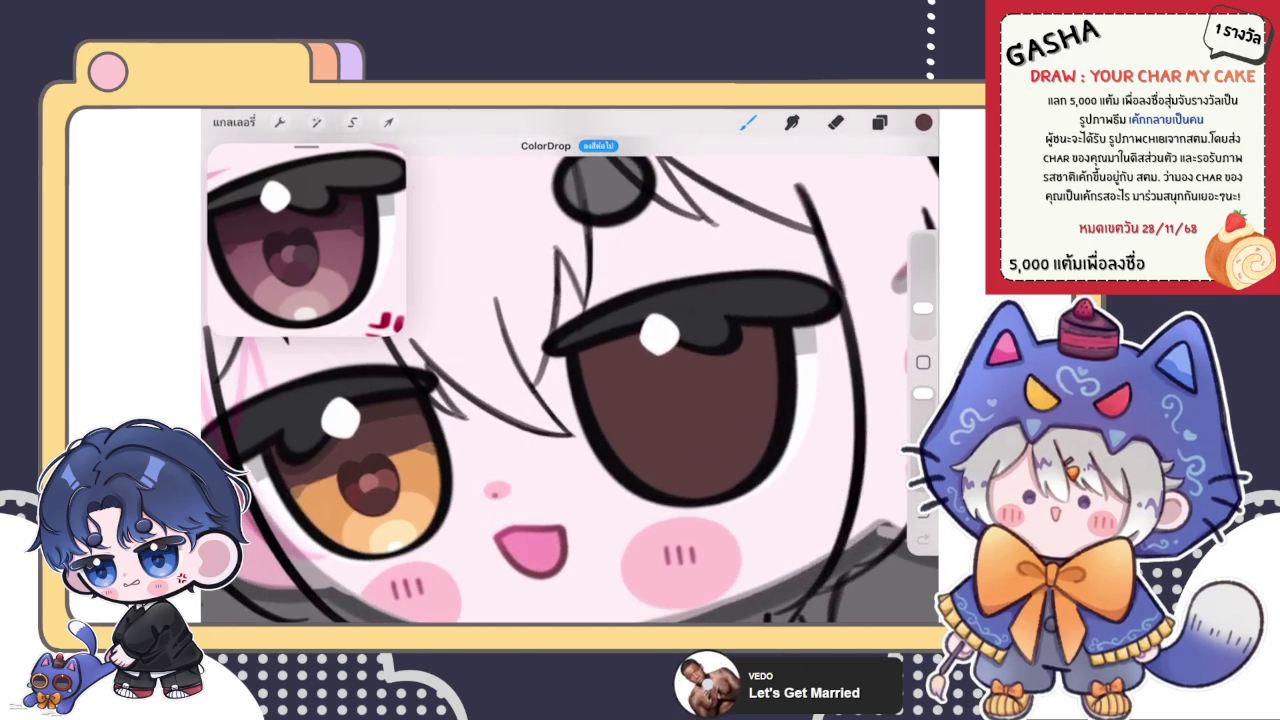
- Sample the orange iris colour, pan to the right eye, and stroke along its upper lid
left_click(879, 121)
left_click(879, 121)
left_click(748, 121)
scroll(570, 400, "up", 3)
left_click(550, 398)
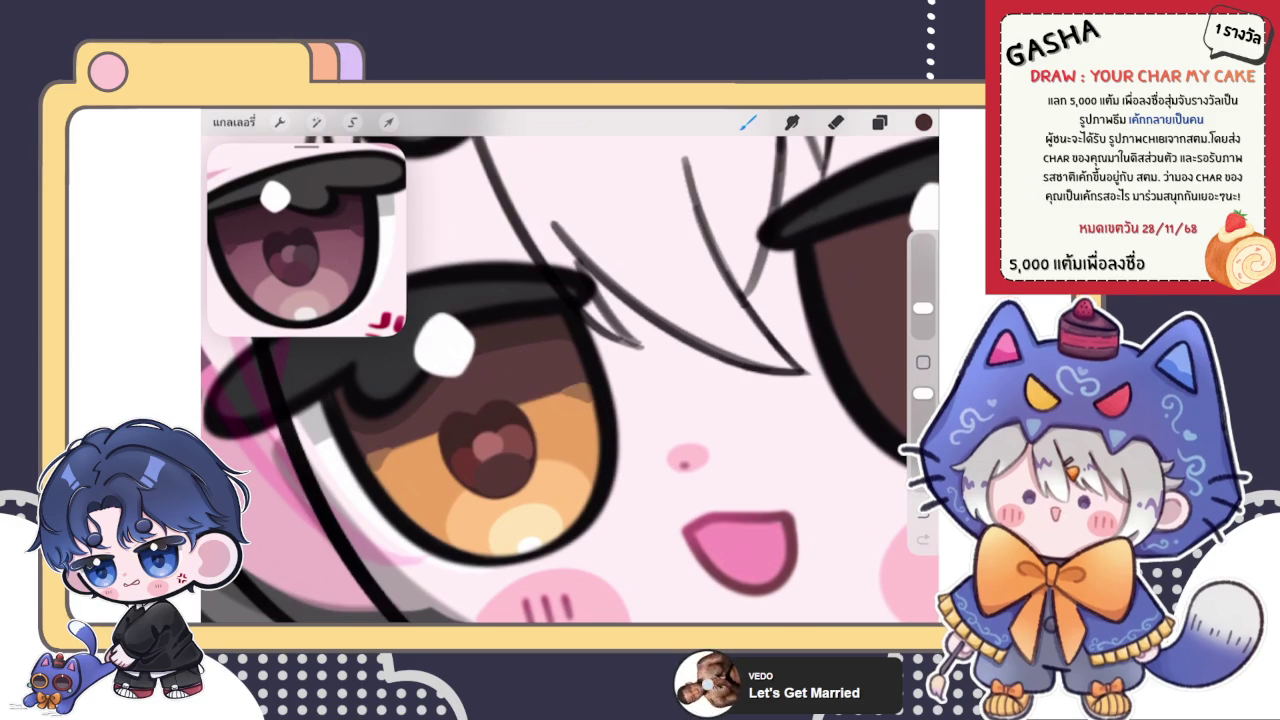
left_click_drag(550, 398, 420, 470)
scroll(620, 312, "up", 3)
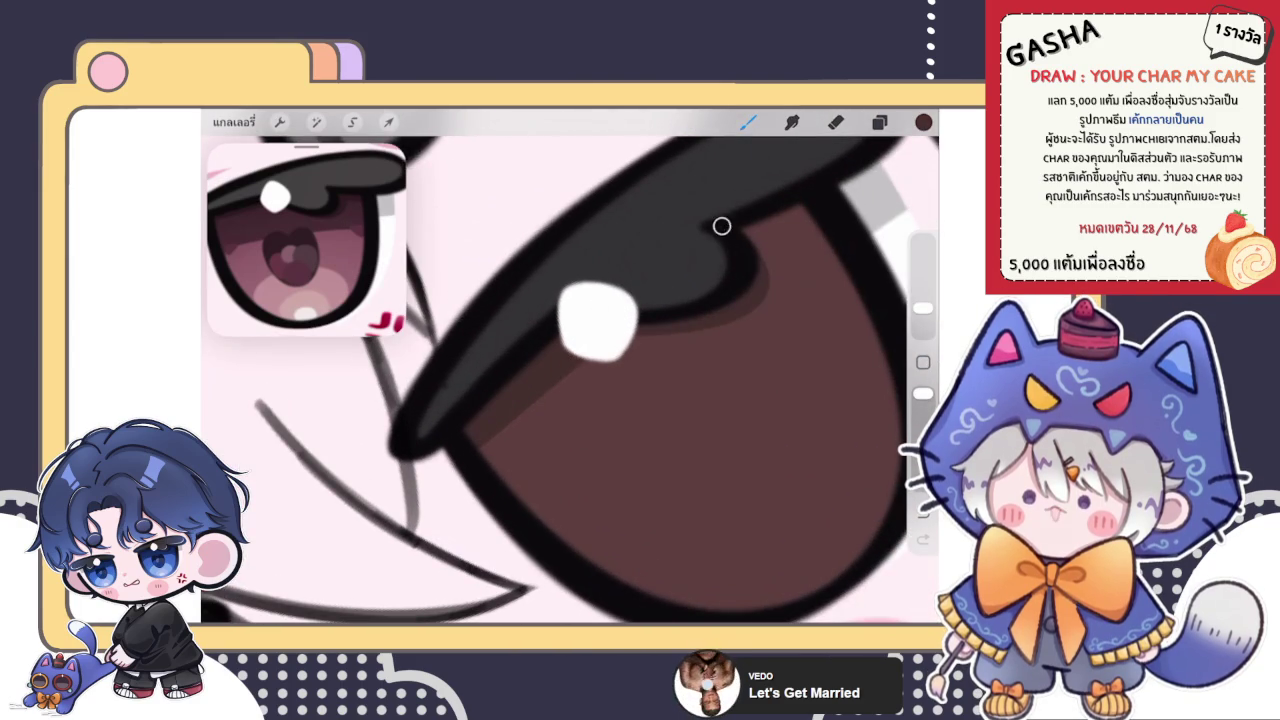
scroll(680, 324, "up", 2)
mouse_move(680, 314)
left_mouse_down()
mouse_move(770, 280)
mouse_move(765, 295)
left_mouse_up()
- Erase that stroke and part of the upper lid outline's outer corner
left_click(835, 121)
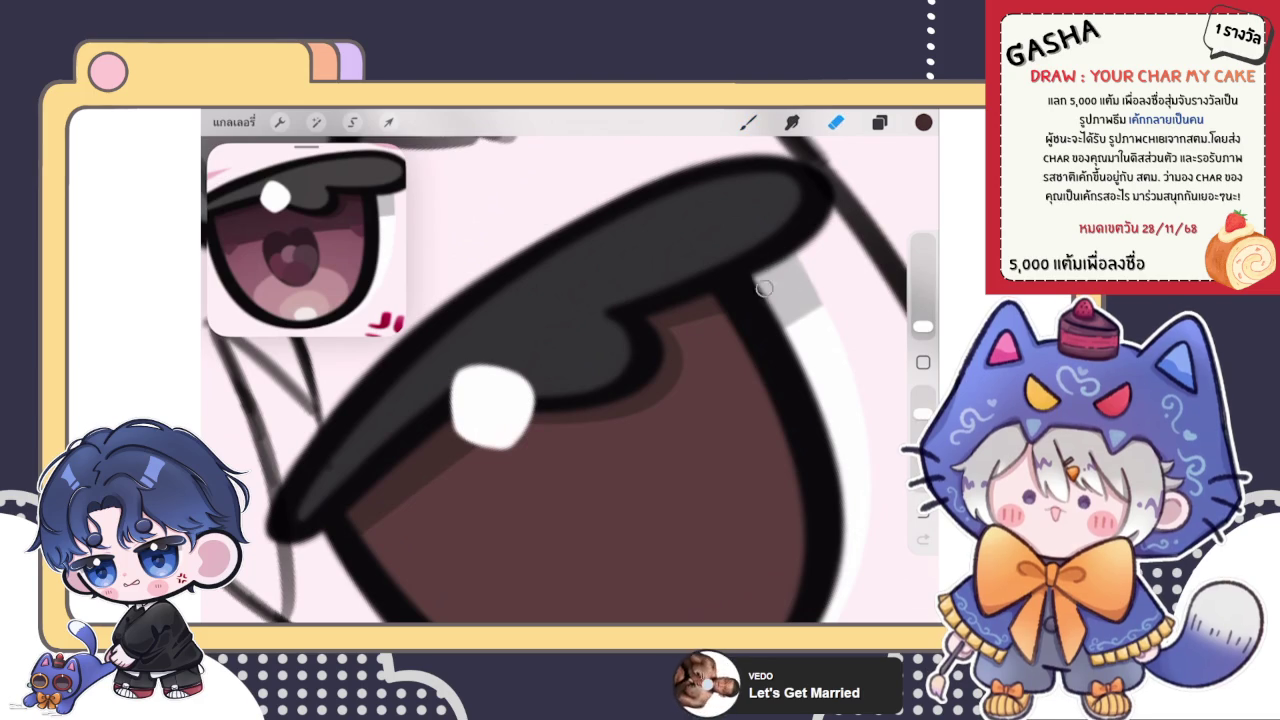
left_click_drag(922, 308, 922, 315)
left_click_drag(814, 214, 800, 320)
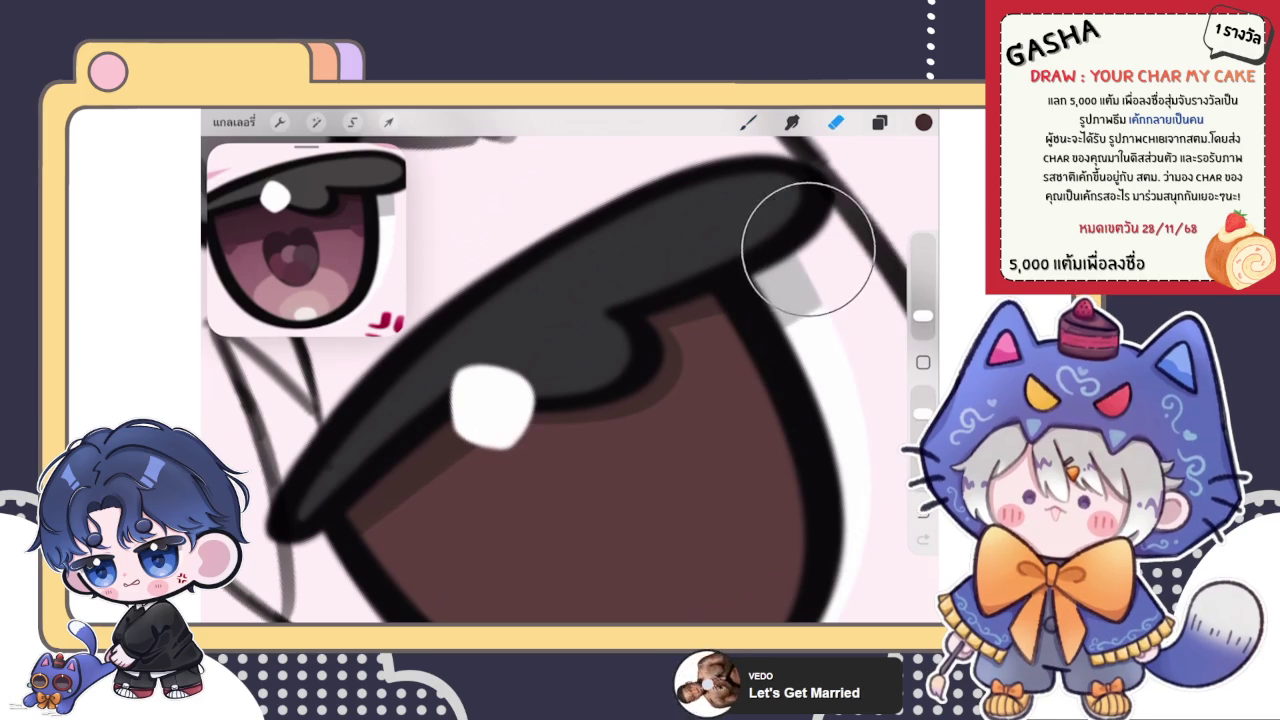
left_click(748, 121)
scroll(570, 380, "up", 2)
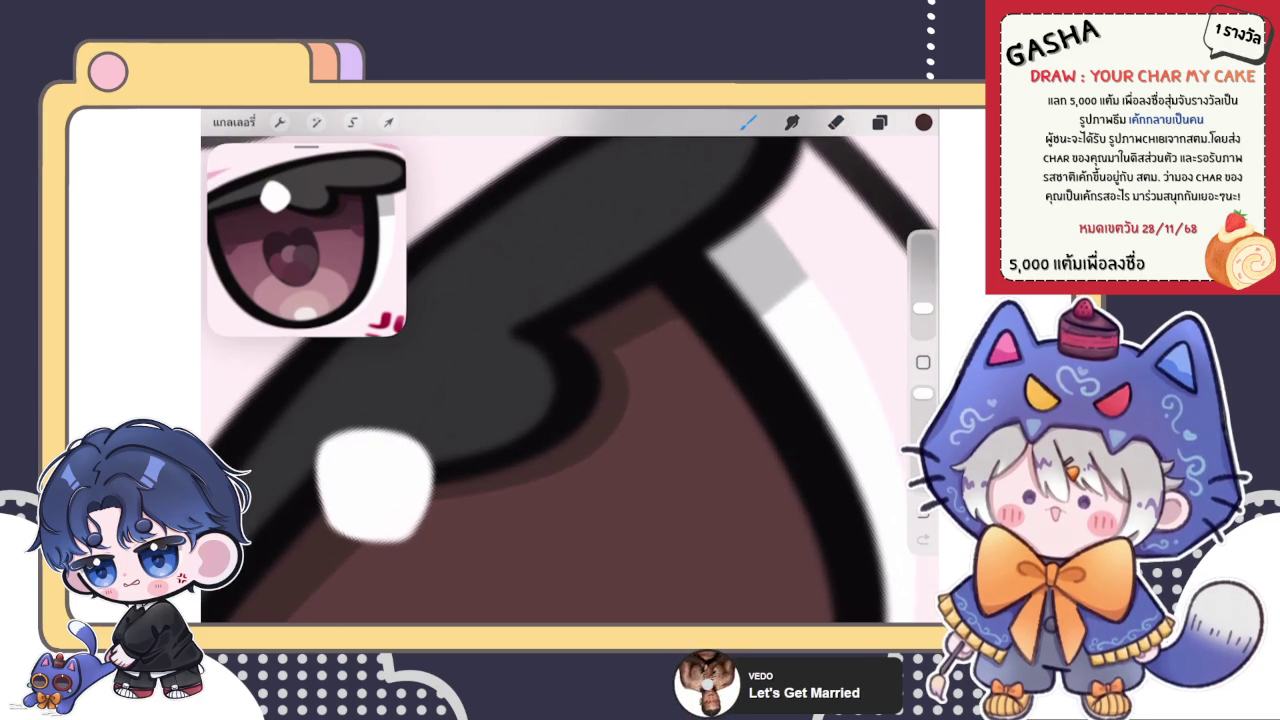
scroll(561, 367, "down", 3)
scroll(490, 370, "up", 2)
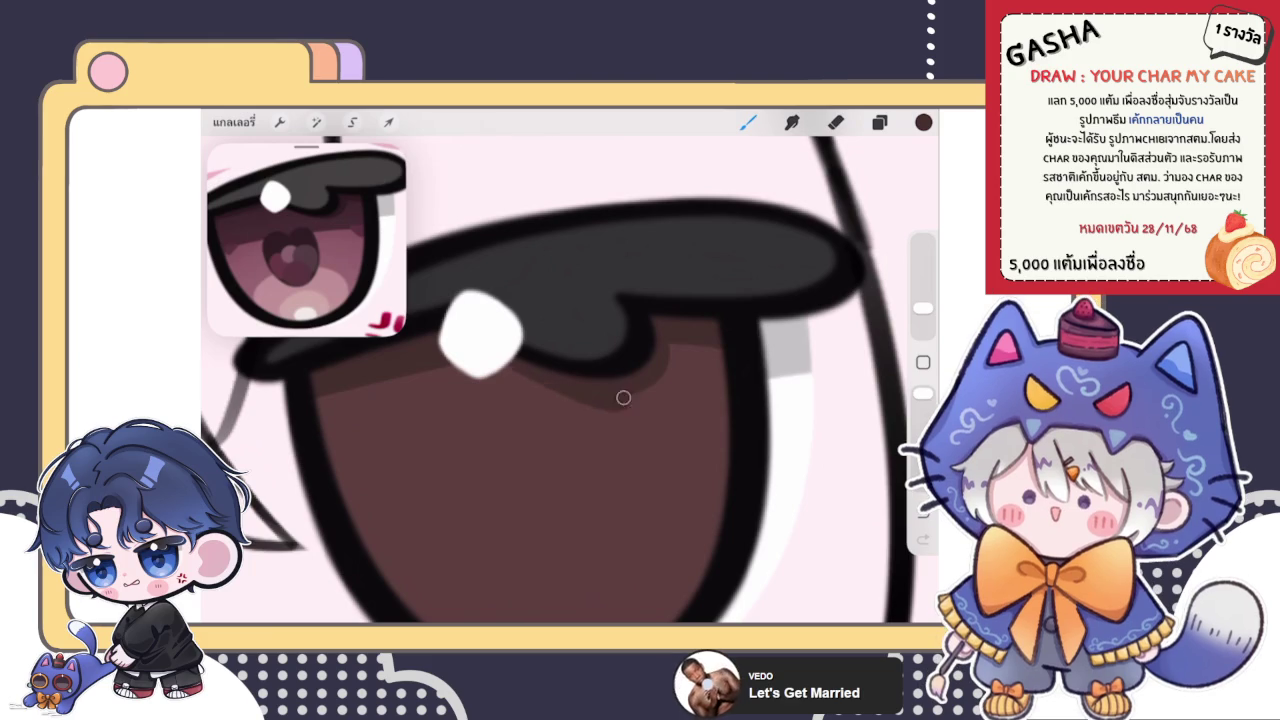
scroll(490, 330, "up", 3)
scroll(570, 380, "up", 1)
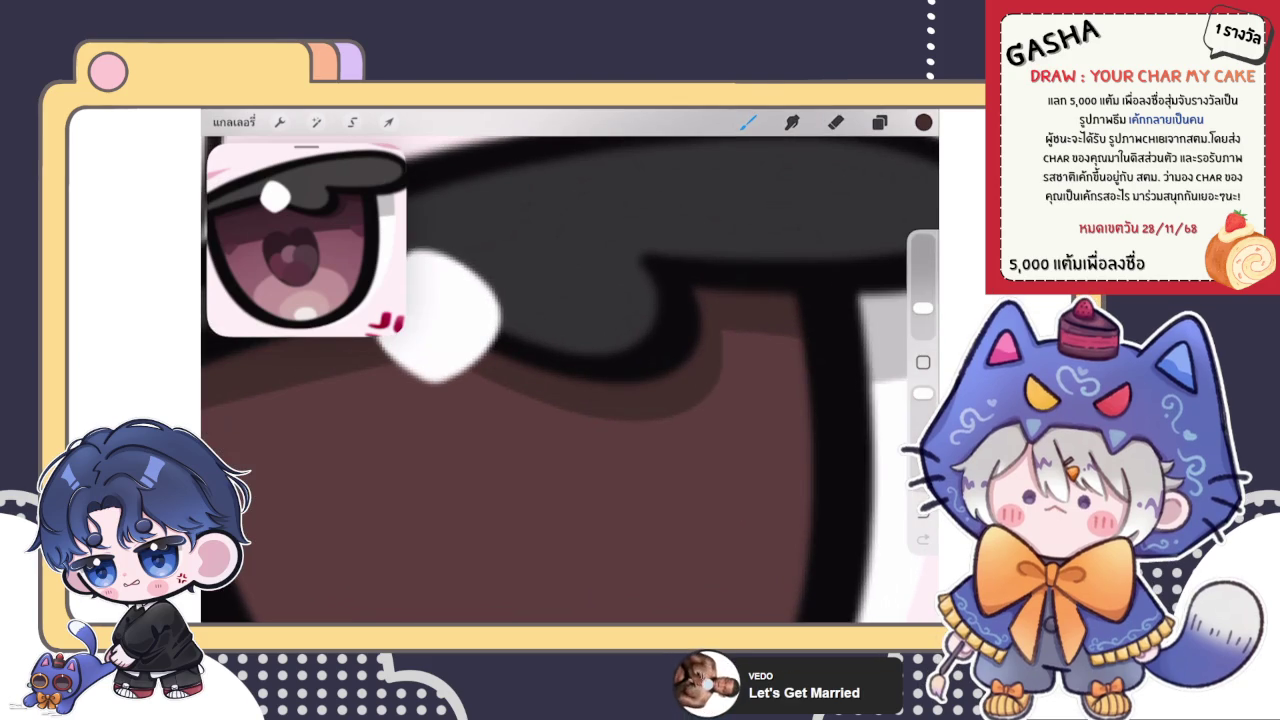
- Undo the last stray mark and zoom around to review the right eye
key("ctrl+z")
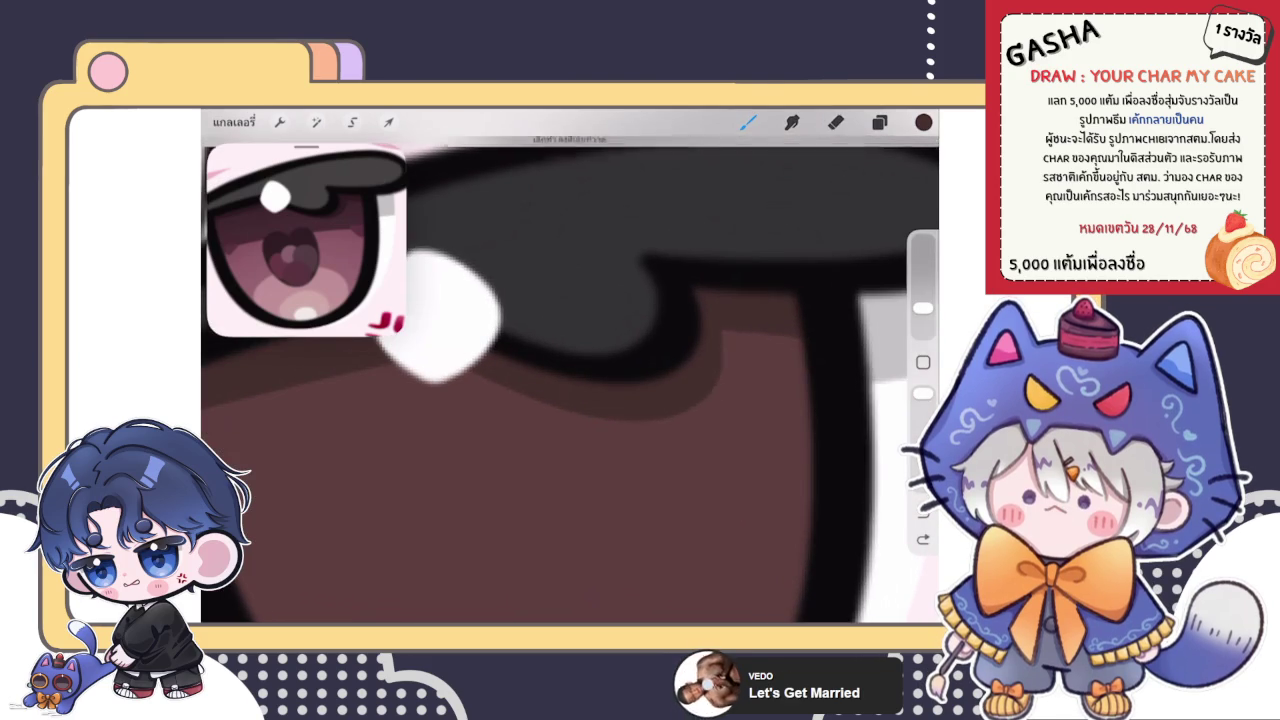
scroll(720, 370, "down", 2)
scroll(570, 370, "up", 2)
scroll(570, 370, "up", 2)
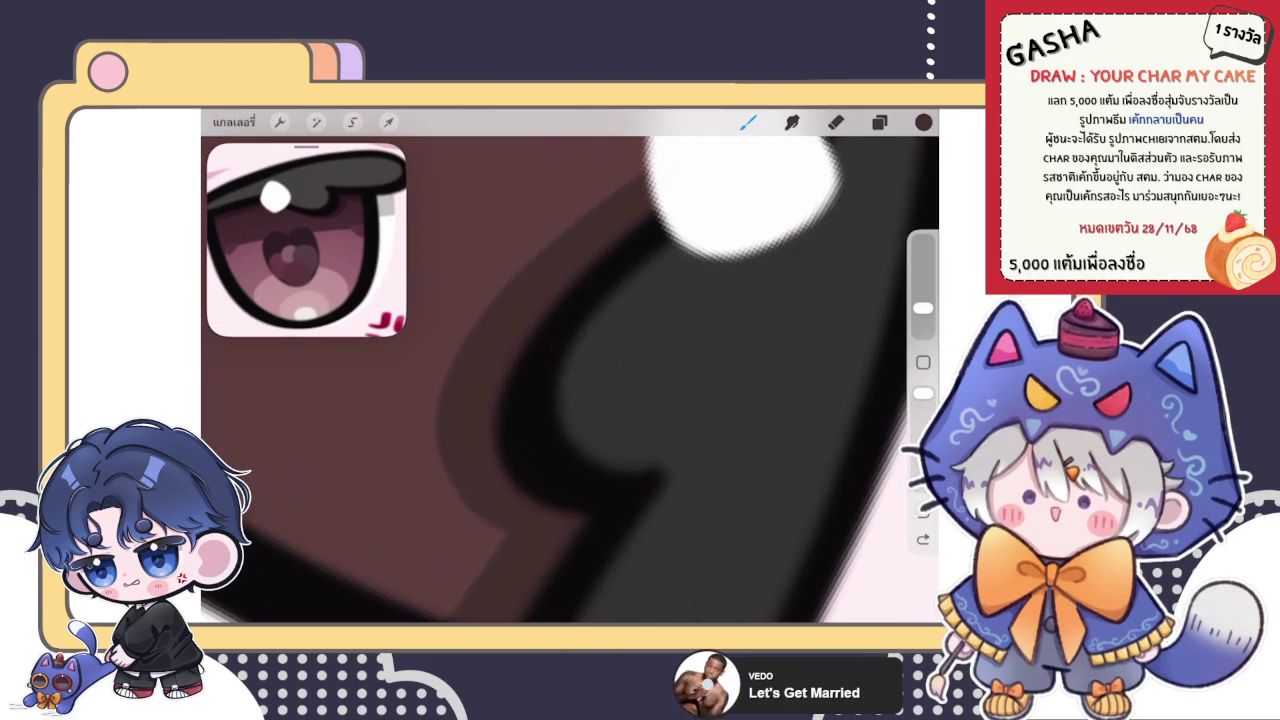
scroll(570, 370, "up", 2)
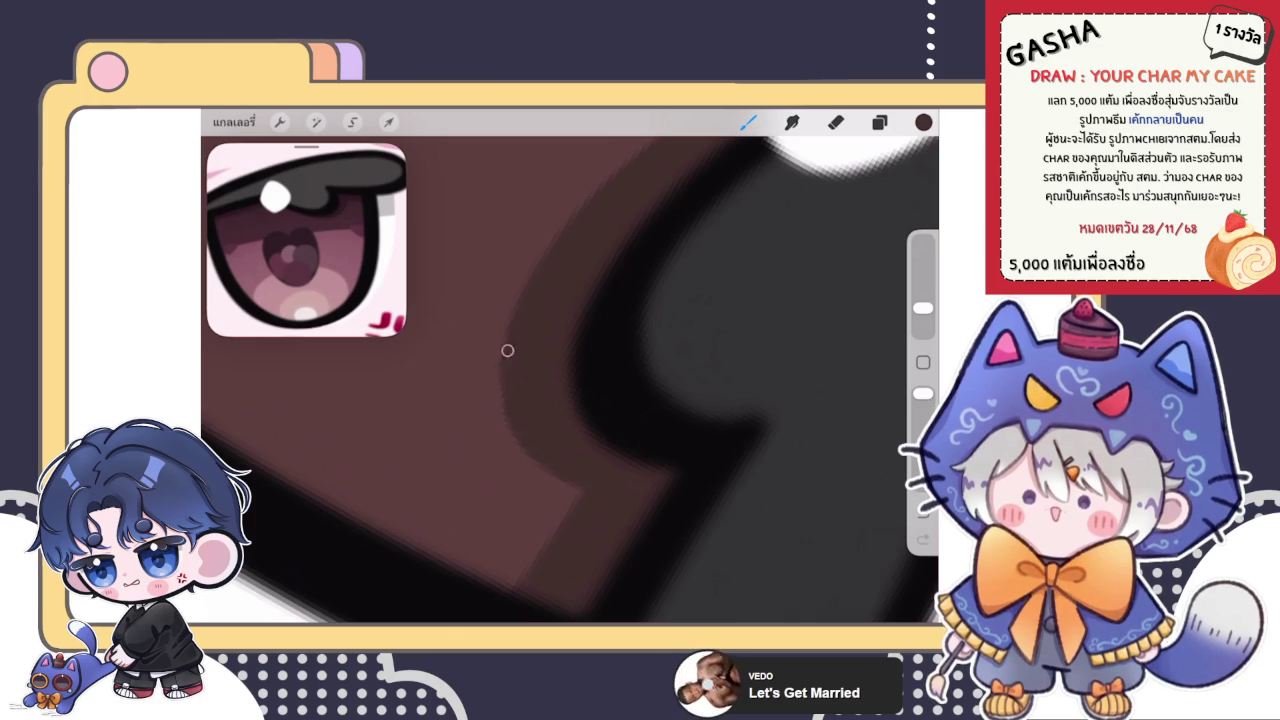
scroll(570, 370, "down", 3)
scroll(570, 370, "down", 3)
scroll(570, 370, "down", 3)
scroll(570, 370, "down", 2)
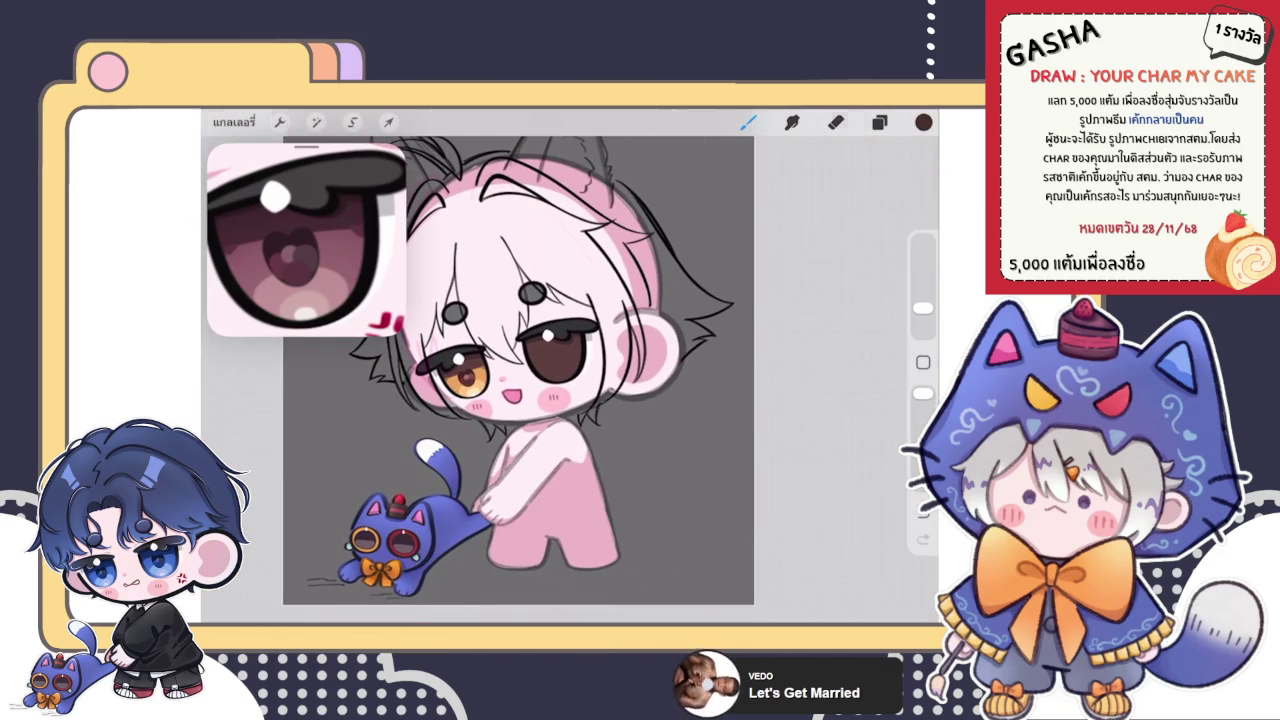
- Select the orange iris layer and sample the orange iris colour
scroll(510, 370, "up", 3)
scroll(510, 370, "up", 2)
left_click(879, 122)
left_click(740, 347)
left_click(879, 122)
scroll(570, 370, "up", 3)
scroll(570, 370, "up", 2)
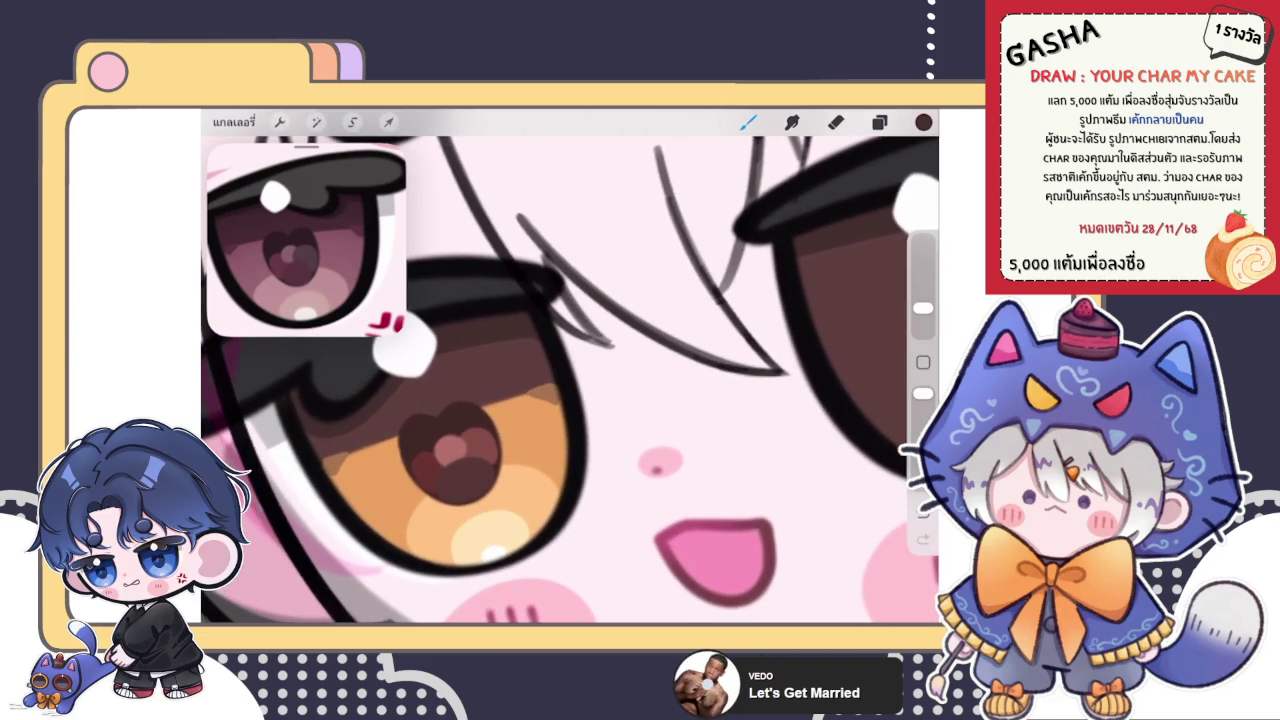
left_click(579, 229)
- Try orange diagonal strokes across the right eye, comparing with undo/redo, then remove them
scroll(570, 370, "right", 3)
scroll(570, 370, "right", 3)
left_click_drag(465, 445, 690, 296)
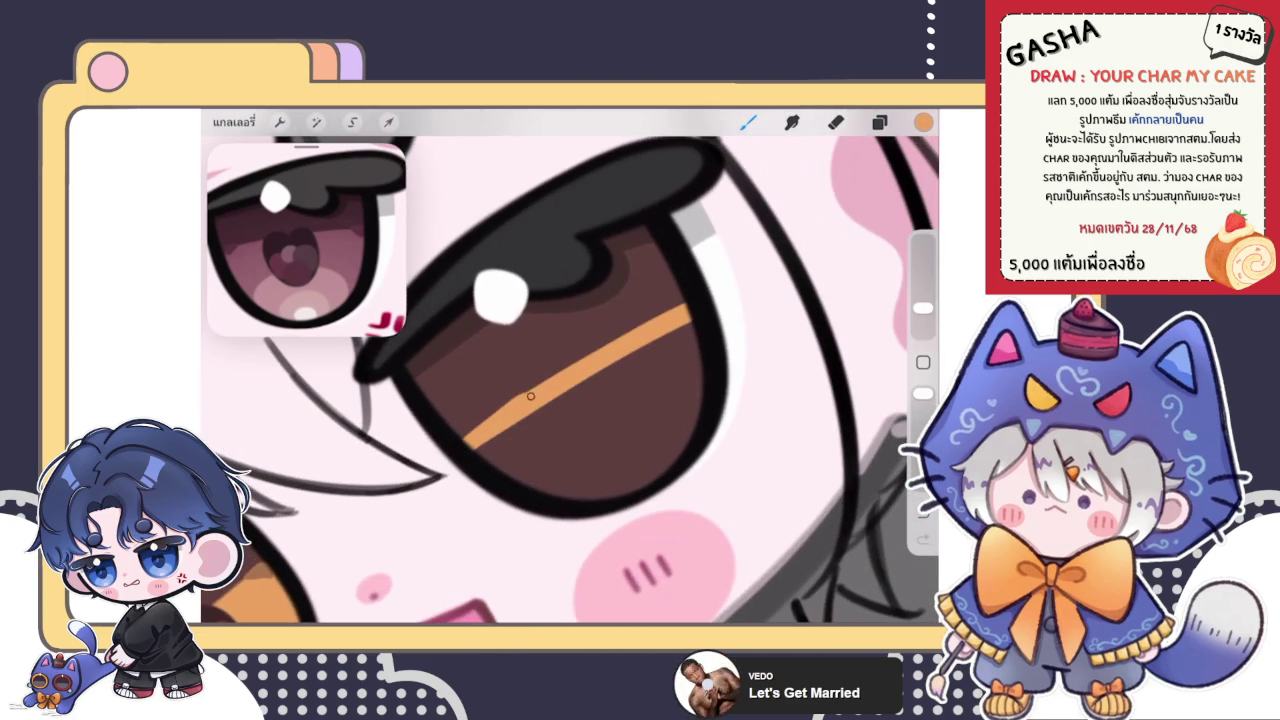
key("ctrl+z")
left_click_drag(465, 445, 690, 310)
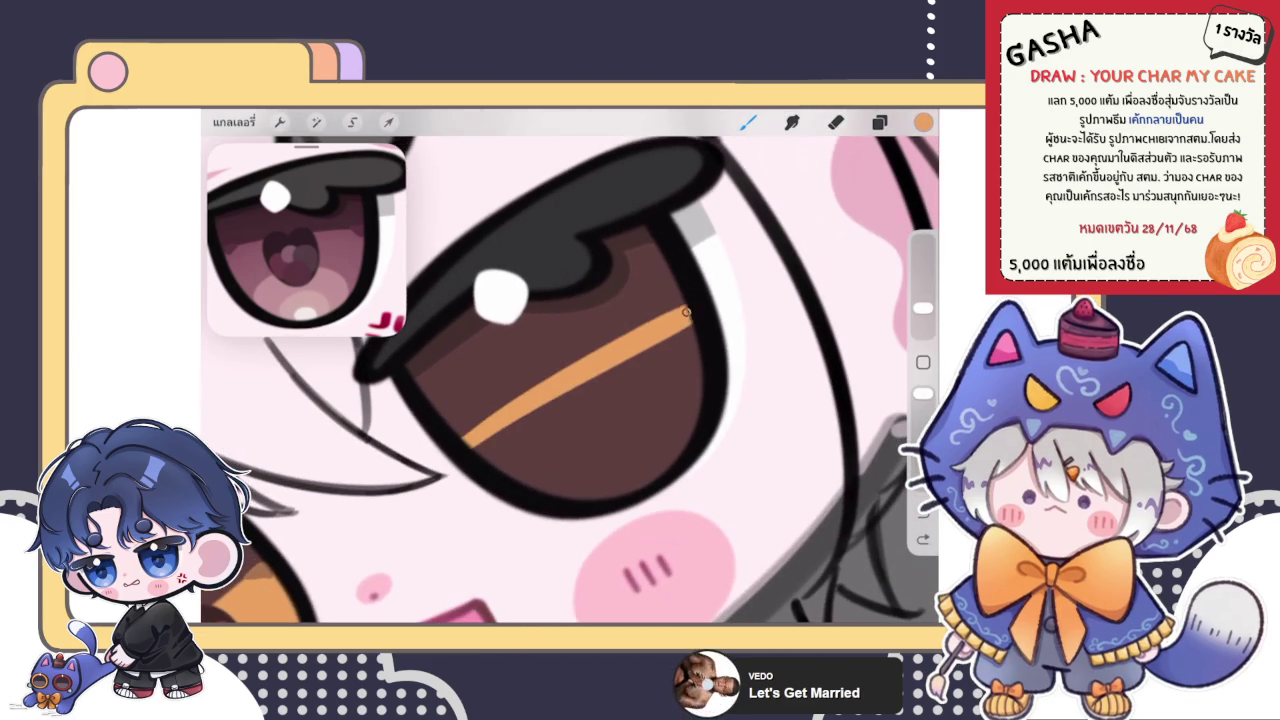
key("ctrl+z")
key("ctrl+shift+z")
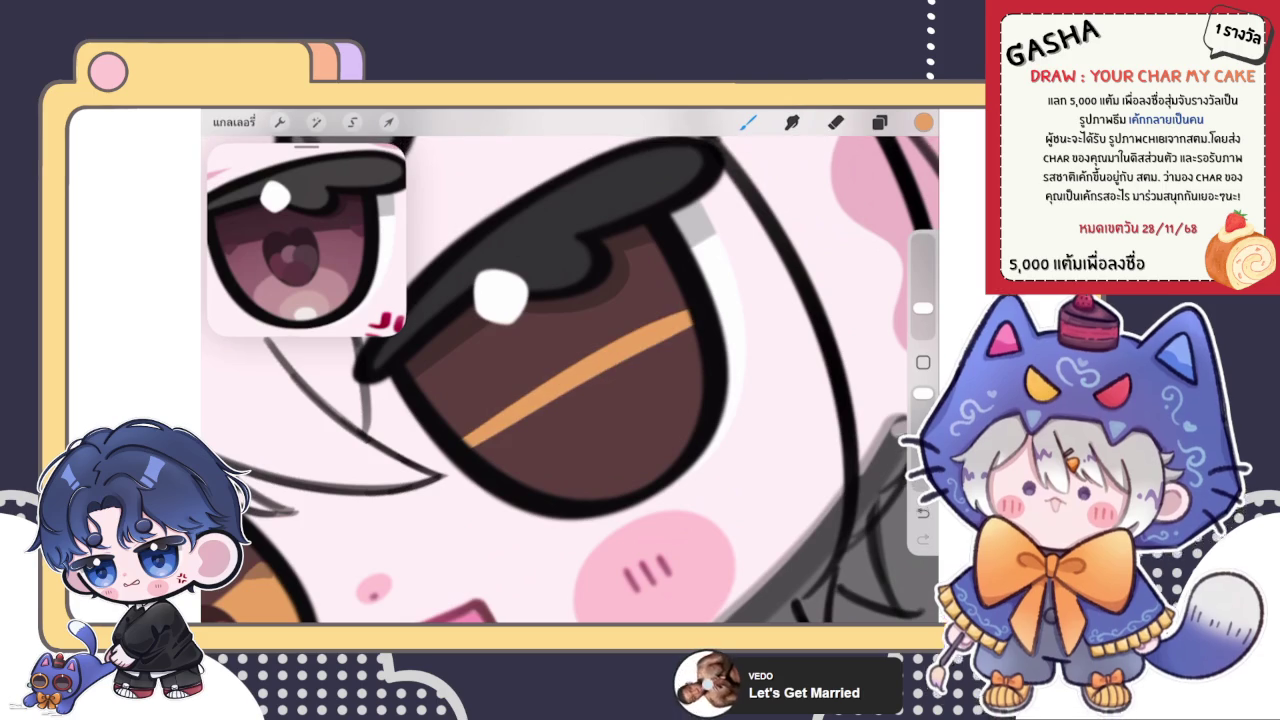
key("ctrl+z")
key("ctrl+shift+z")
key("ctrl+z")
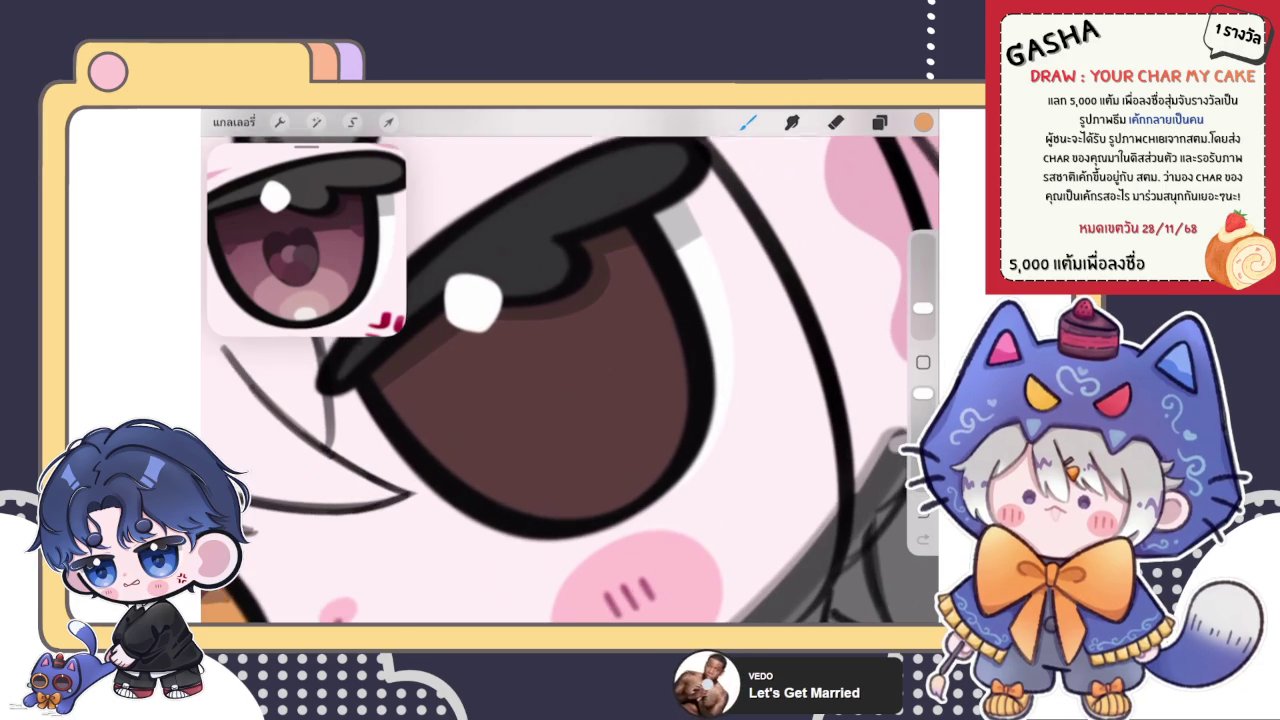
key("ctrl+shift+z")
key("ctrl+z")
key("ctrl+shift+z")
key("ctrl+z")
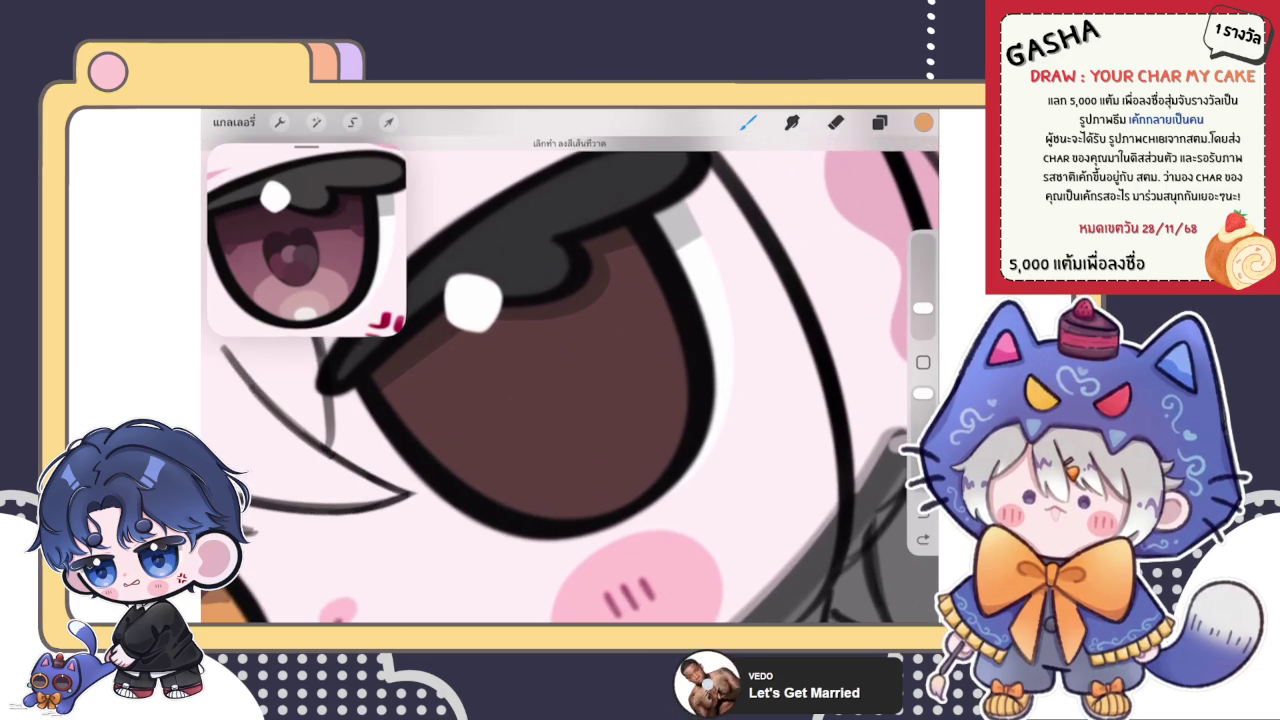
- Draw a straighter orange line across the eye and widen it into a broad amber band
left_click_drag(446, 466, 667, 334)
mouse_move(432, 469)
left_mouse_down()
mouse_move(664, 325)
mouse_move(582, 403)
mouse_move(443, 485)
mouse_move(680, 343)
mouse_move(665, 460)
mouse_move(519, 498)
mouse_move(680, 366)
mouse_move(533, 486)
mouse_move(643, 449)
left_mouse_up()
scroll(570, 380, "down", 5)
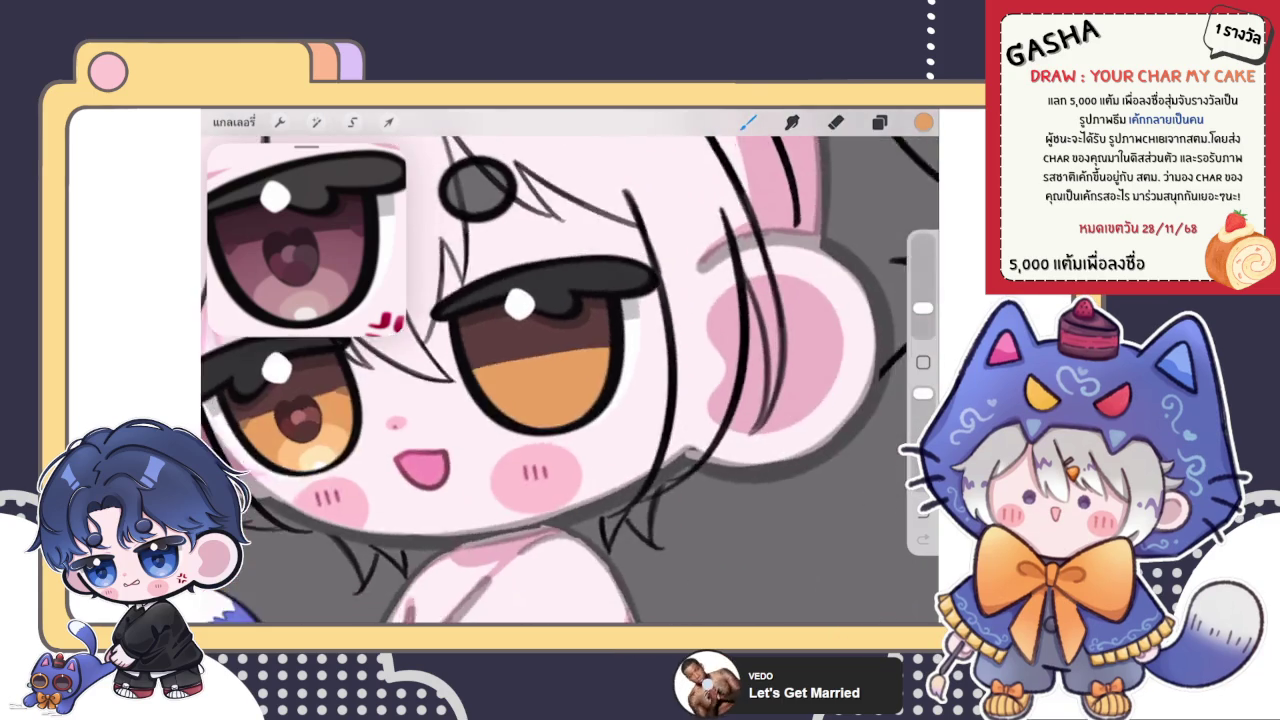
scroll(560, 340, "up", 5)
scroll(560, 340, "up", 5)
- Erase a straight diagonal edge across the iris with a slightly smaller eraser
key("e")
left_click_drag(922, 316, 922, 322)
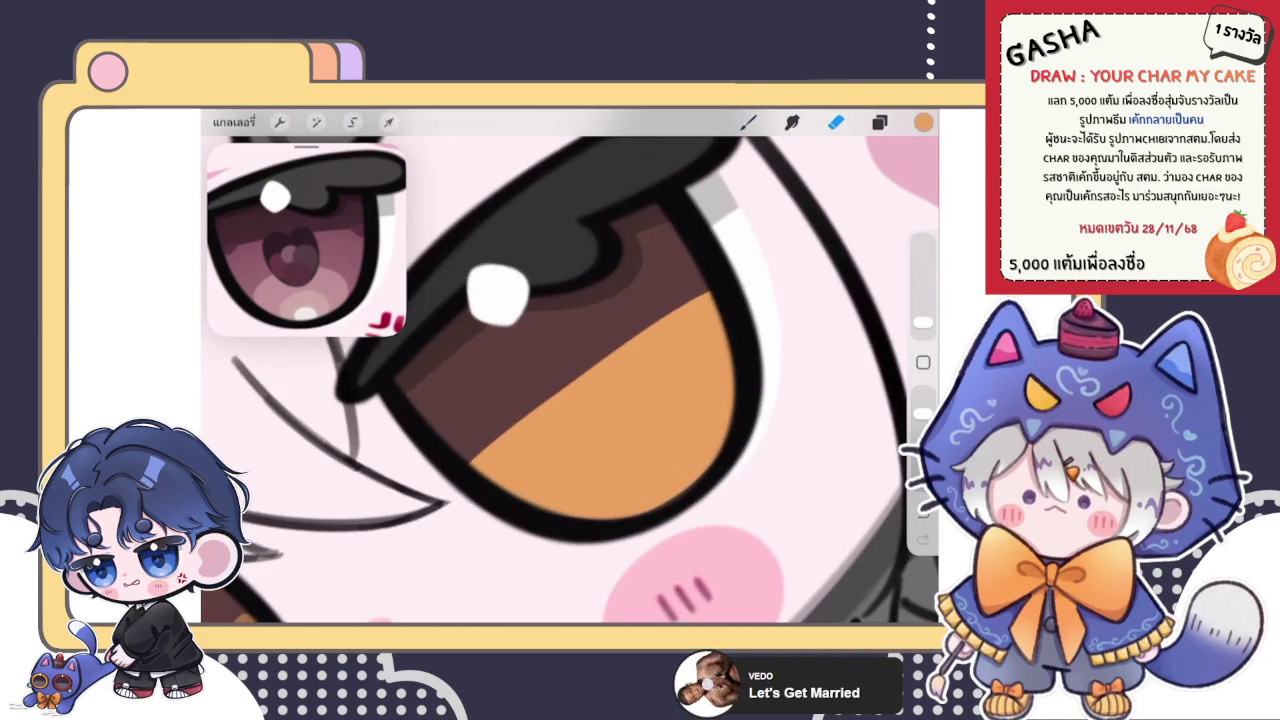
mouse_move(453, 450)
left_mouse_down()
mouse_move(534, 448)
mouse_move(737, 266)
left_mouse_up()
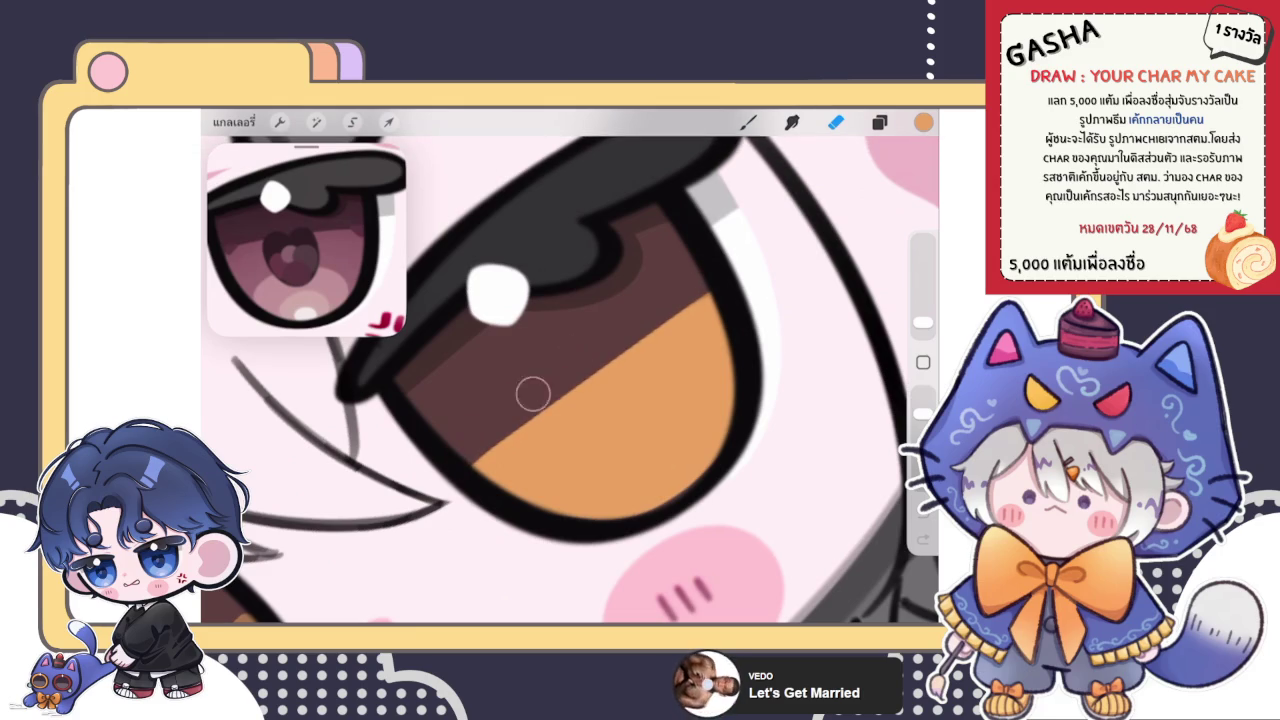
- Repaint the amber area with the brush up to the new diagonal edge
scroll(570, 366, "down", 5)
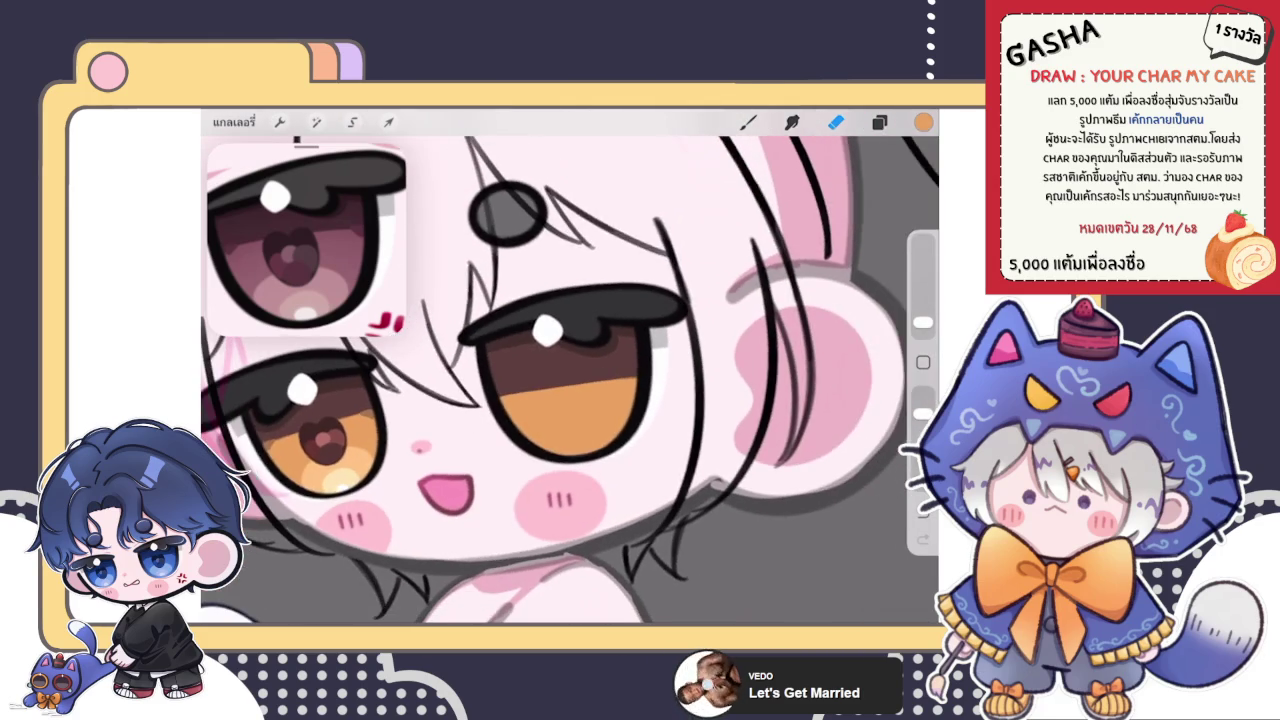
scroll(570, 366, "up", 3)
scroll(570, 366, "up", 3)
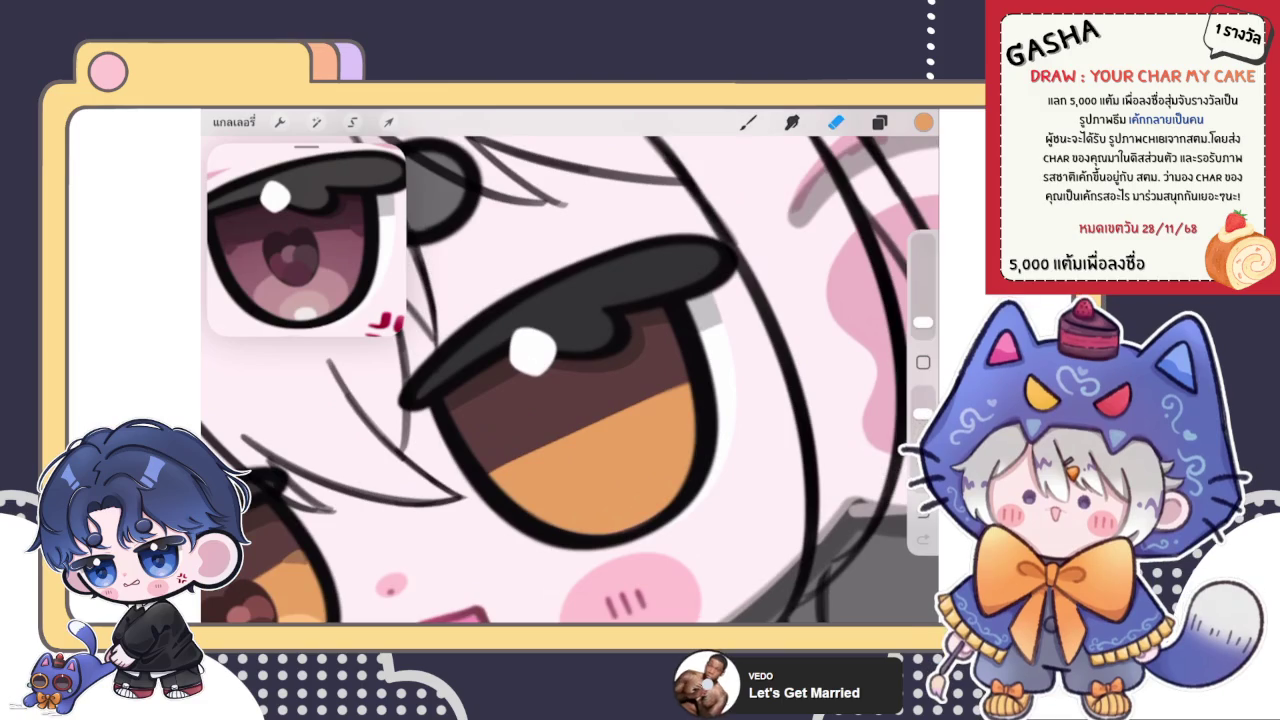
key("b")
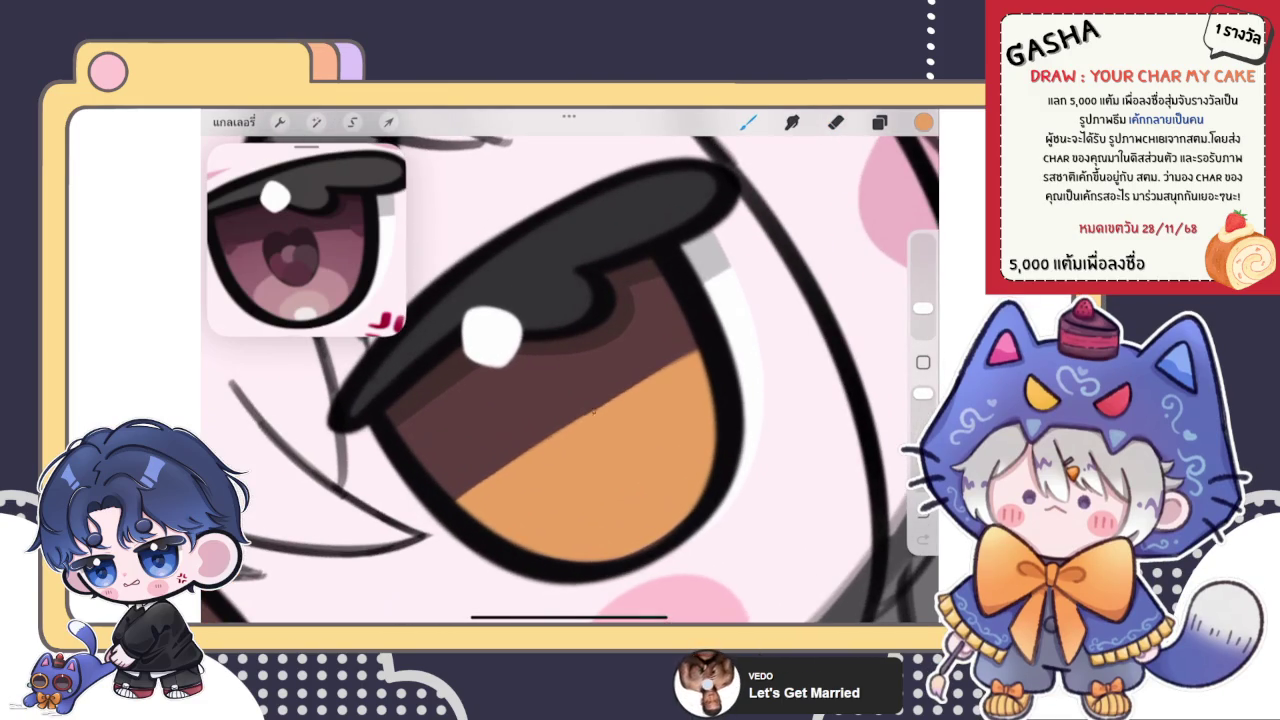
left_click_drag(460, 488, 695, 345)
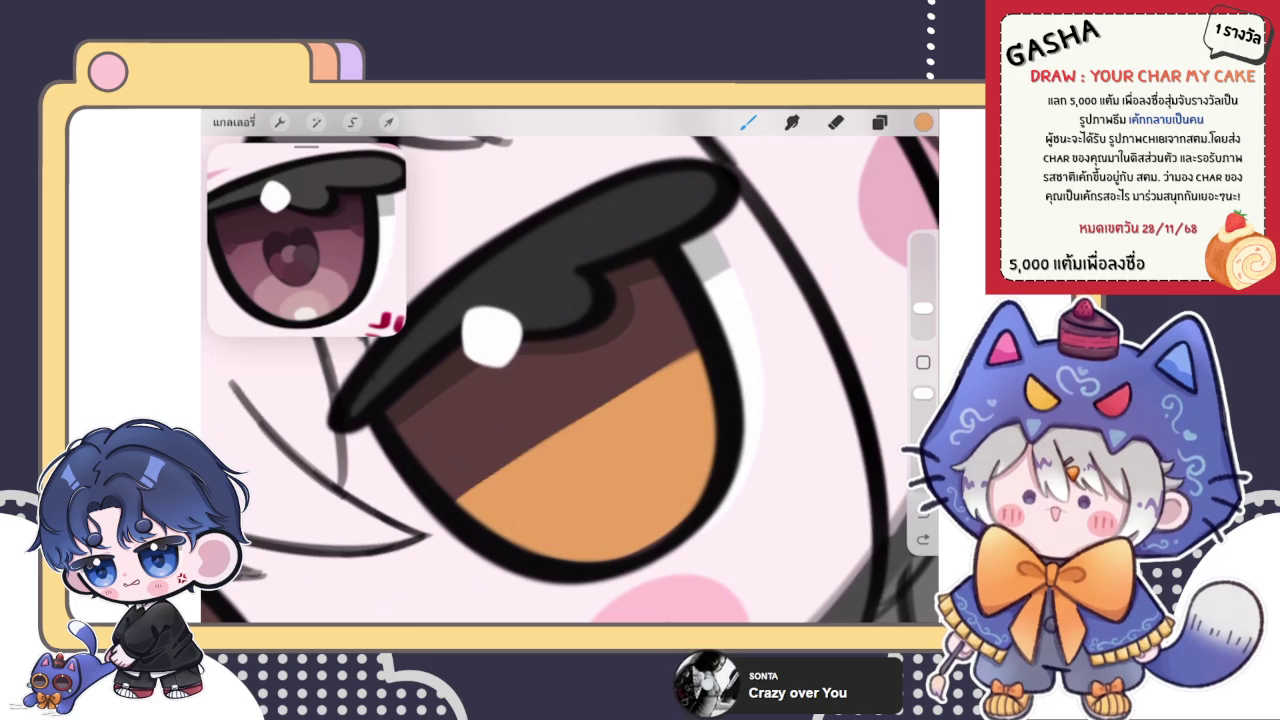
key("e")
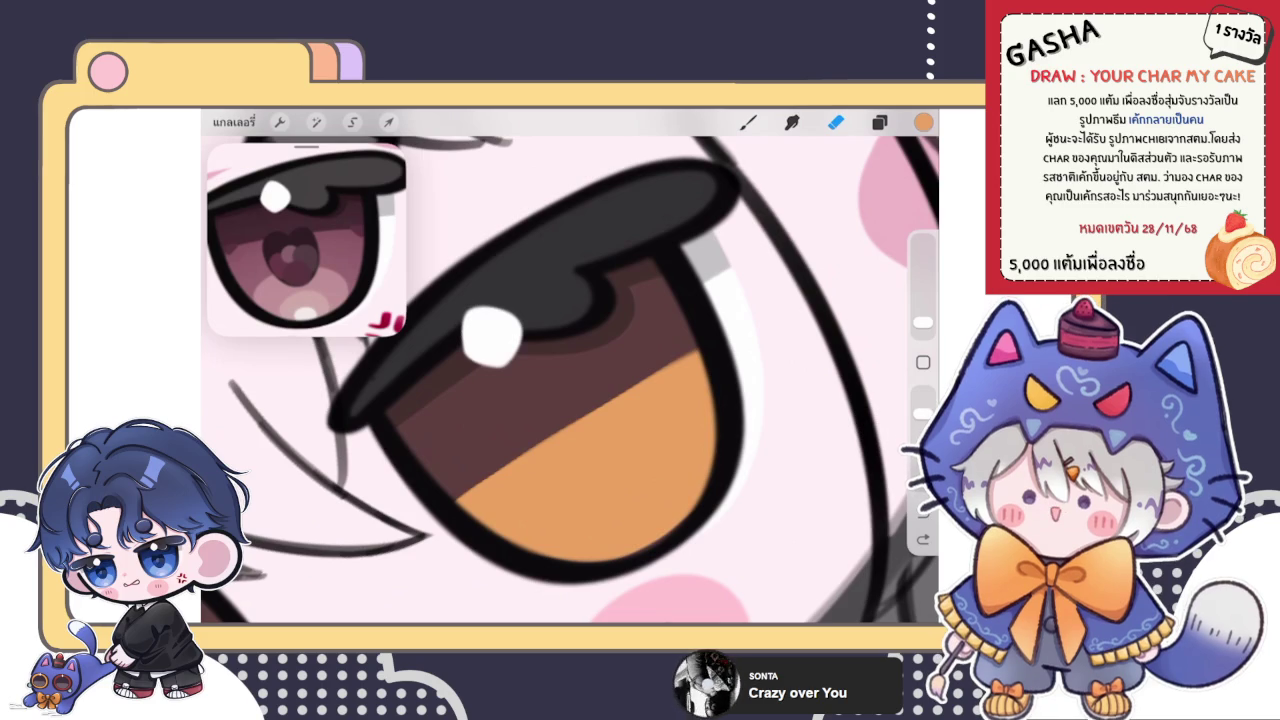
key("b")
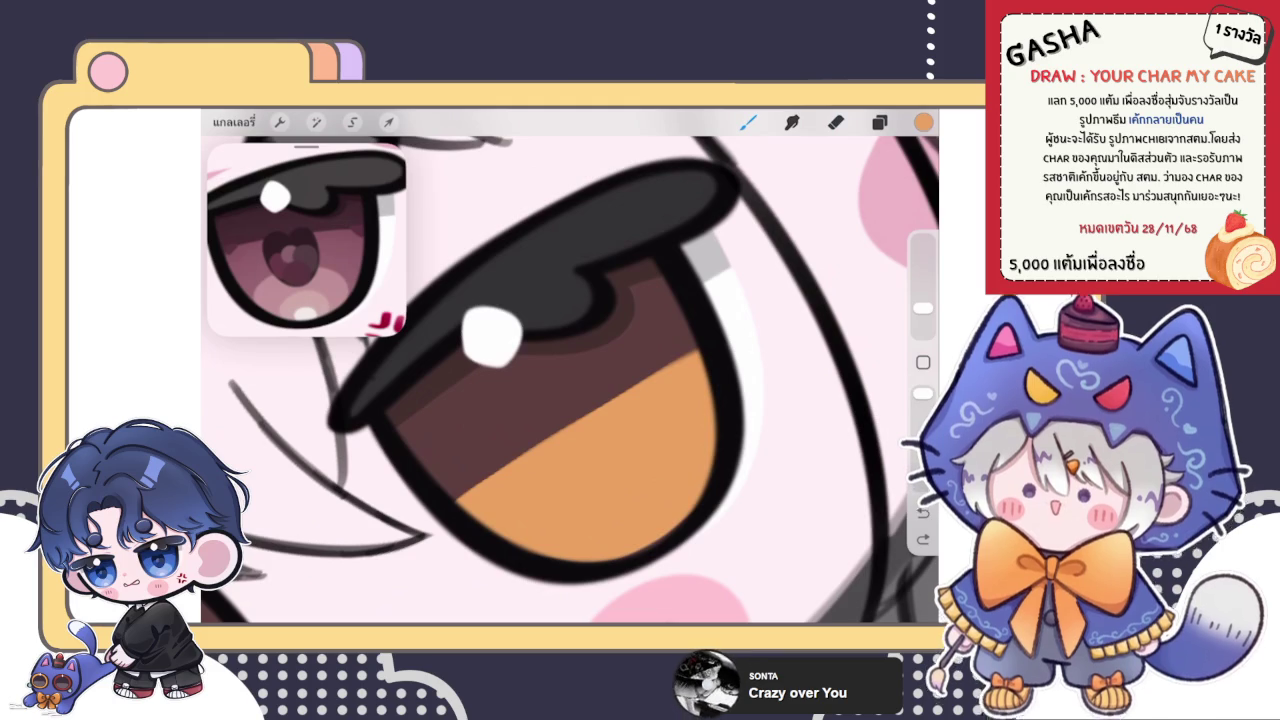
- Brush amber along the brown boundary and near the outline of the right iris
left_click(879, 121)
left_click(879, 121)
scroll(570, 380, "up", 2)
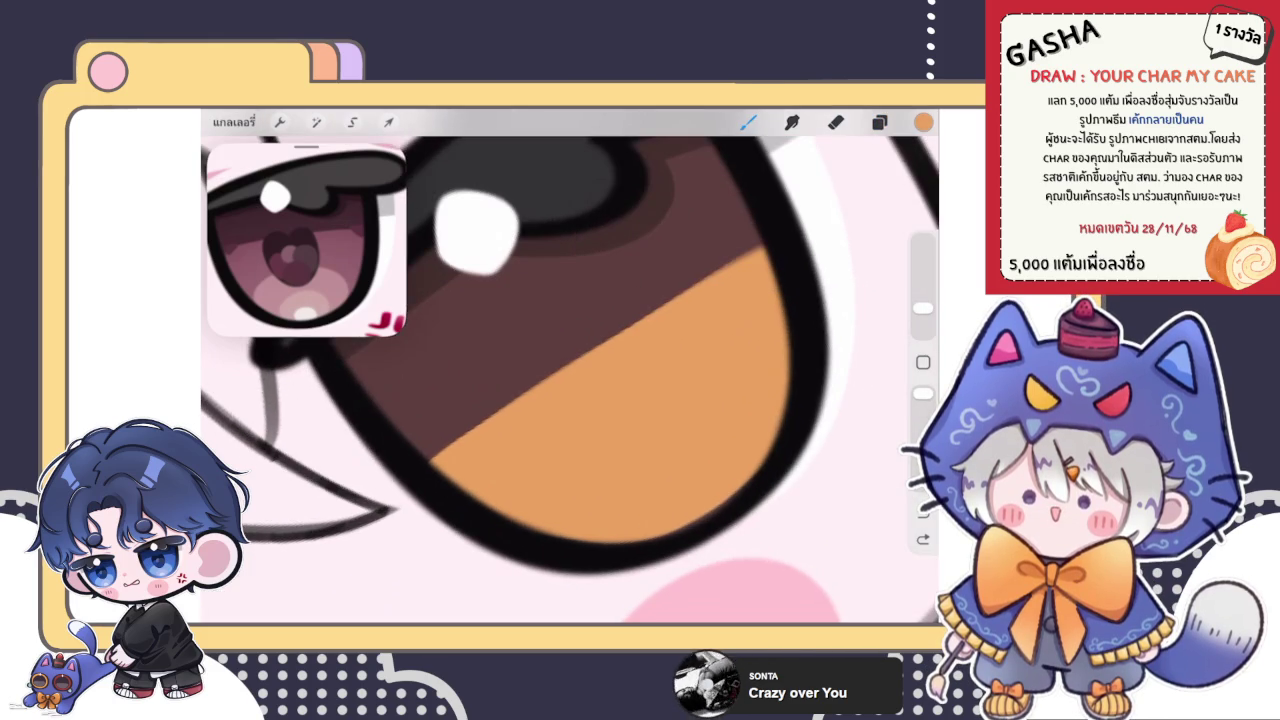
left_click_drag(432, 469, 458, 440)
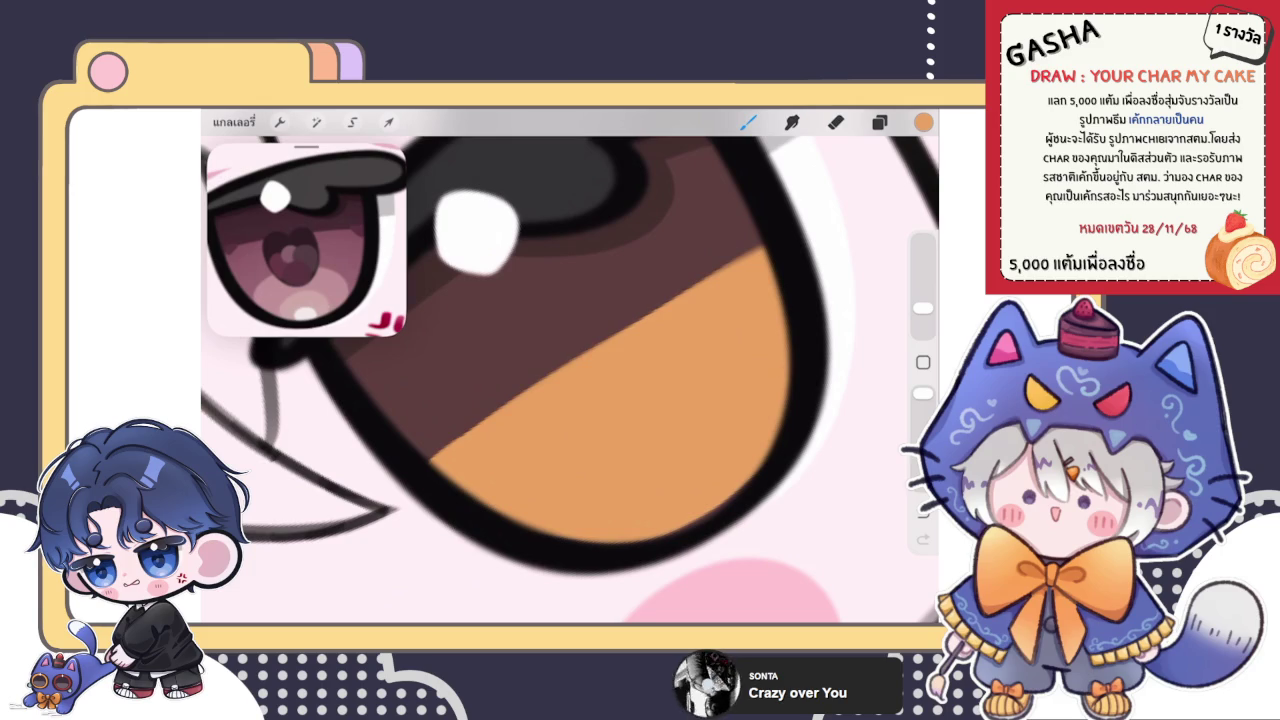
mouse_move(636, 320)
left_mouse_down()
mouse_move(766, 246)
mouse_move(710, 279)
left_mouse_up()
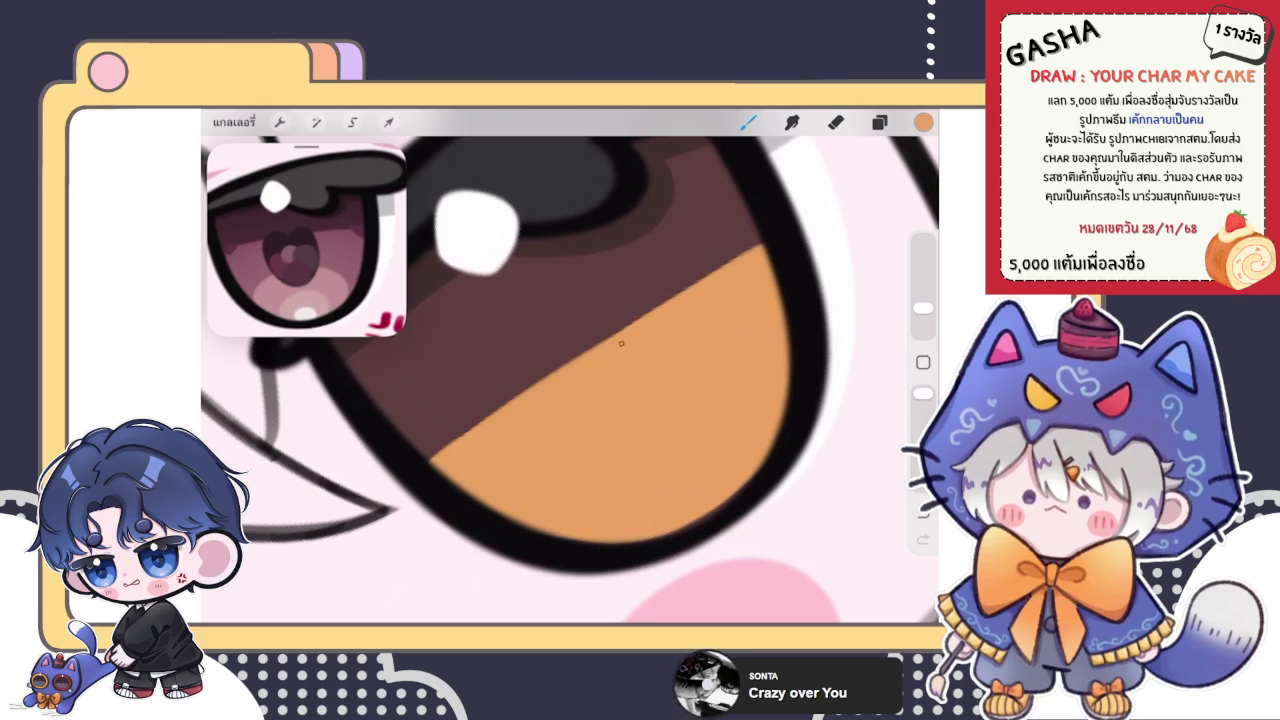
left_click_drag(652, 311, 483, 436)
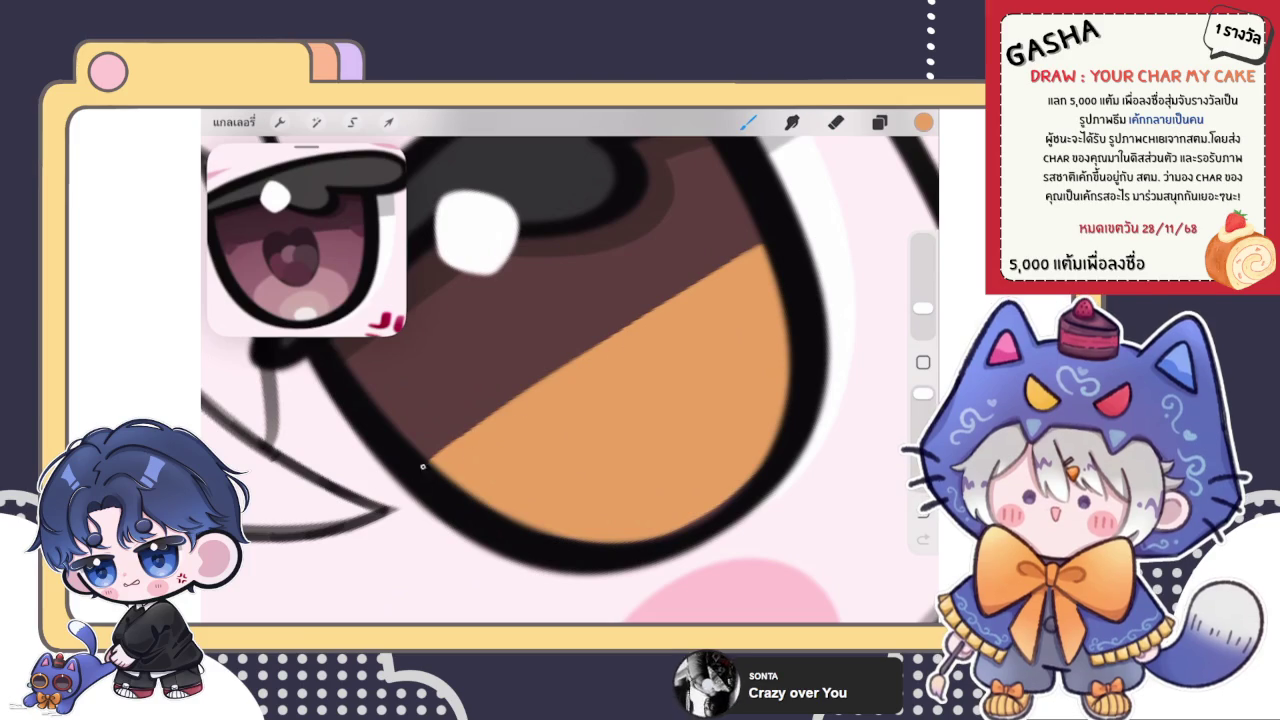
left_click_drag(656, 308, 520, 394)
- Review both eyes, then sample the brown iris colour with the eyedropper
scroll(570, 380, "down", 5)
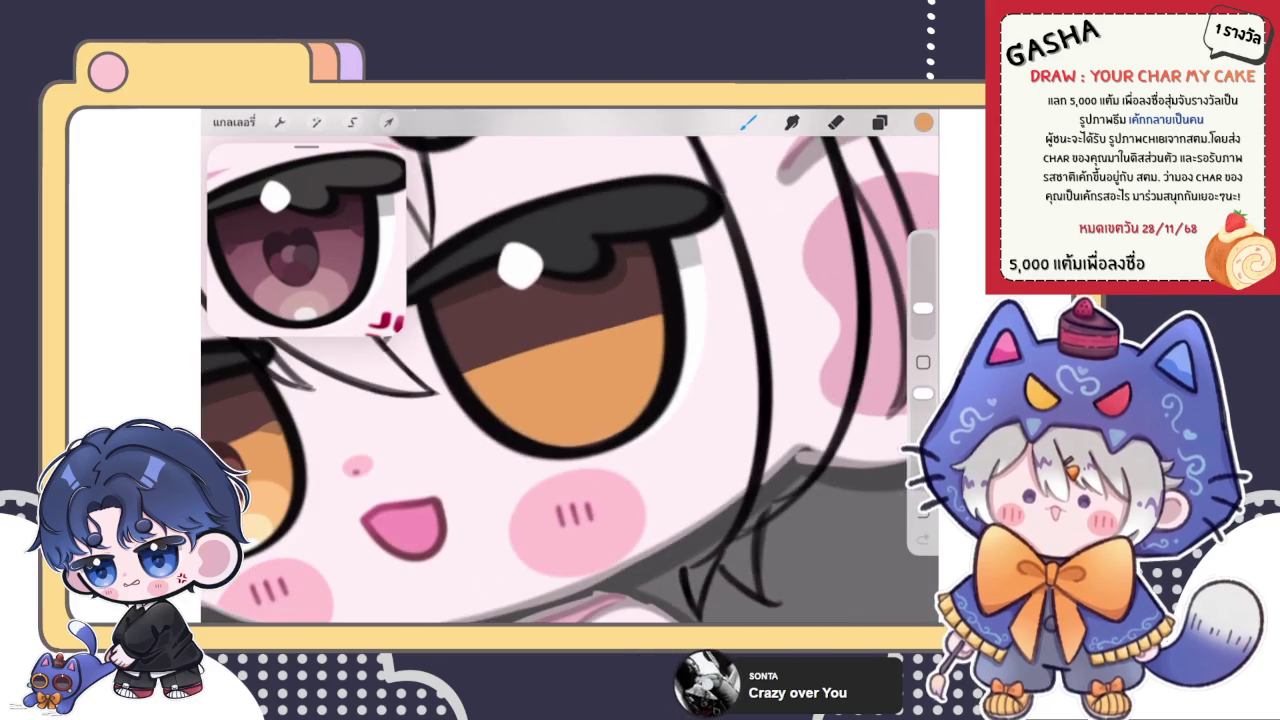
scroll(570, 380, "down", 2)
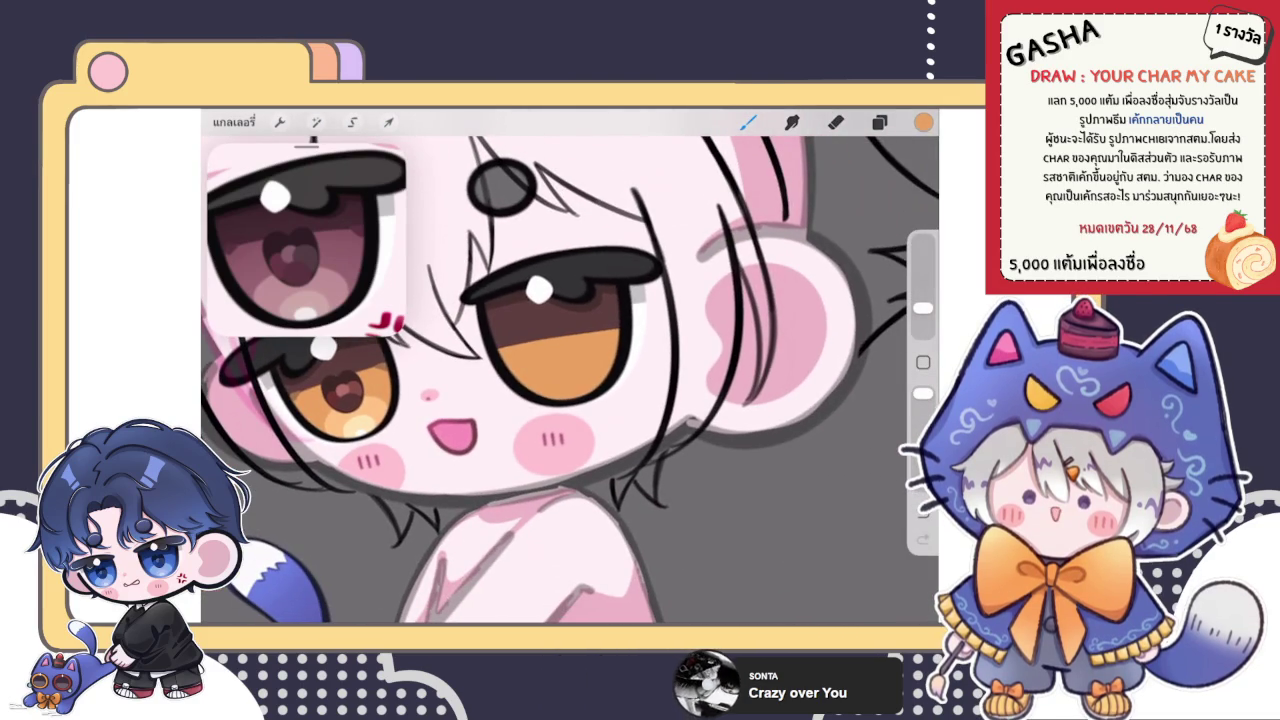
scroll(570, 380, "down", 2)
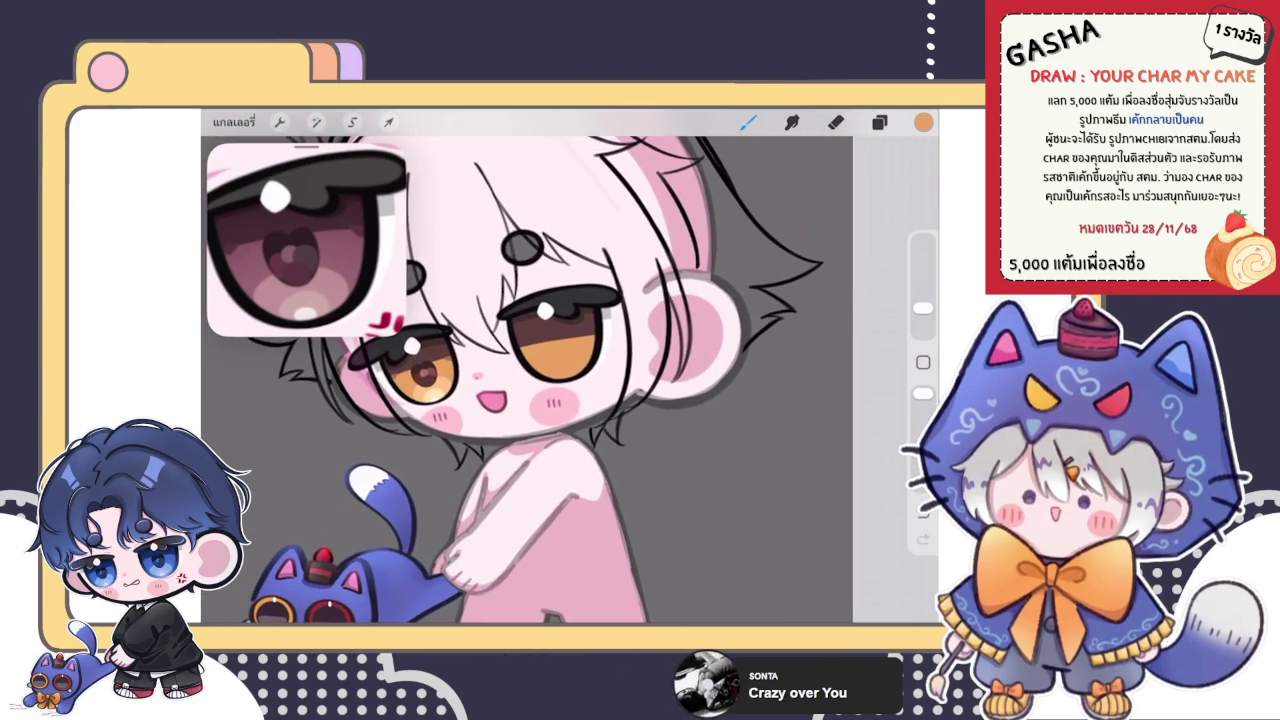
scroll(560, 330, "up", 3)
scroll(560, 330, "up", 1)
scroll(560, 330, "up", 3)
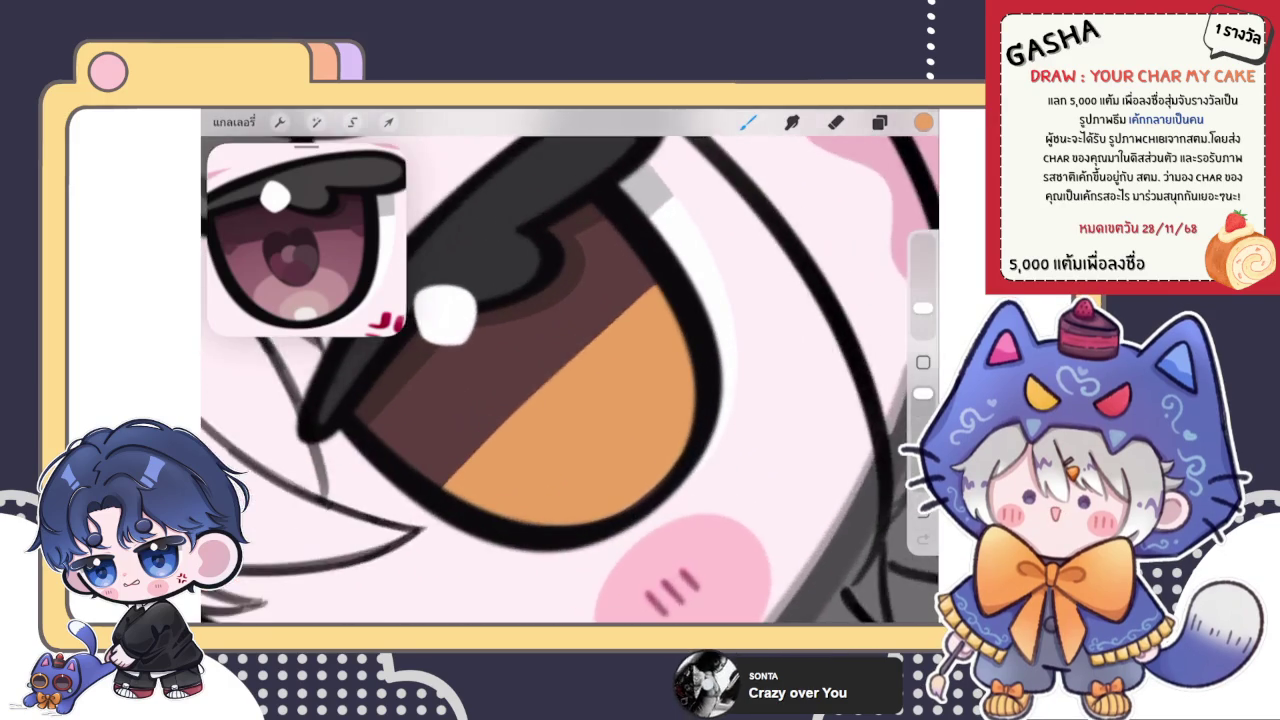
scroll(560, 330, "up", 2)
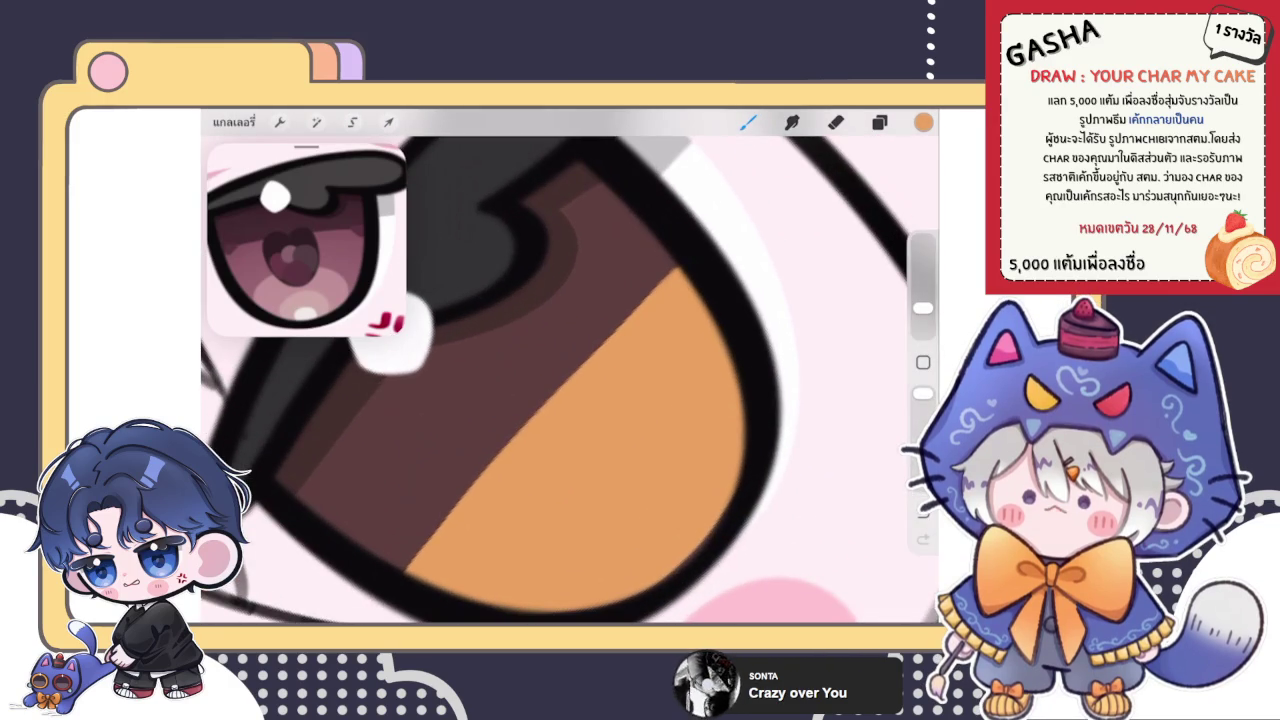
scroll(570, 380, "down", 2)
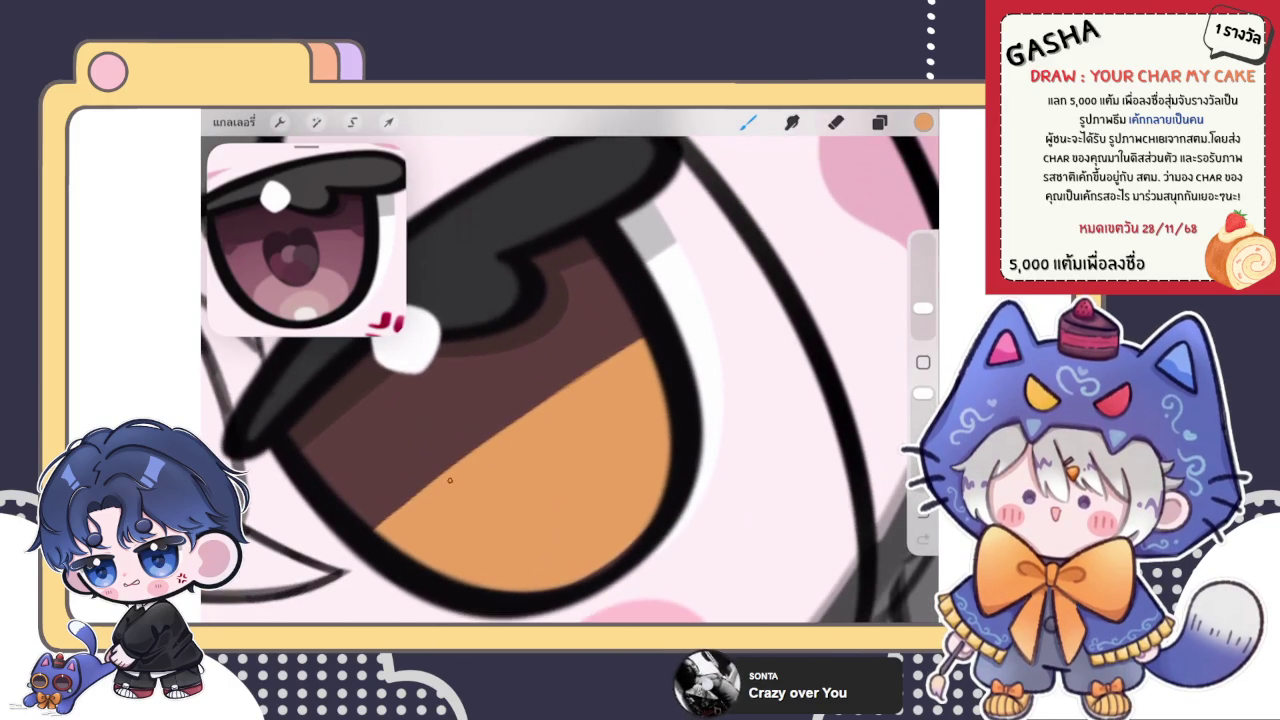
scroll(570, 380, "down", 3)
scroll(570, 380, "down", 2)
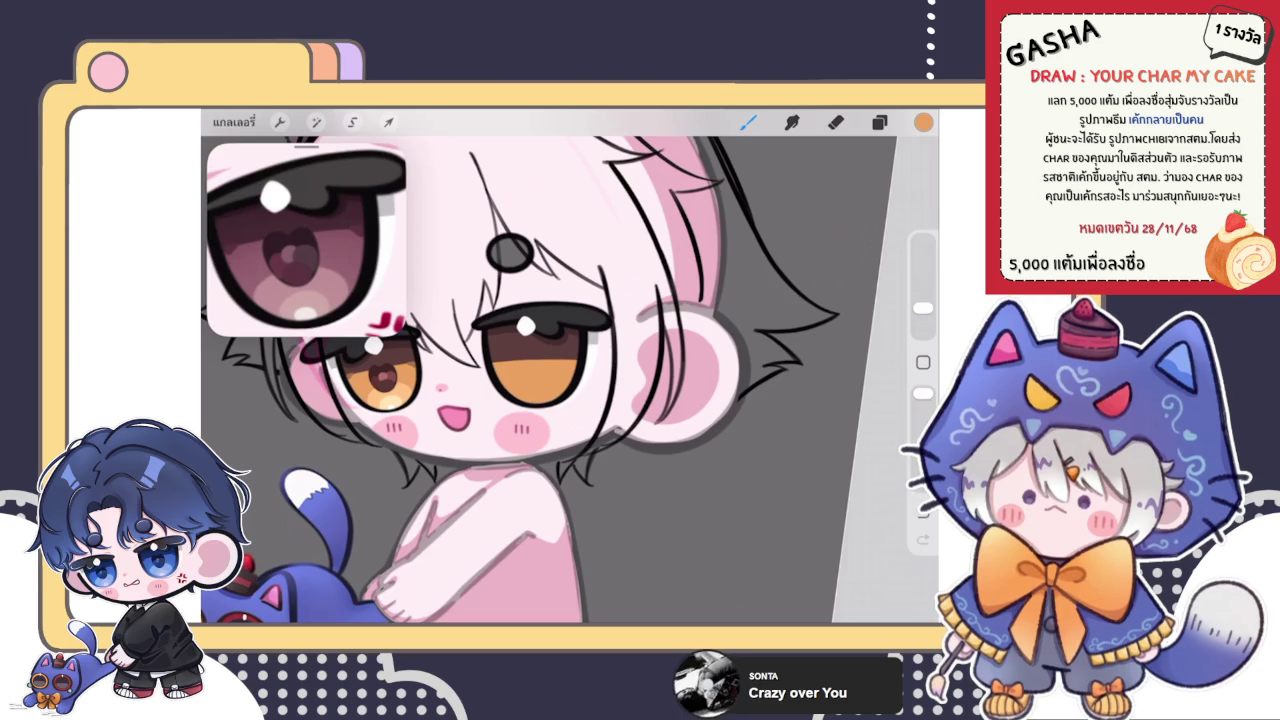
scroll(430, 354, "up", 2)
scroll(430, 354, "up", 2)
scroll(430, 354, "up", 2)
left_click(652, 337)
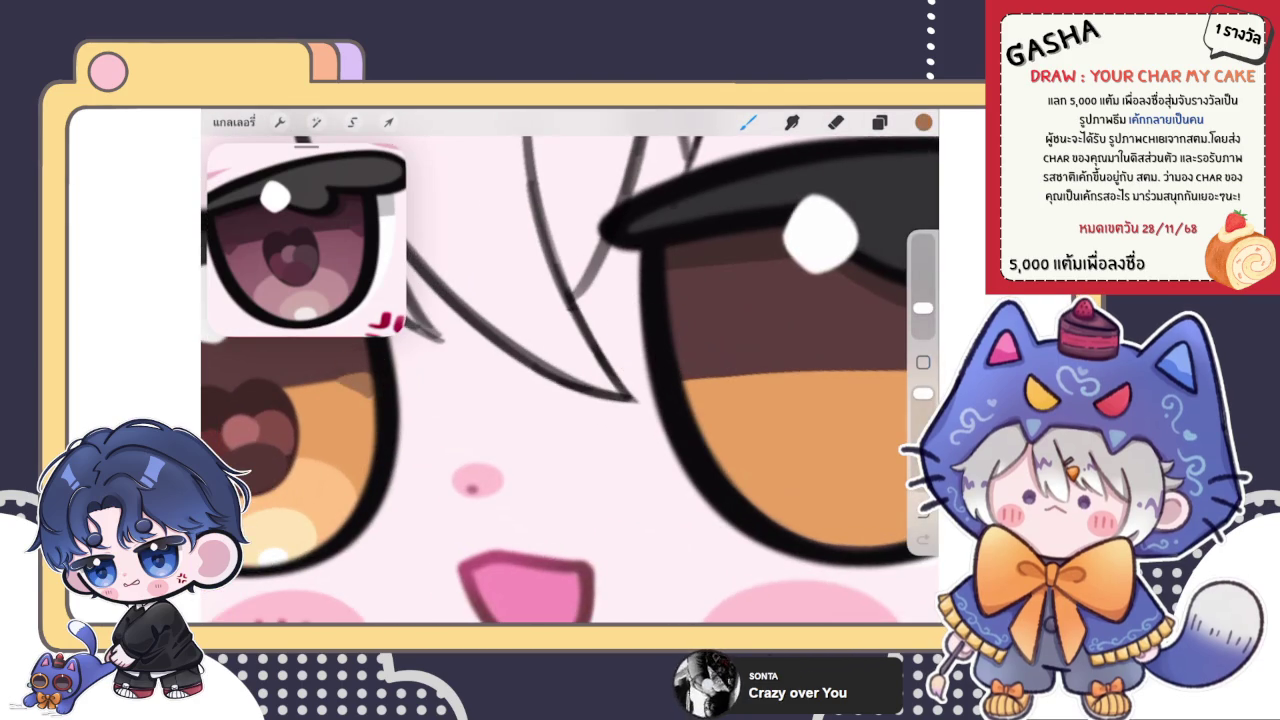
- Dab brown and light-brown patches onto the iris edge beside the black outline
scroll(648, 408, "up", 2)
left_click_drag(650, 406, 676, 390)
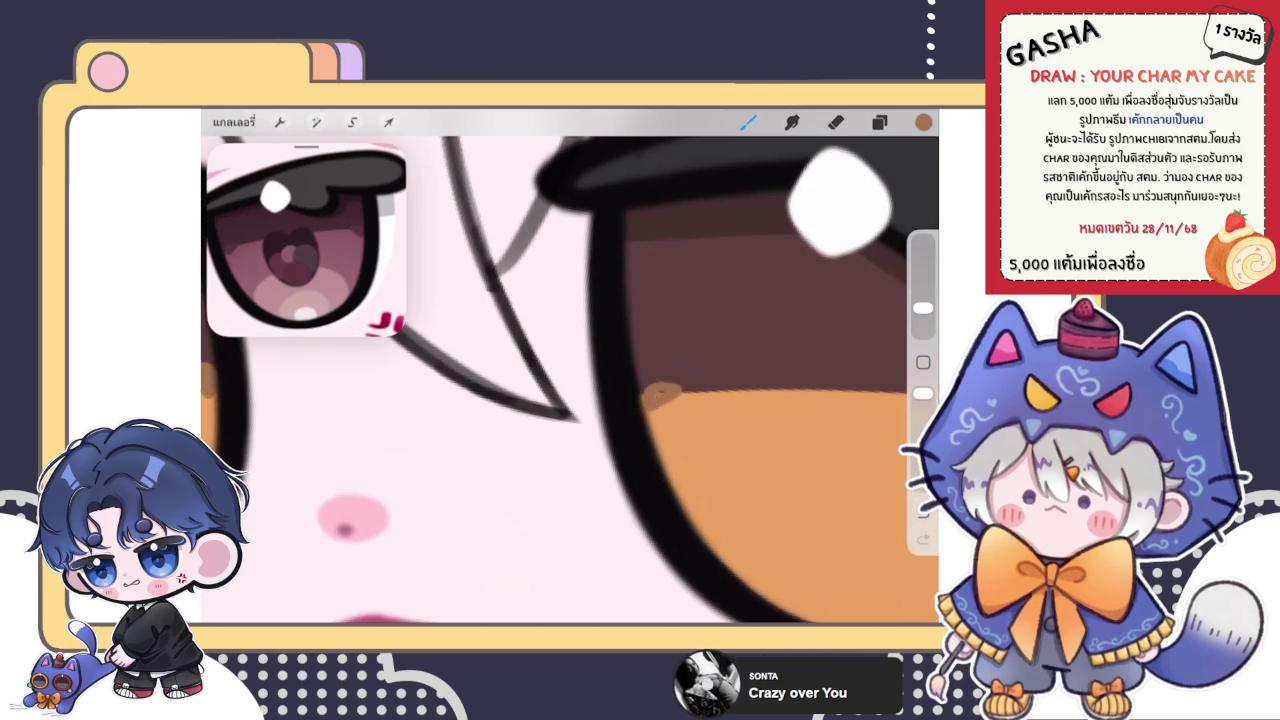
scroll(735, 365, "up", 2)
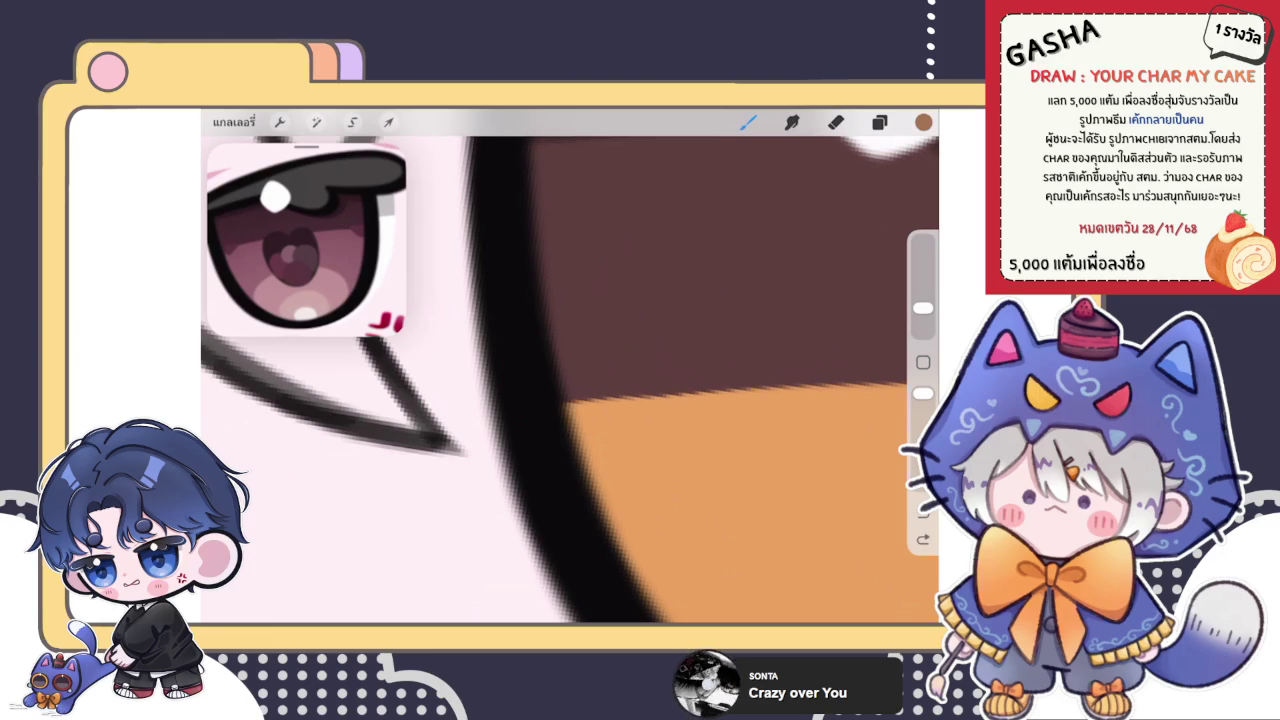
mouse_move(626, 388)
left_mouse_down()
mouse_move(580, 420)
mouse_move(632, 391)
left_mouse_up()
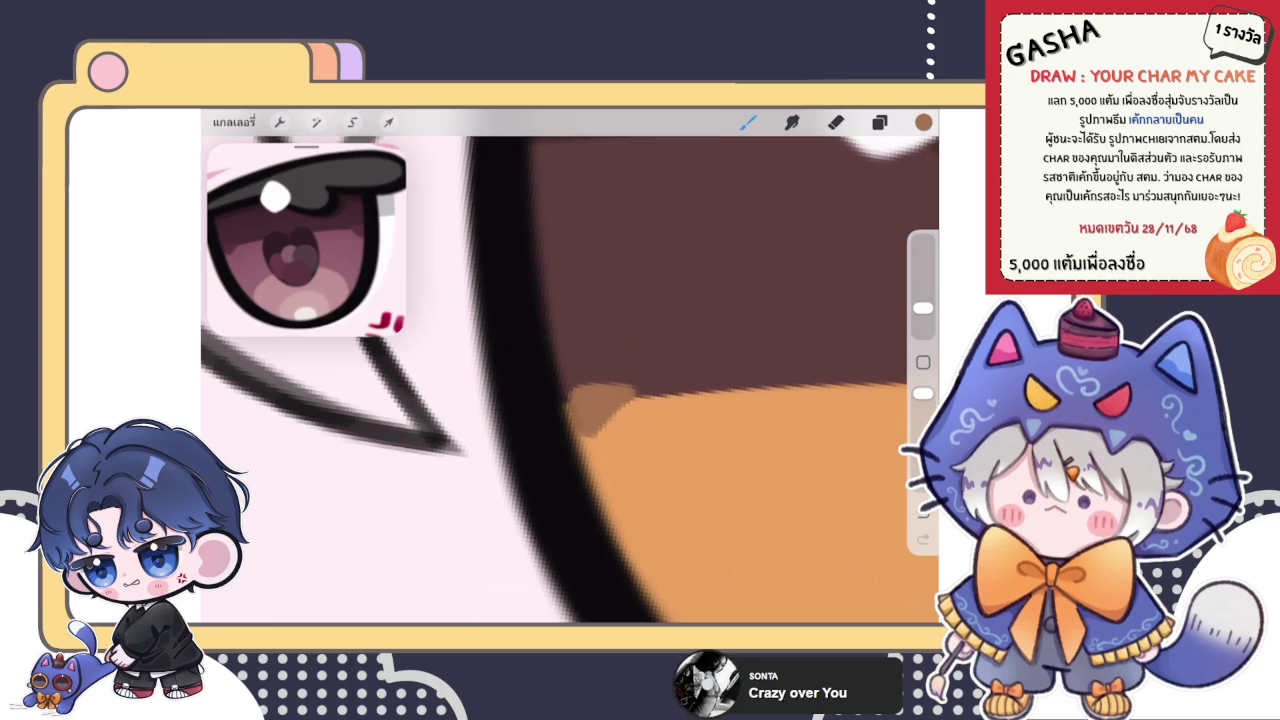
left_click_drag(600, 400, 535, 420)
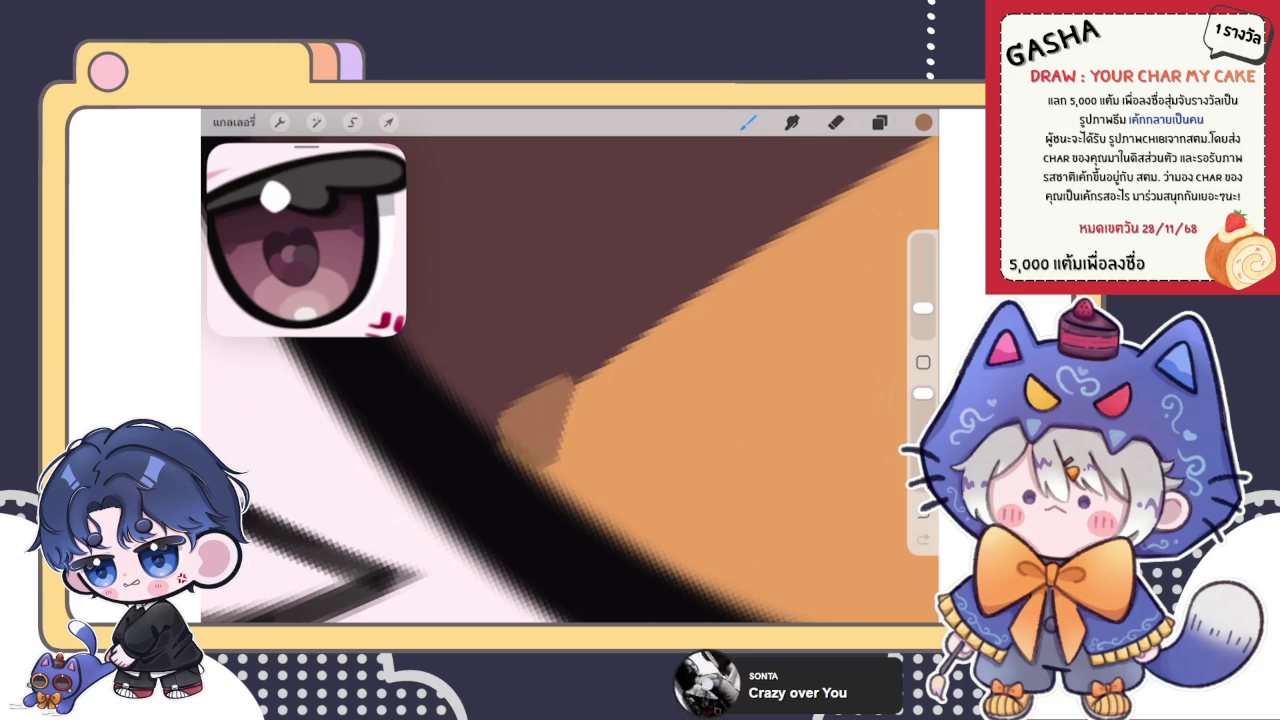
left_click_drag(568, 415, 586, 375)
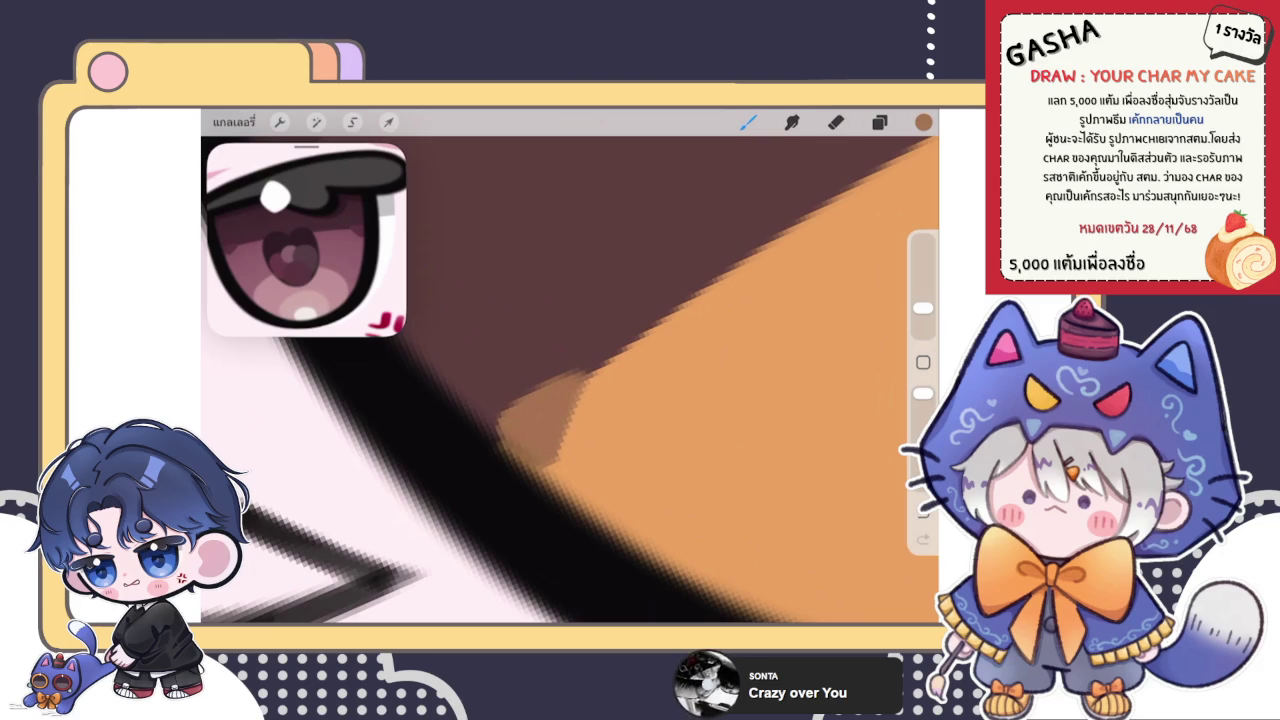
left_click_drag(498, 410, 506, 438)
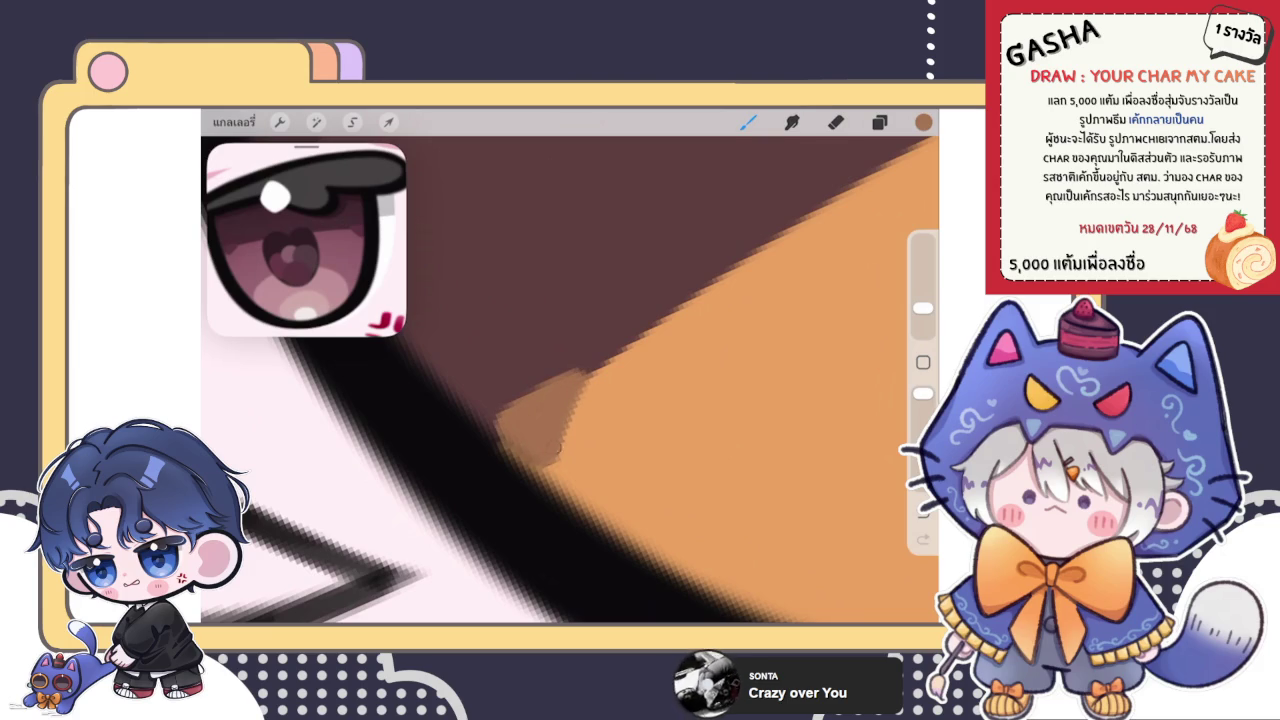
- Retouch the brown/orange iris edge and blend a darker tan along it
scroll(570, 366, "down", 5)
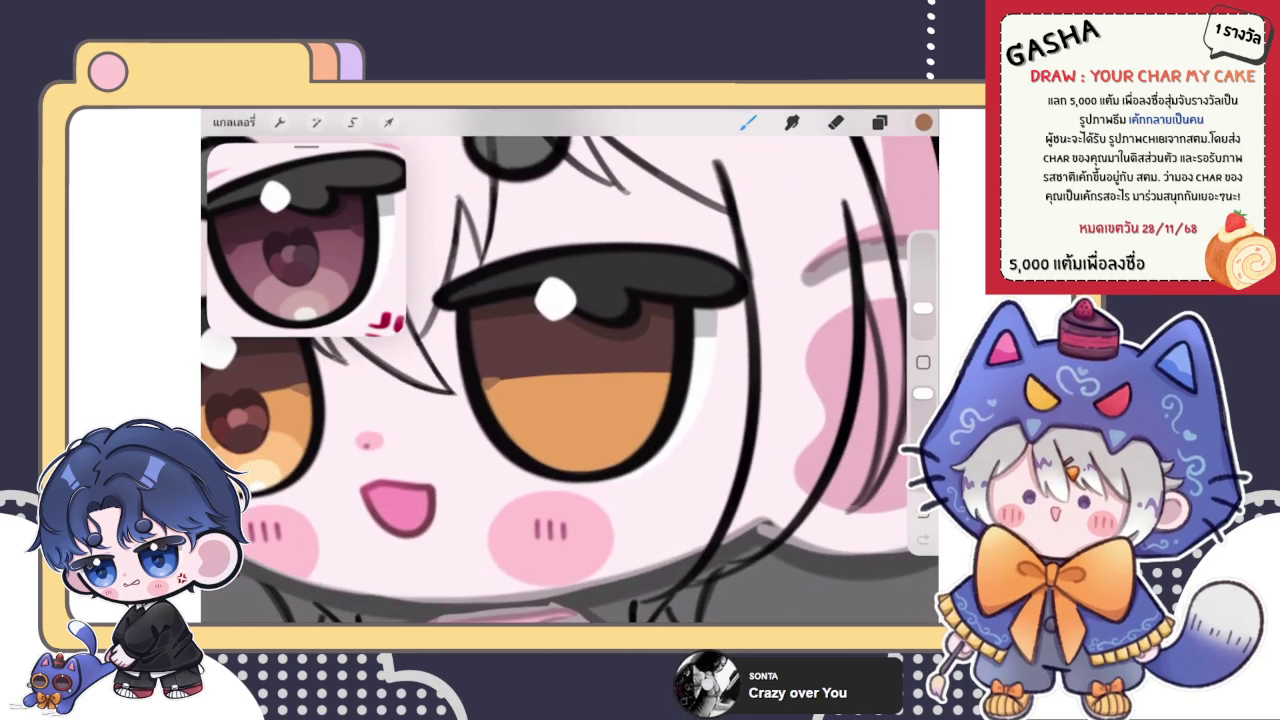
scroll(600, 380, "up", 3)
scroll(600, 380, "up", 2)
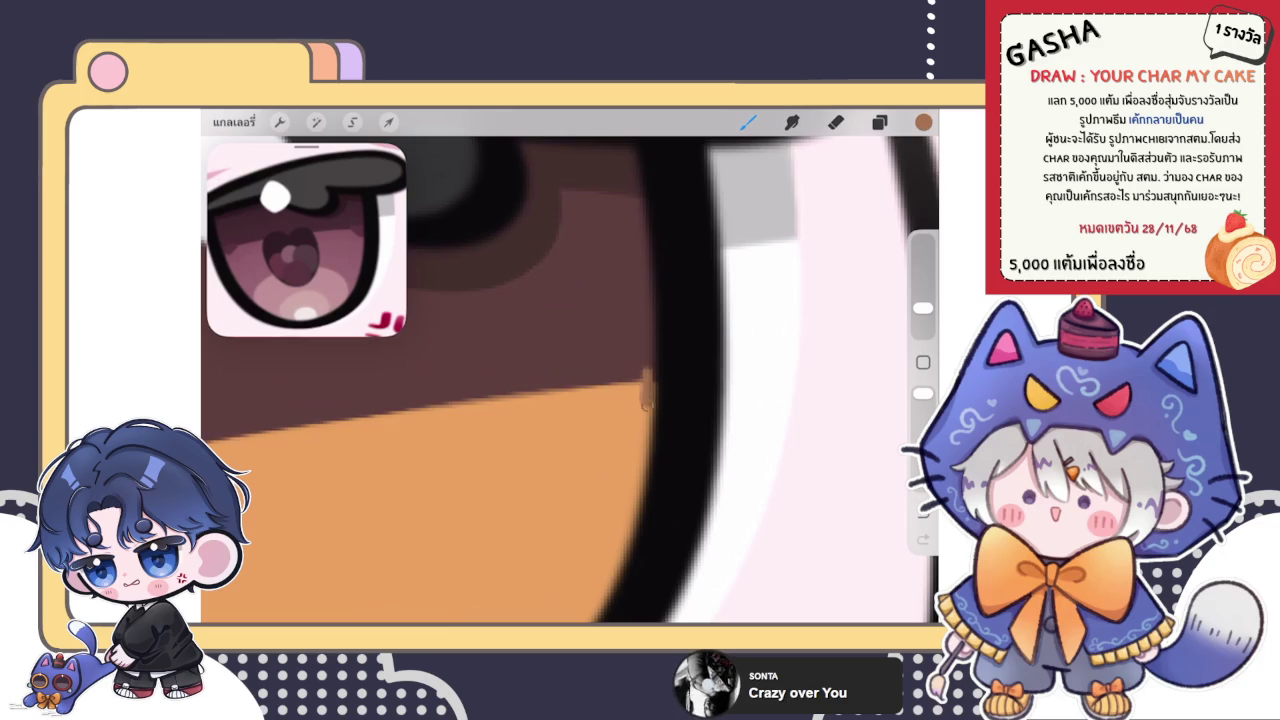
mouse_move(600, 380)
left_mouse_down()
mouse_move(520, 420)
mouse_move(595, 320)
mouse_move(635, 375)
mouse_move(527, 406)
mouse_move(592, 340)
mouse_move(640, 360)
left_mouse_up()
left_click_drag(540, 360, 488, 432)
left_click_drag(650, 400, 562, 430)
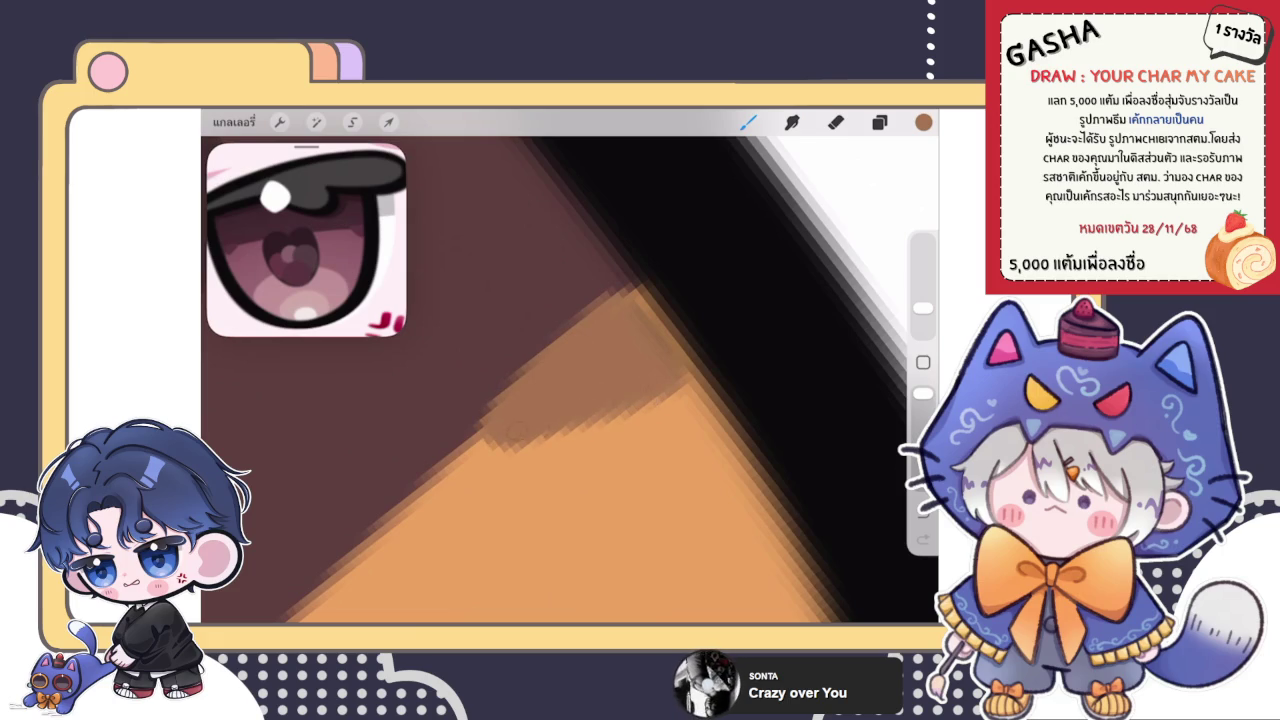
left_click_drag(490, 410, 610, 298)
mouse_move(505, 390)
left_mouse_down()
mouse_move(677, 358)
mouse_move(645, 415)
mouse_move(560, 432)
left_mouse_up()
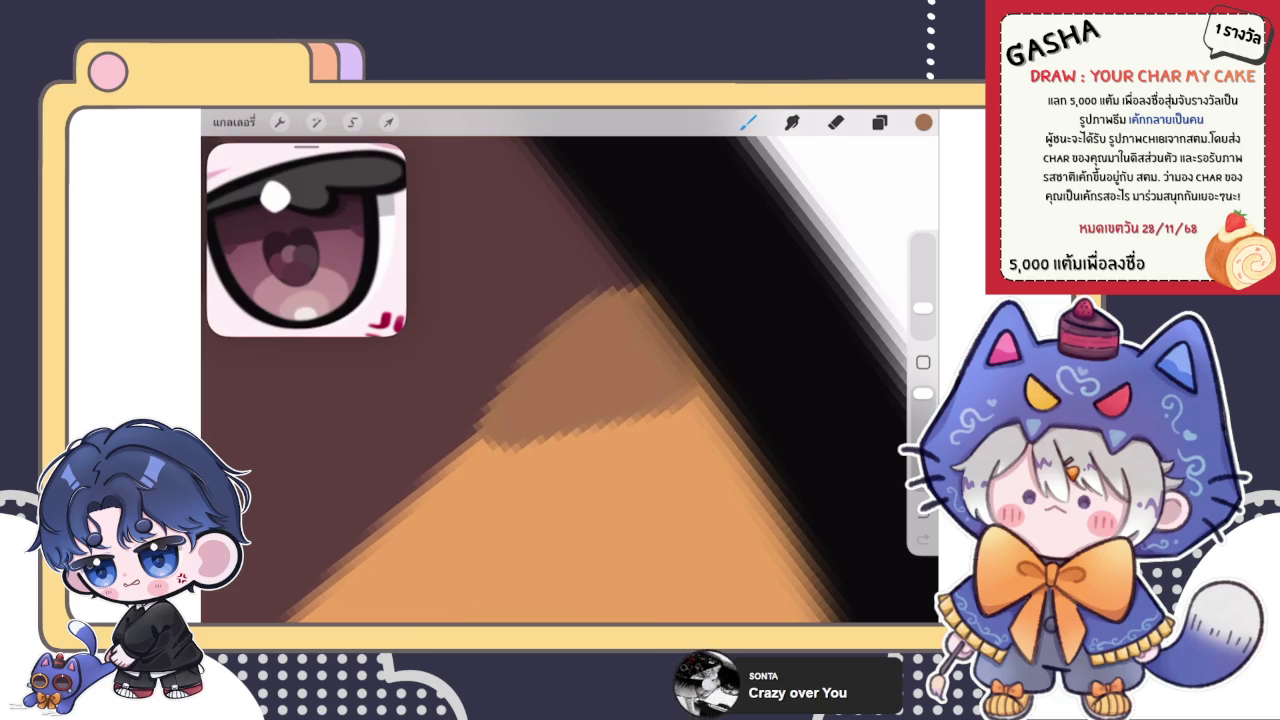
- Paint tan shading along the brown/orange edge, extending it to the left
scroll(570, 380, "down", 3)
scroll(570, 380, "down", 3)
scroll(570, 380, "down", 2)
scroll(570, 380, "up", 2)
scroll(570, 380, "up", 3)
scroll(570, 380, "up", 2)
scroll(570, 380, "up", 2)
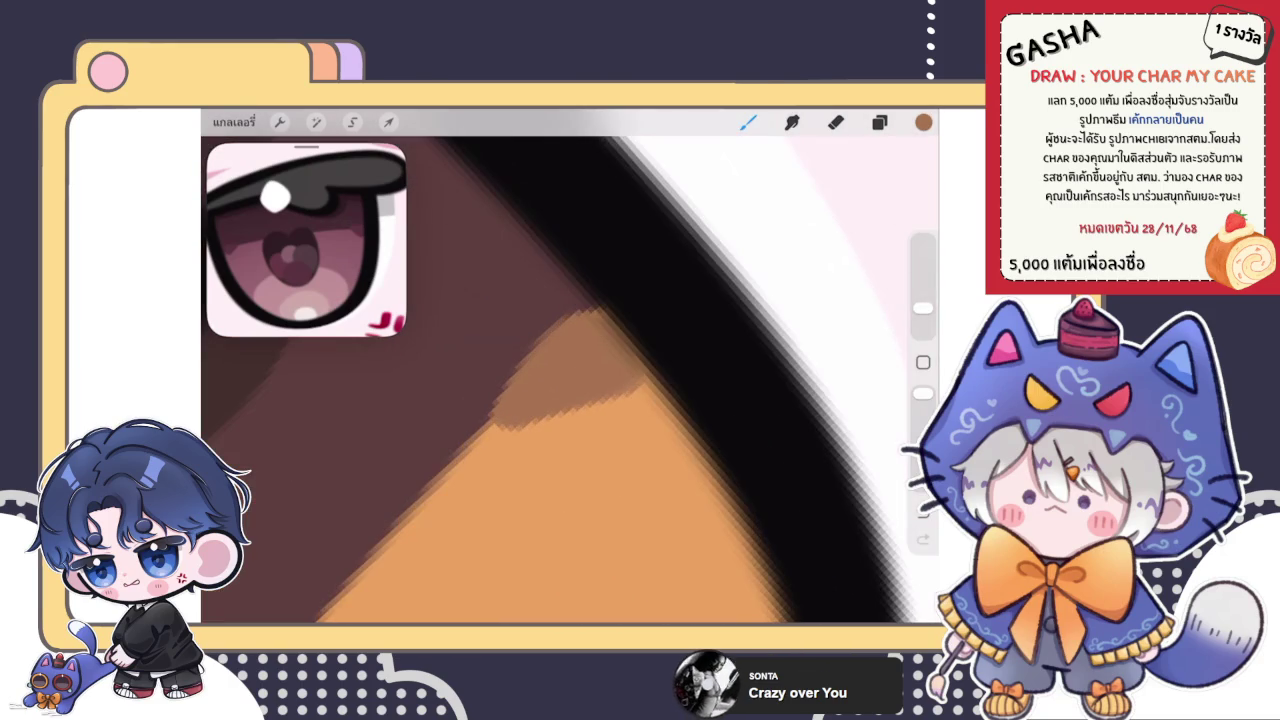
left_click_drag(640, 370, 560, 415)
left_click_drag(630, 315, 505, 390)
left_click_drag(615, 385, 550, 418)
left_click_drag(532, 362, 492, 428)
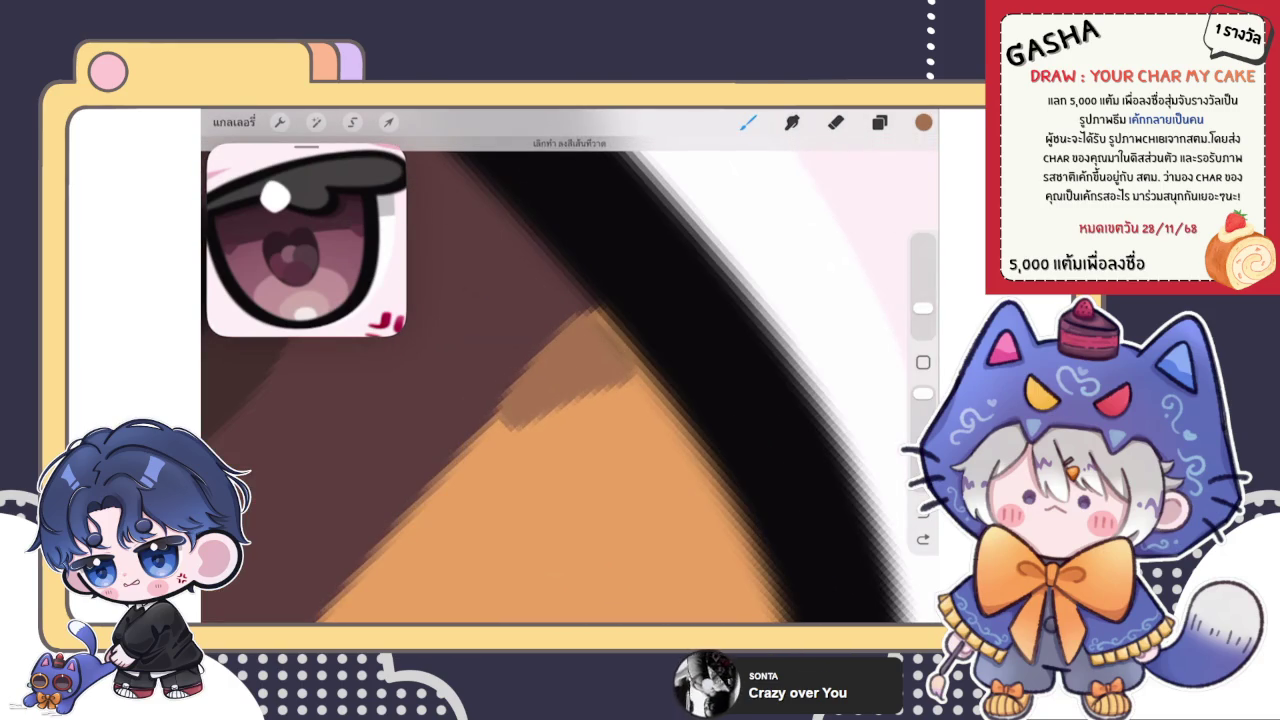
- Undo the tan strokes and repaint the tan shading with small touches along the edge
key("ctrl+z")
key("ctrl+z")
key("ctrl+z")
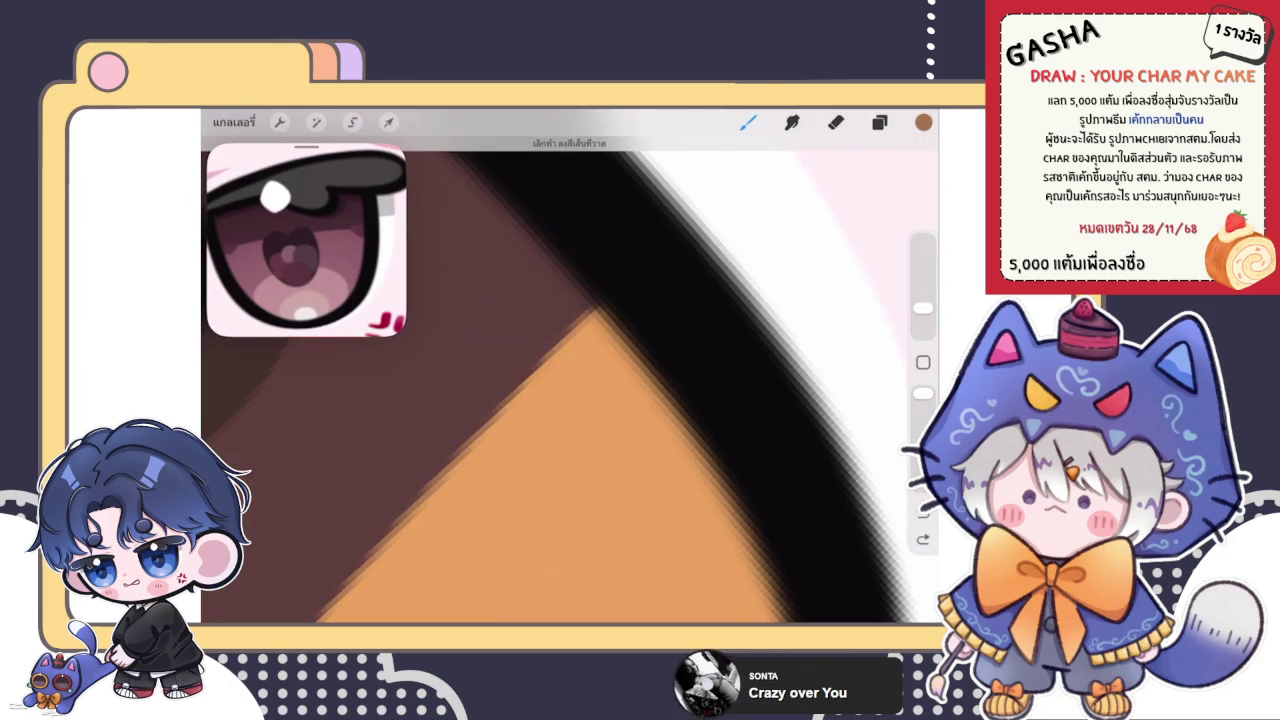
left_click_drag(590, 318, 525, 390)
left_click_drag(635, 322, 590, 380)
left_click_drag(645, 345, 552, 386)
left_click_drag(605, 334, 545, 386)
mouse_move(607, 358)
left_mouse_down()
mouse_move(530, 370)
mouse_move(528, 396)
left_mouse_up()
left_click_drag(620, 380, 565, 392)
- Open the layers list and start a freehand selection inside the eye
scroll(570, 370, "down", 2)
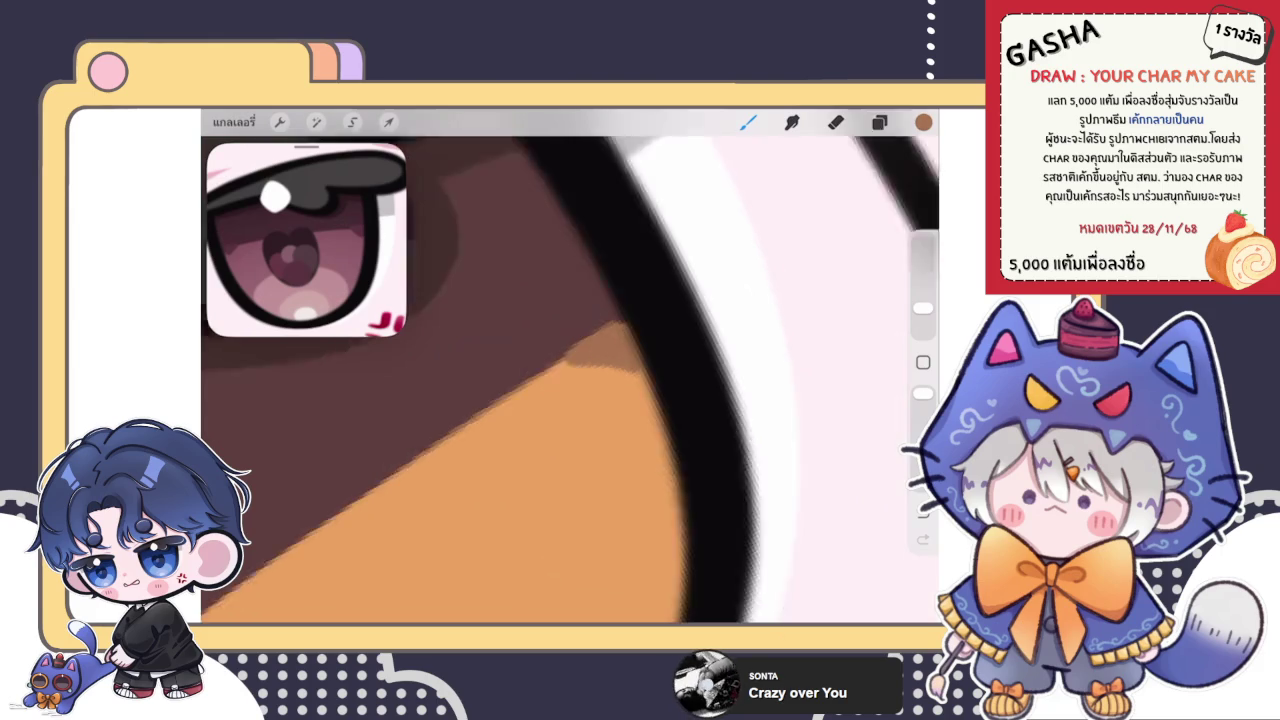
scroll(570, 380, "down", 5)
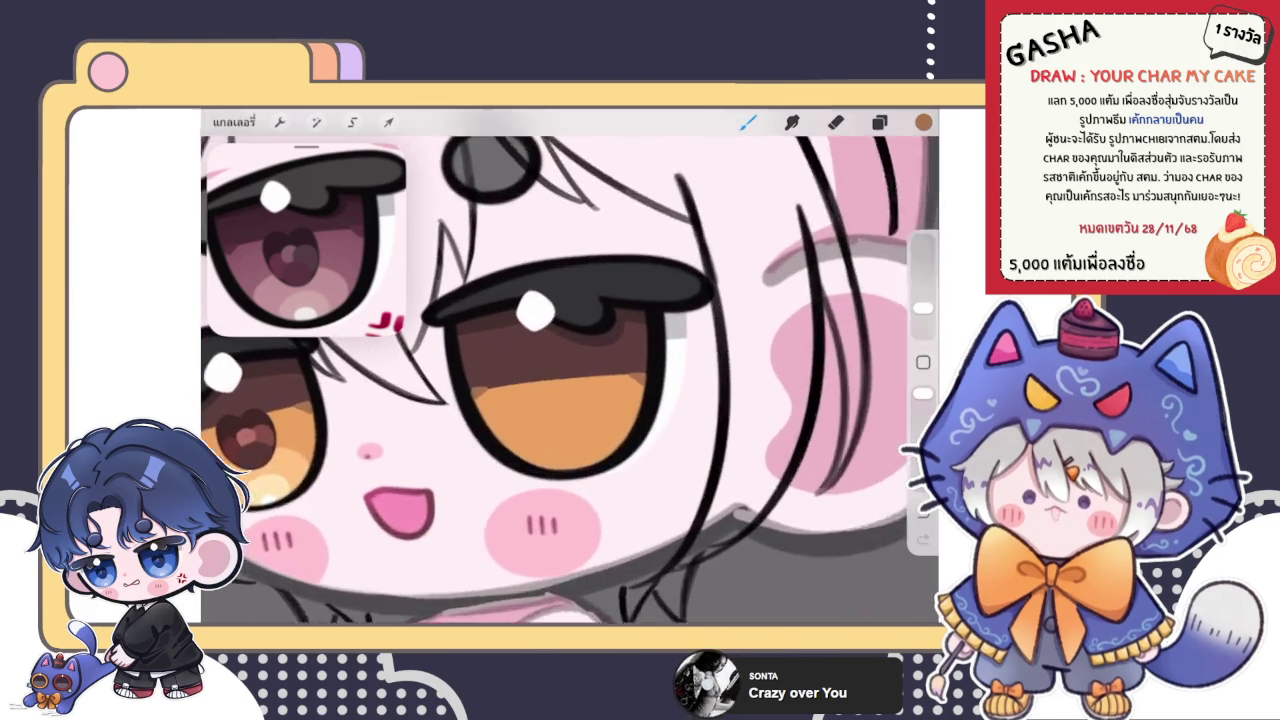
scroll(570, 380, "down", 3)
scroll(570, 380, "up", 1)
scroll(570, 380, "up", 2)
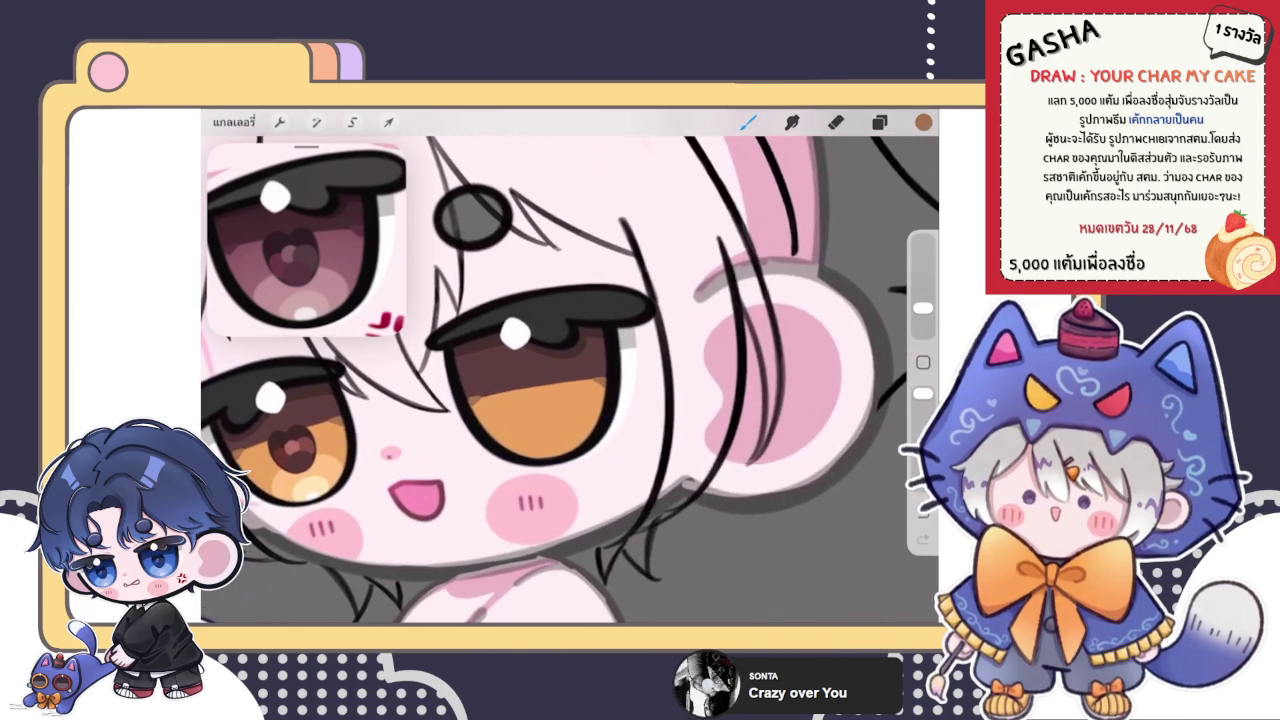
left_click(879, 122)
left_click(352, 122)
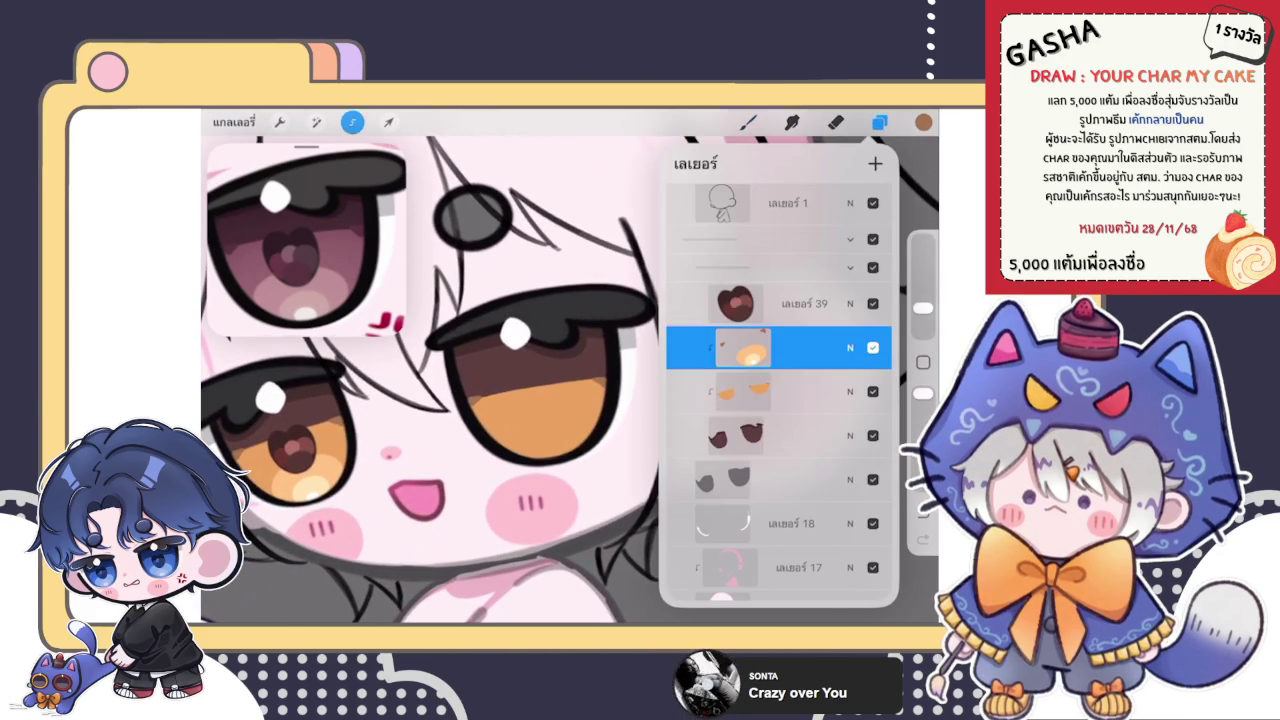
- Lasso the iris glow and rotate it uniformly about -14.7°, nudging it slightly left
mouse_move(312, 442)
left_mouse_down()
mouse_move(262, 500)
mouse_move(312, 442)
mouse_move(550, 425)
mouse_move(546, 437)
left_mouse_up()
left_click(389, 122)
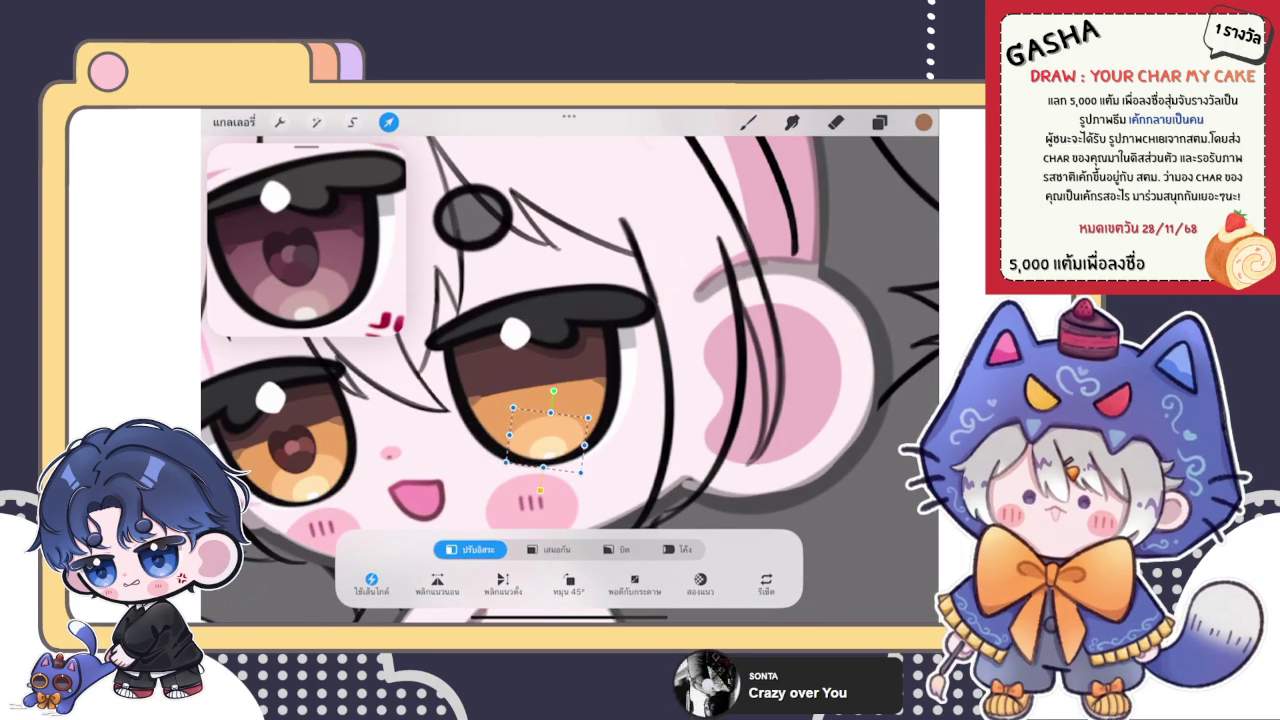
left_click(556, 549)
left_click_drag(553, 391, 566, 384)
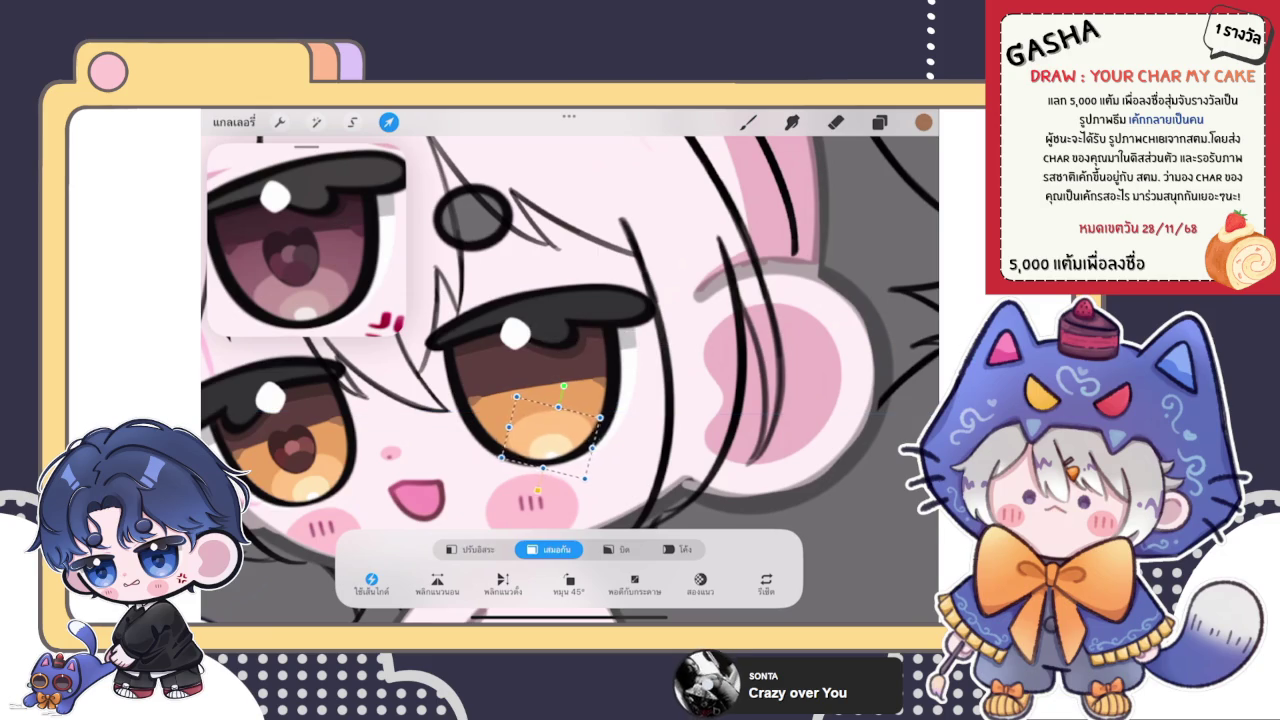
left_click_drag(550, 435, 545, 436)
key("b")
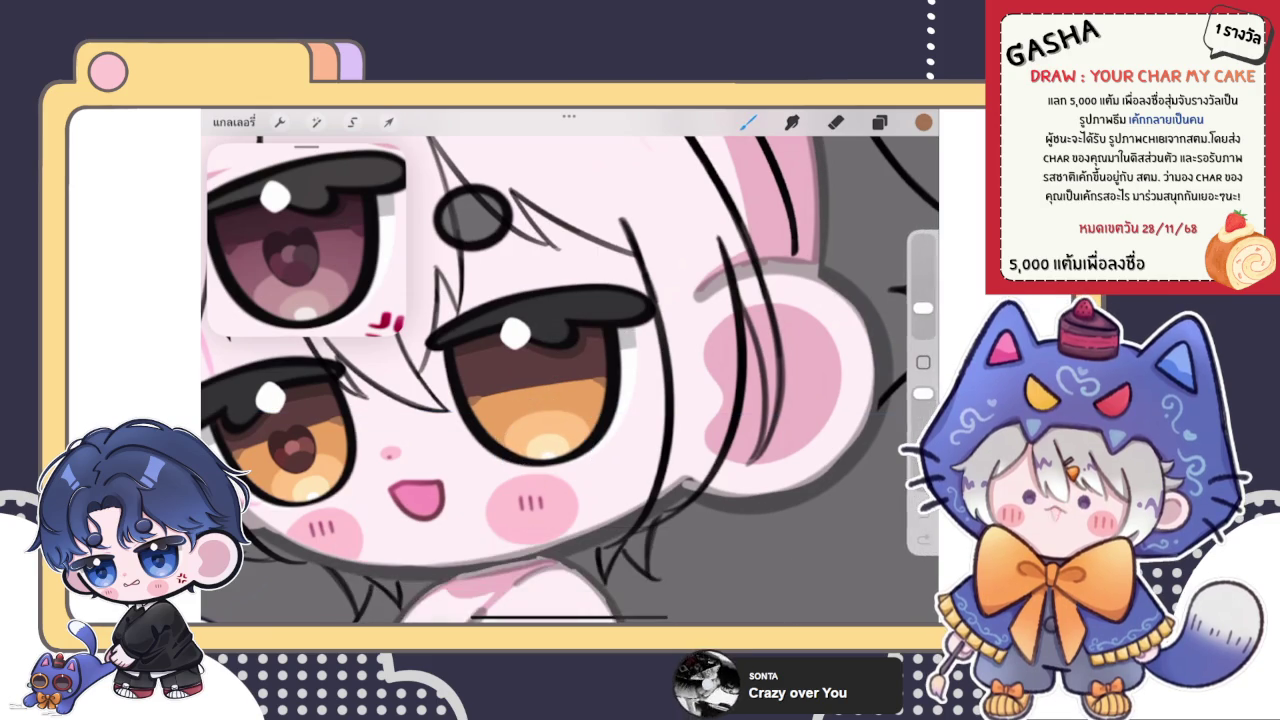
- Sample a lighter orange from the iris and review the eye
scroll(570, 380, "up", 3)
scroll(570, 380, "down", 3)
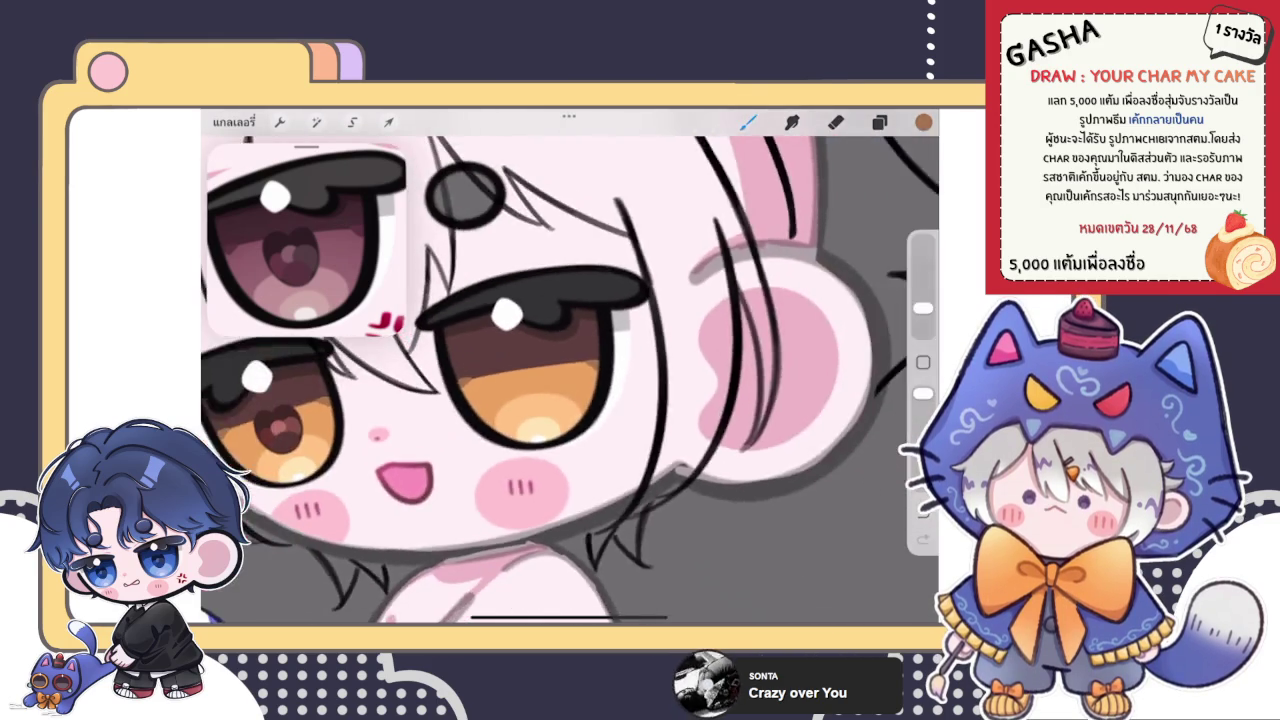
scroll(570, 380, "up", 3)
scroll(570, 400, "up", 2)
left_click(514, 420)
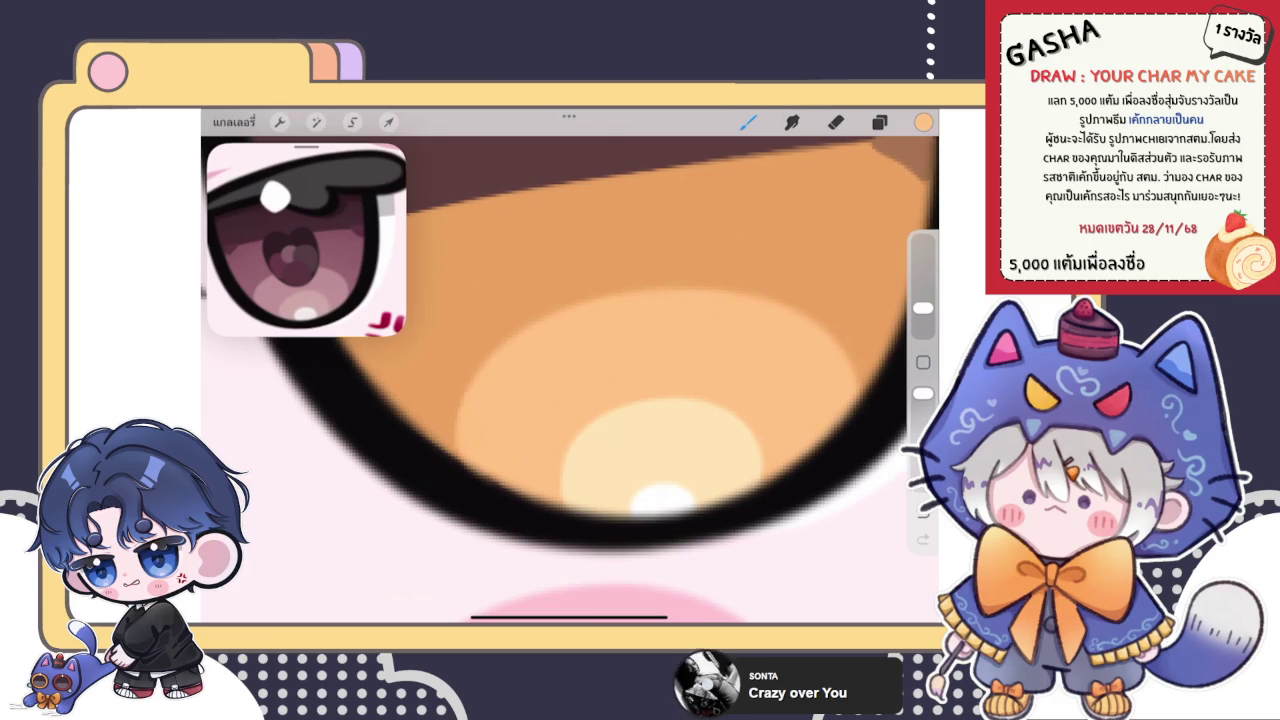
scroll(570, 366, "down", 2)
scroll(570, 366, "down", 5)
scroll(570, 366, "down", 2)
scroll(570, 366, "down", 2)
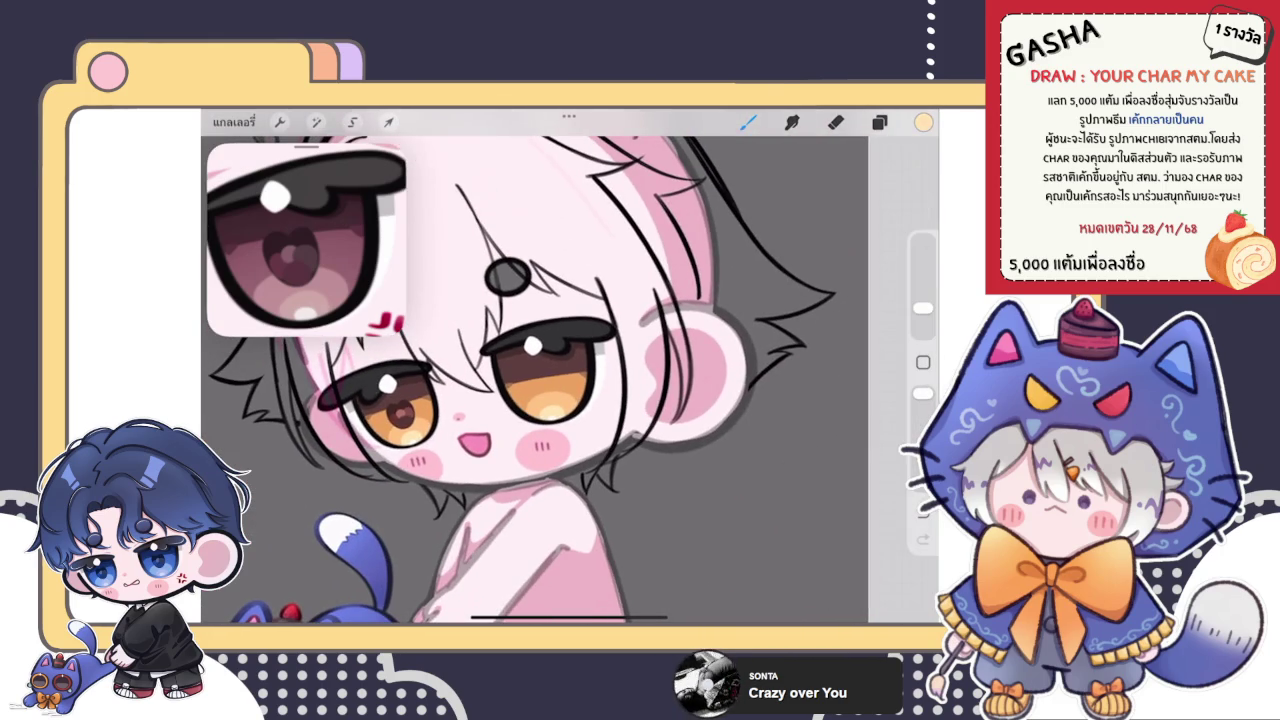
scroll(570, 380, "up", 2)
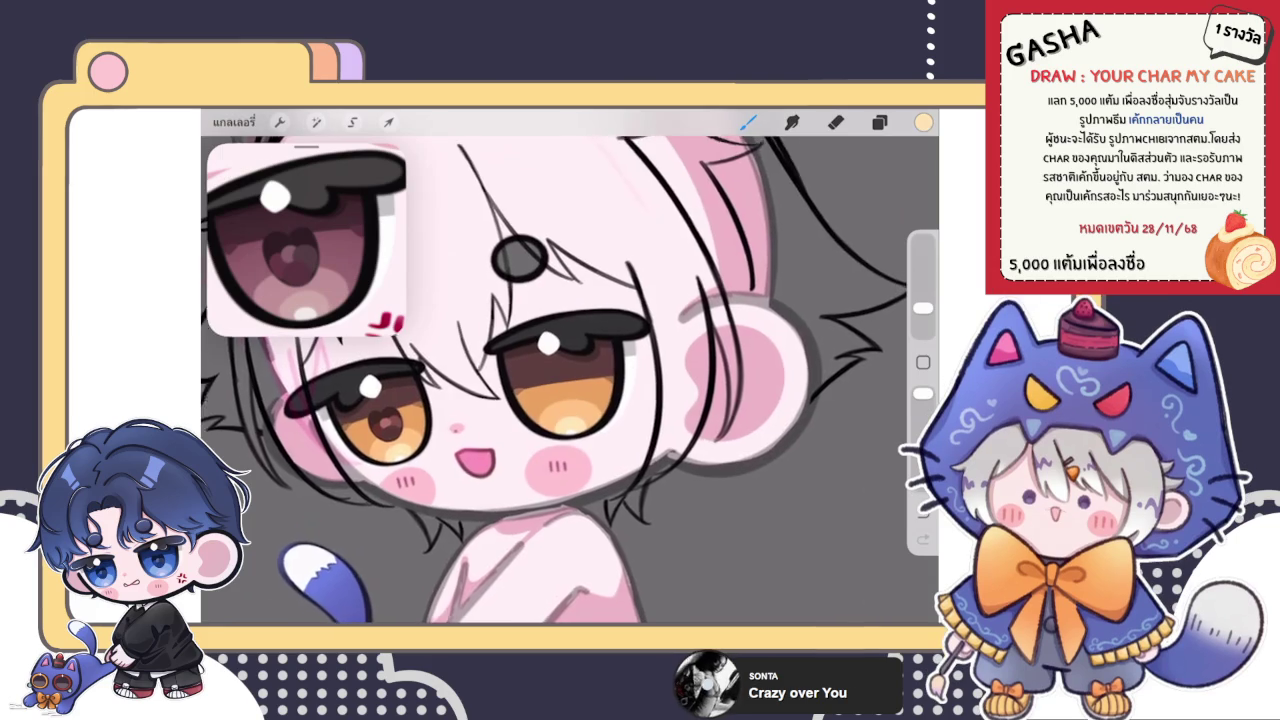
scroll(570, 380, "up", 2)
scroll(570, 380, "up", 2)
- Duplicate the heart-pupil layer and move the copy into the larger right eye
key("v")
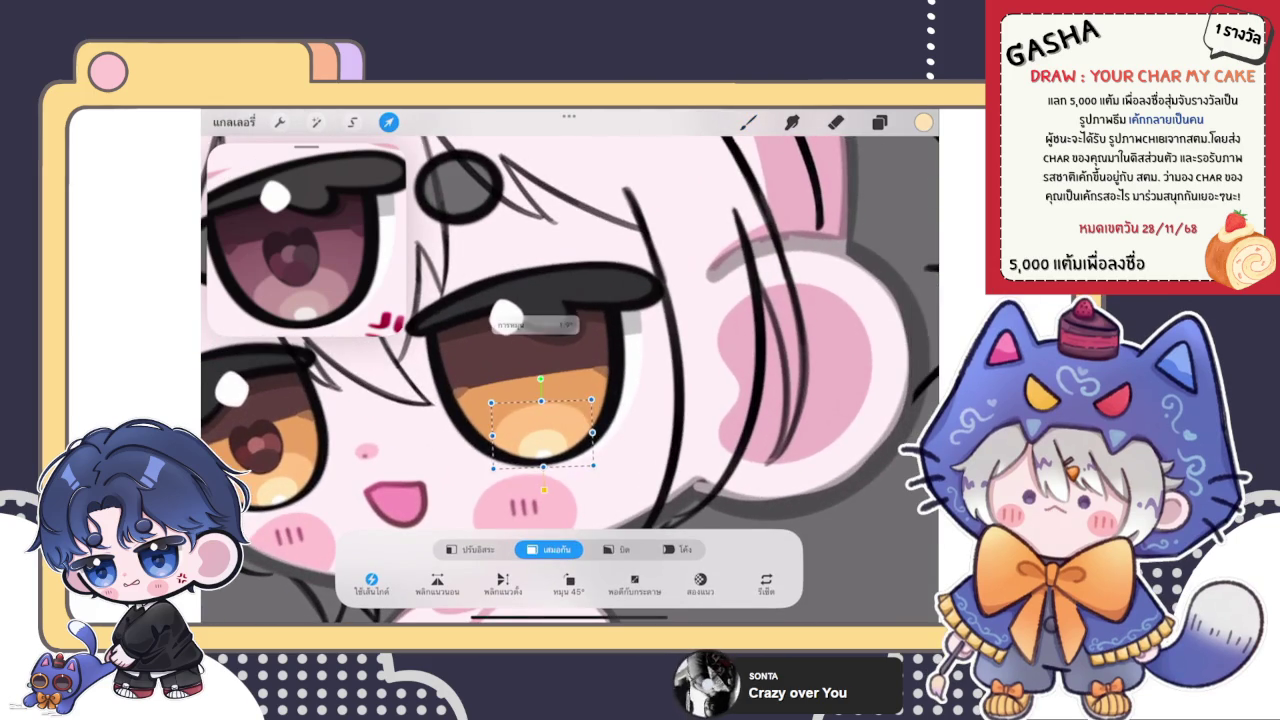
key("l")
left_click(735, 347)
left_click(875, 163)
key("v")
left_click_drag(256, 445, 532, 385)
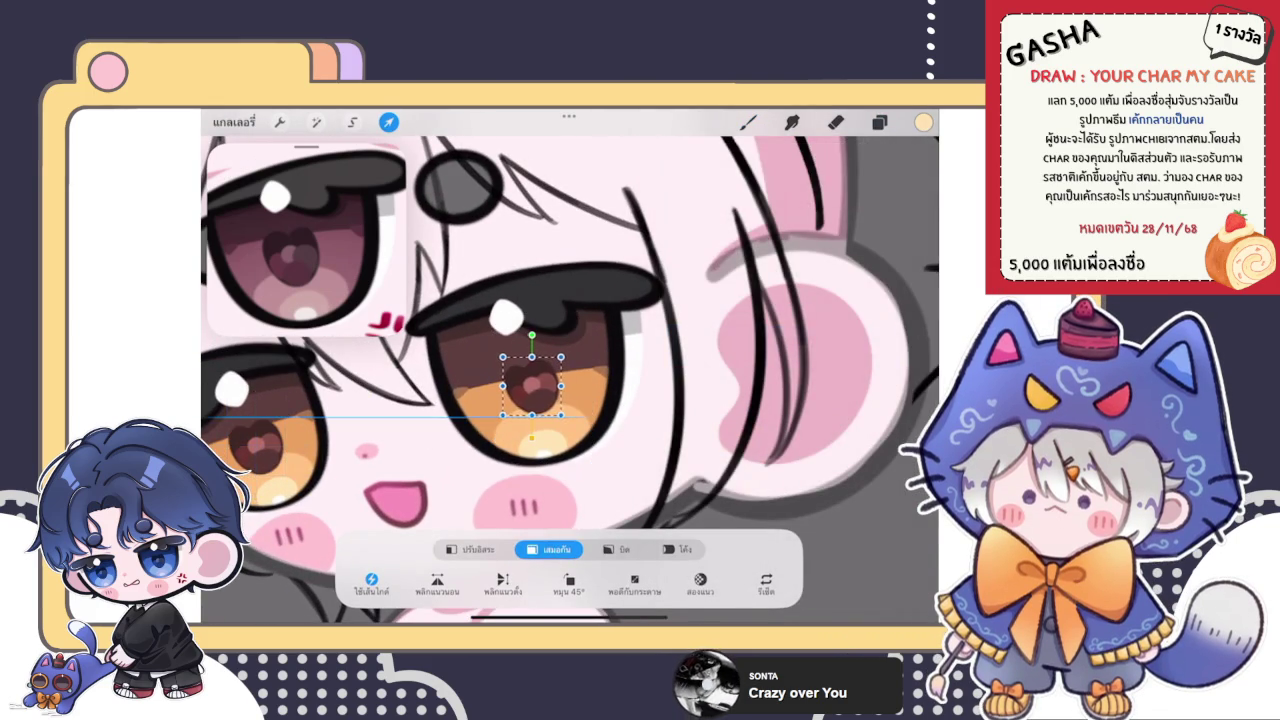
- Tilt the copied heart pupil slightly clockwise and check it on the whole character
left_click_drag(532, 332, 538, 340)
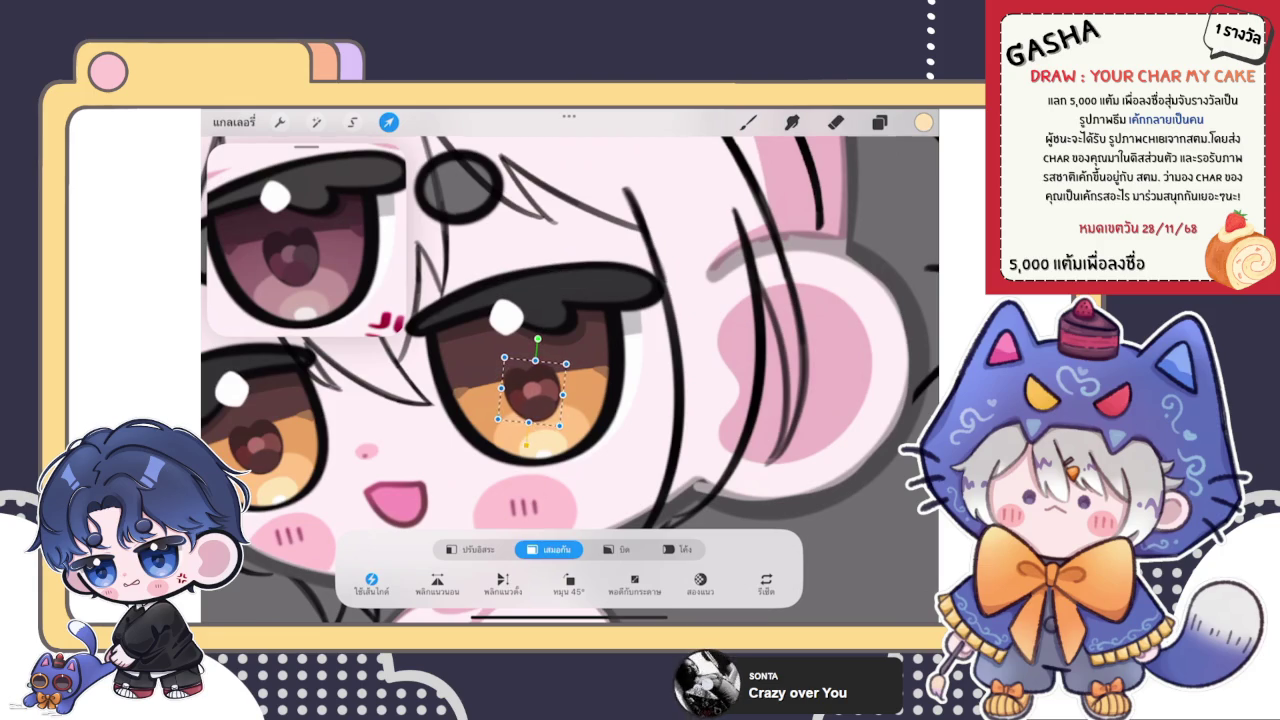
left_click_drag(538, 338, 541, 340)
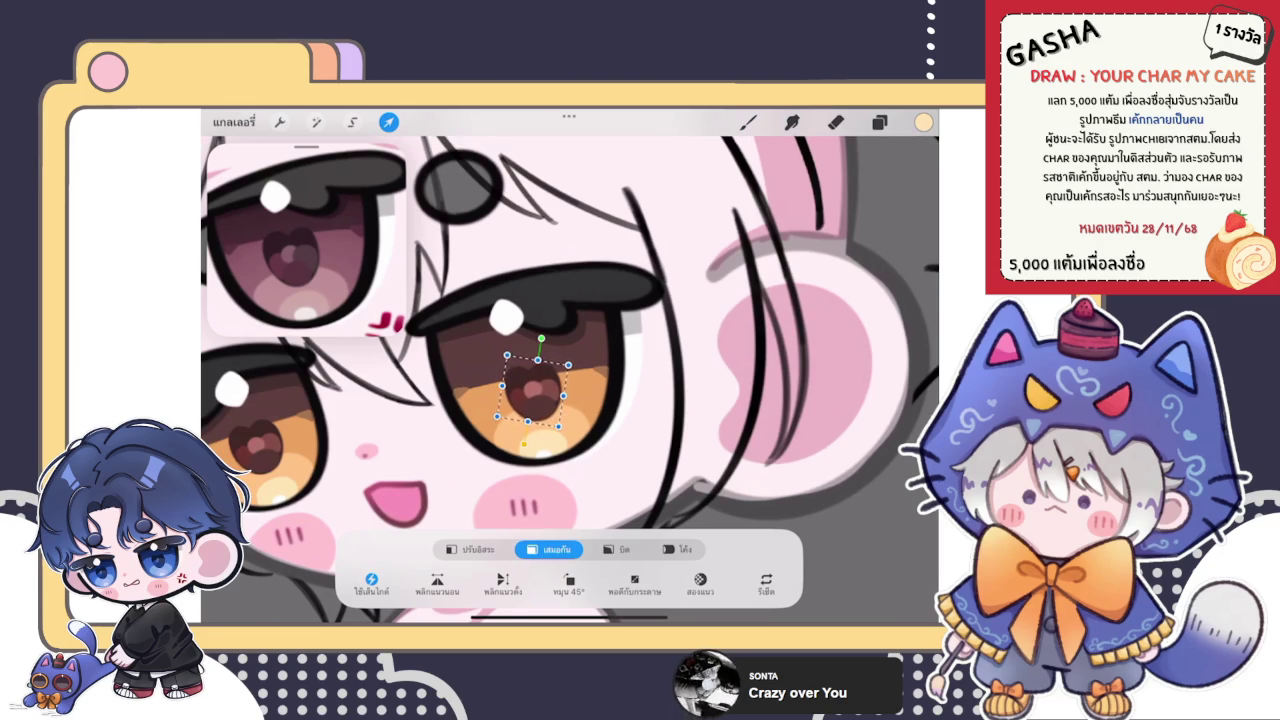
left_click(748, 121)
scroll(570, 380, "down", 3)
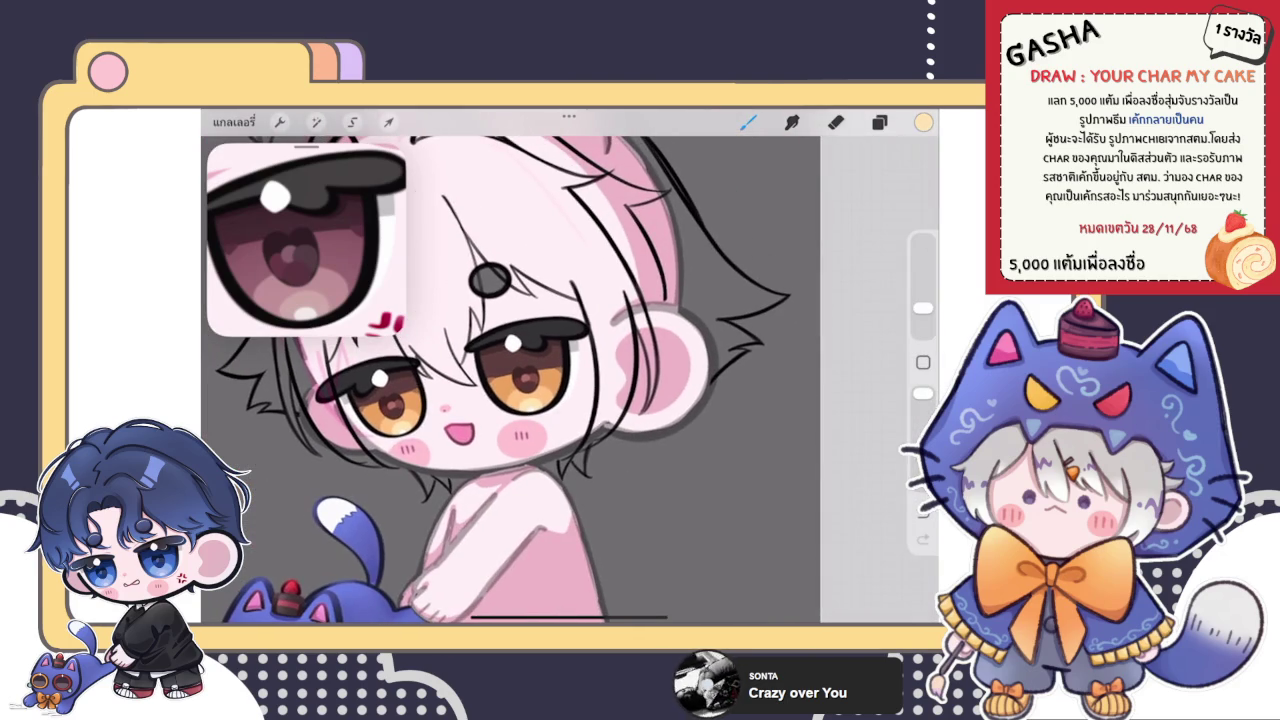
scroll(510, 380, "down", 3)
scroll(510, 380, "up", 4)
scroll(510, 380, "up", 1)
- Distort the copied pupil's shape so it sits inside the right iris
left_click(388, 121)
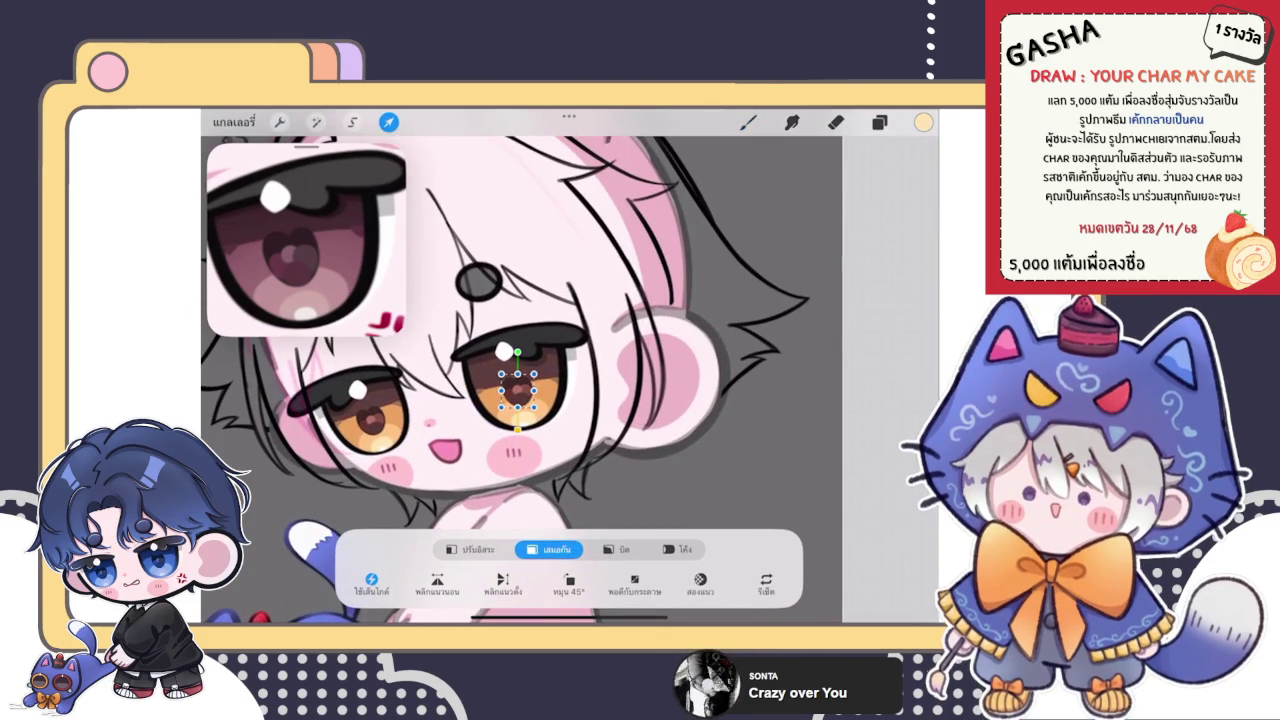
scroll(510, 385, "up", 3)
scroll(510, 385, "up", 2)
left_click(616, 549)
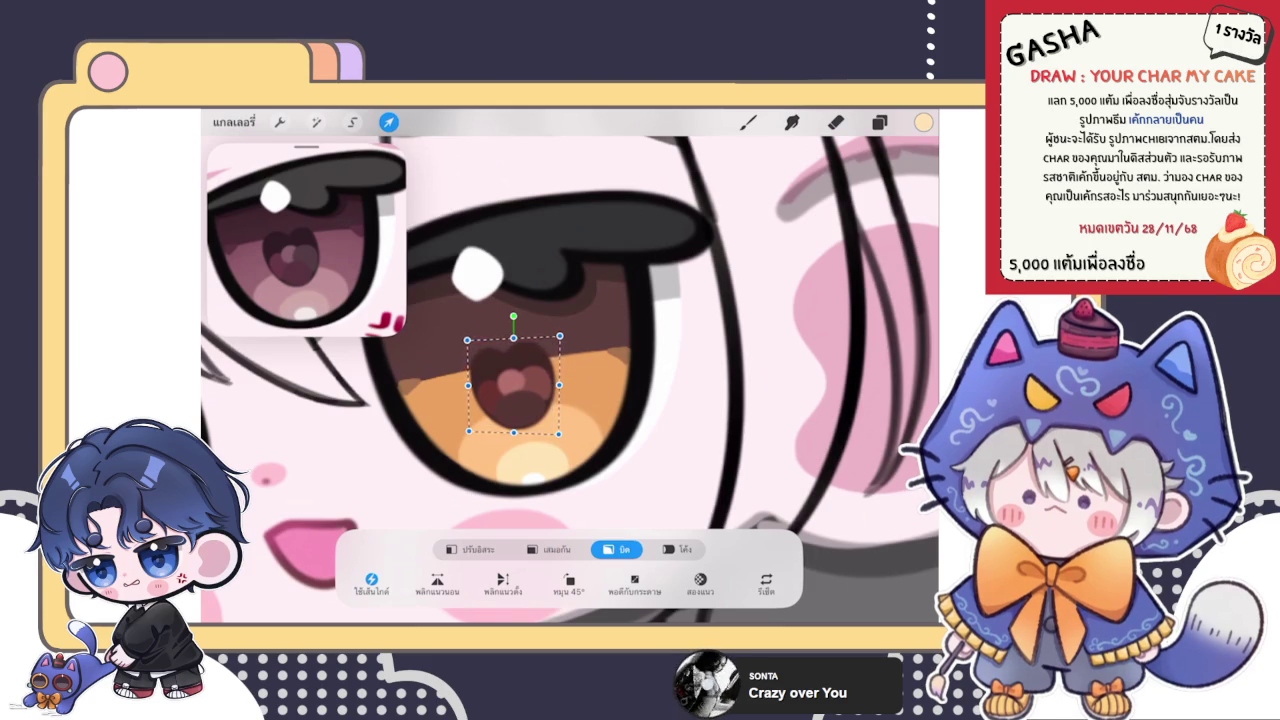
left_click(836, 121)
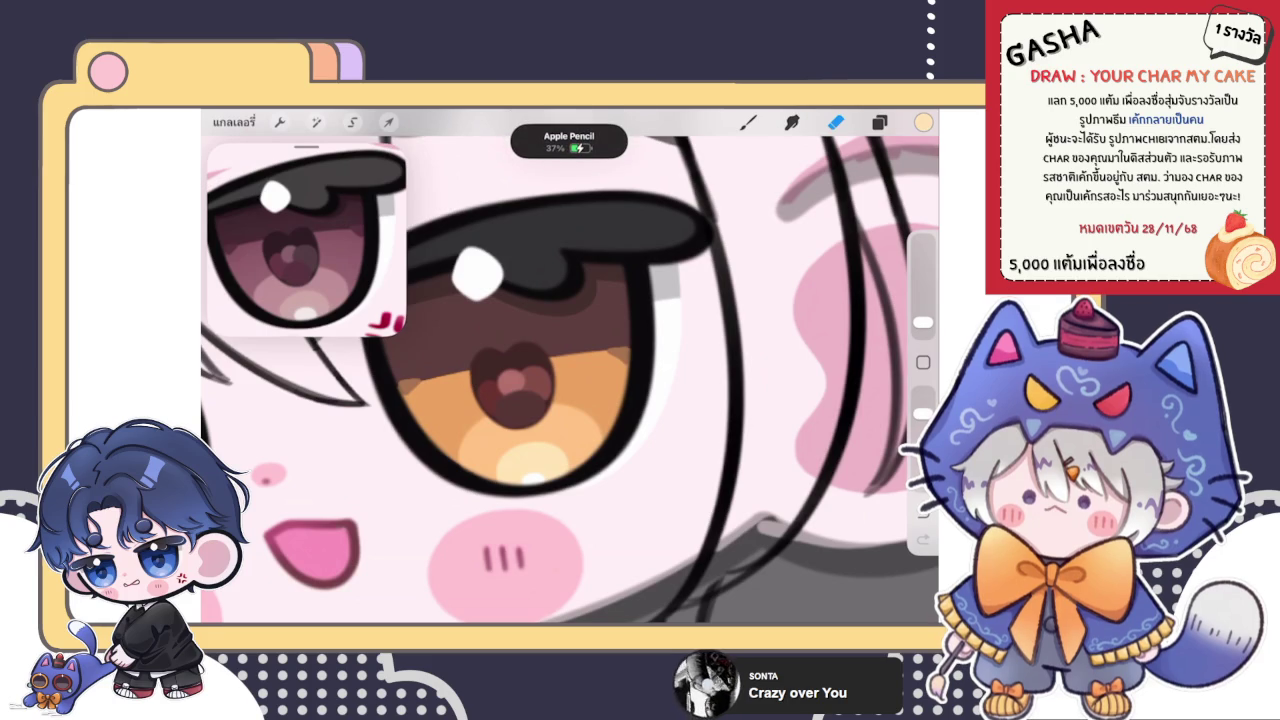
- Import the yellow-dress fox-eared girl photo into the Reference window and zoom it
left_click(260, 177)
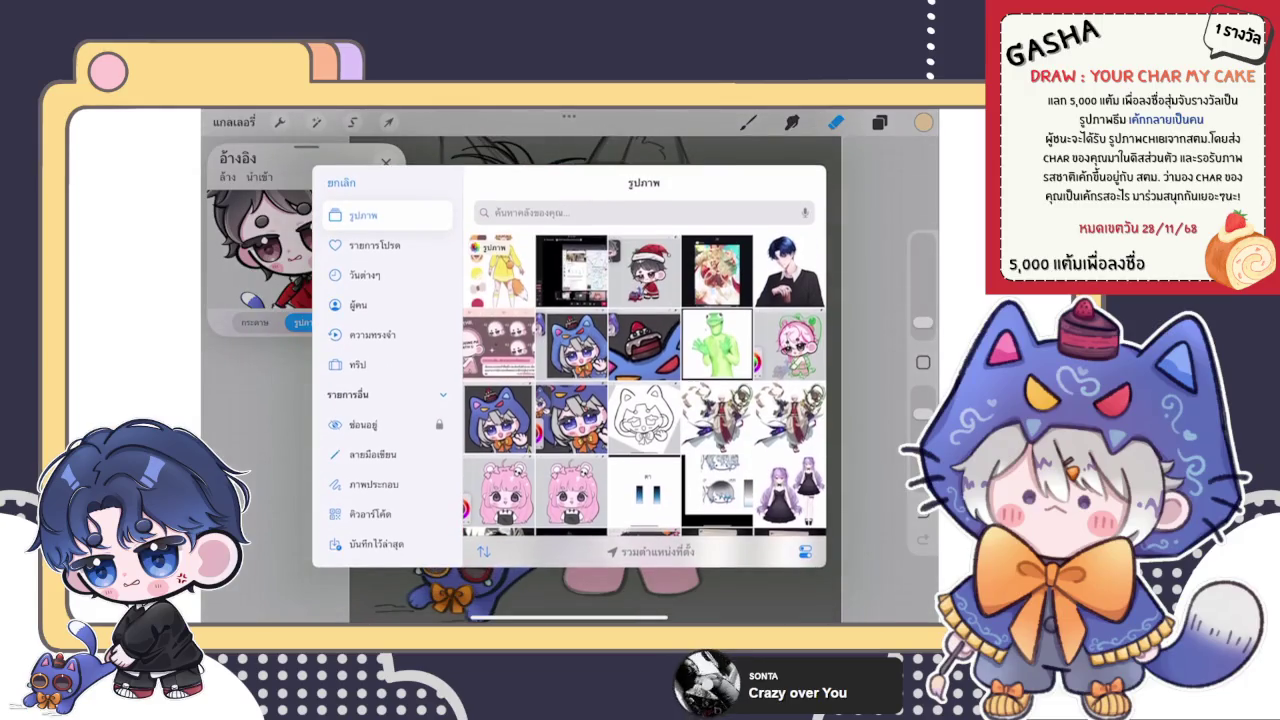
left_click(497, 270)
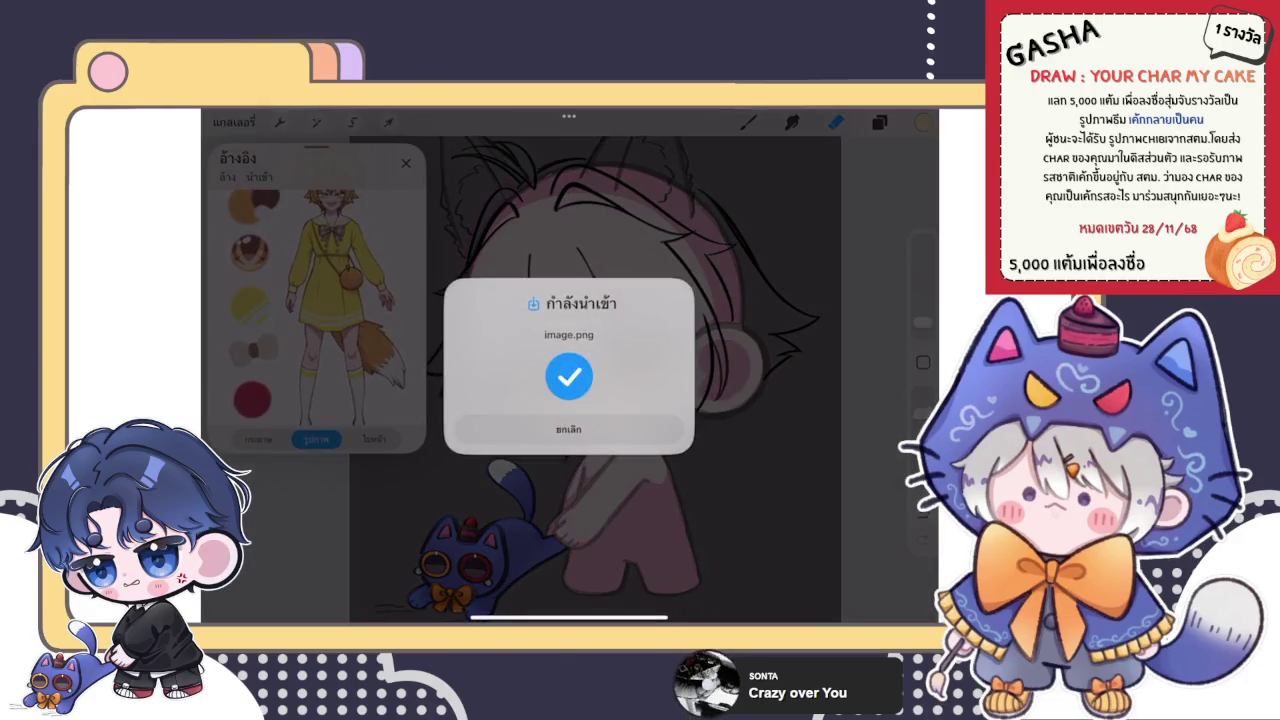
scroll(316, 240, "up", 3)
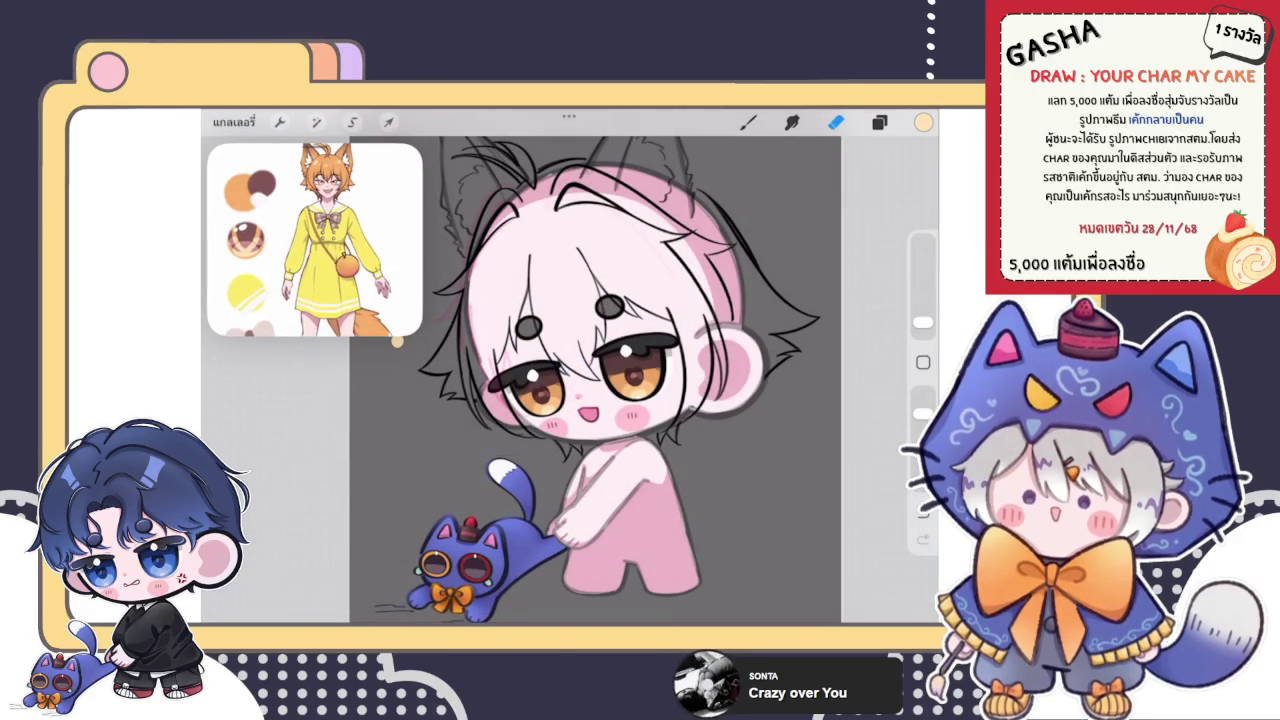
scroll(316, 240, "down", 1)
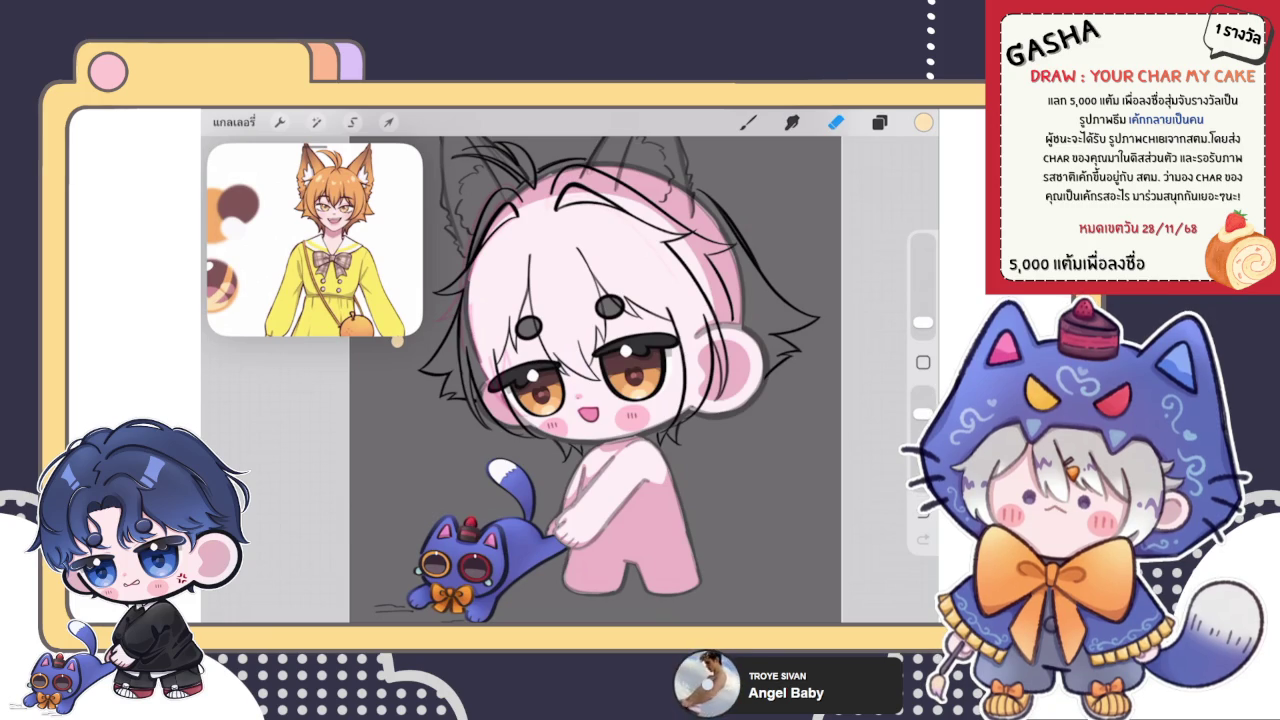
left_click(879, 122)
- Reshape the heart pupil in the right eye with a freeform transform
left_click(735, 391)
left_click(625, 385)
left_click(879, 122)
left_click(835, 122)
scroll(570, 366, "up", 5)
scroll(570, 366, "up", 3)
left_click(388, 122)
left_click(470, 549)
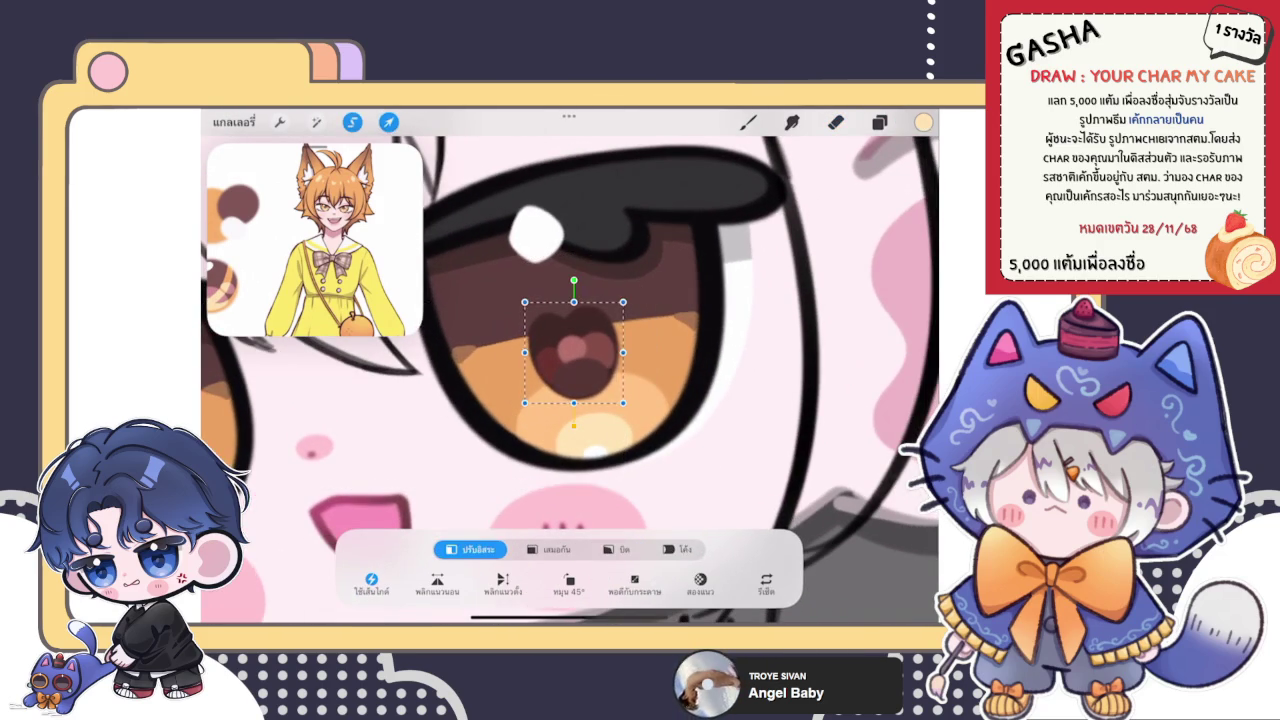
left_click(747, 122)
scroll(570, 366, "down", 5)
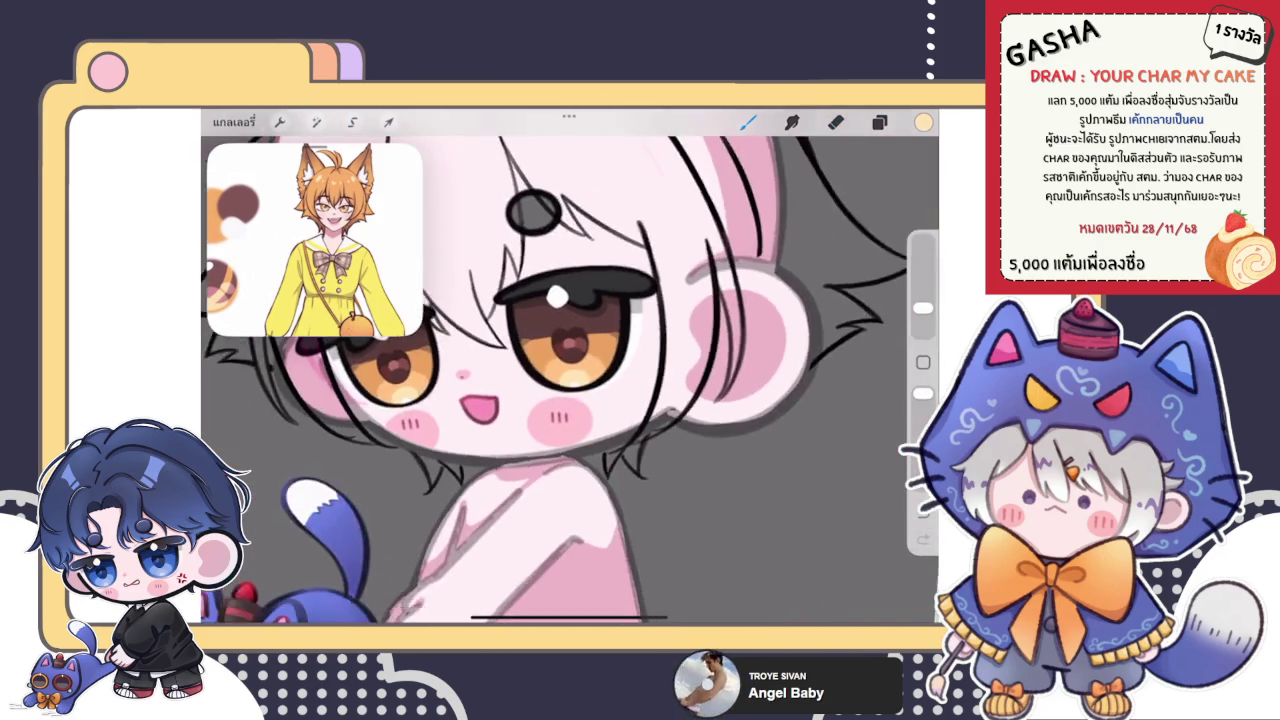
scroll(570, 366, "down", 3)
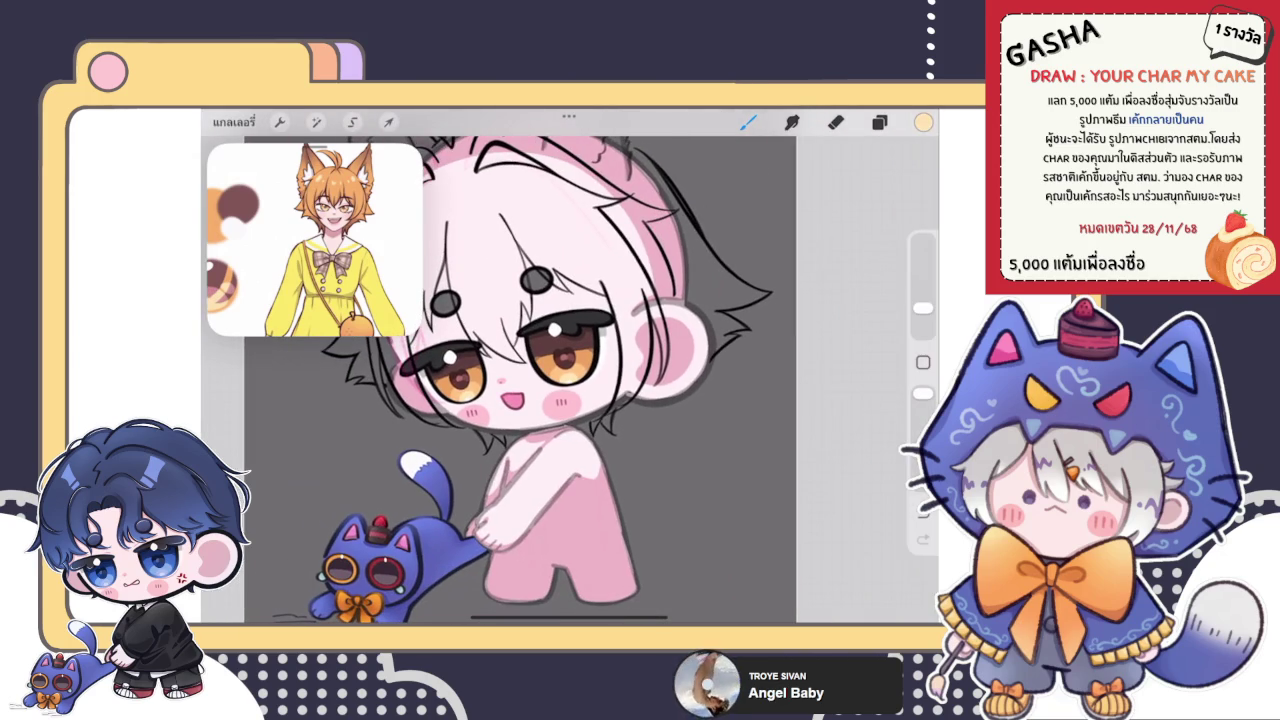
scroll(530, 350, "down", 3)
scroll(540, 360, "up", 5)
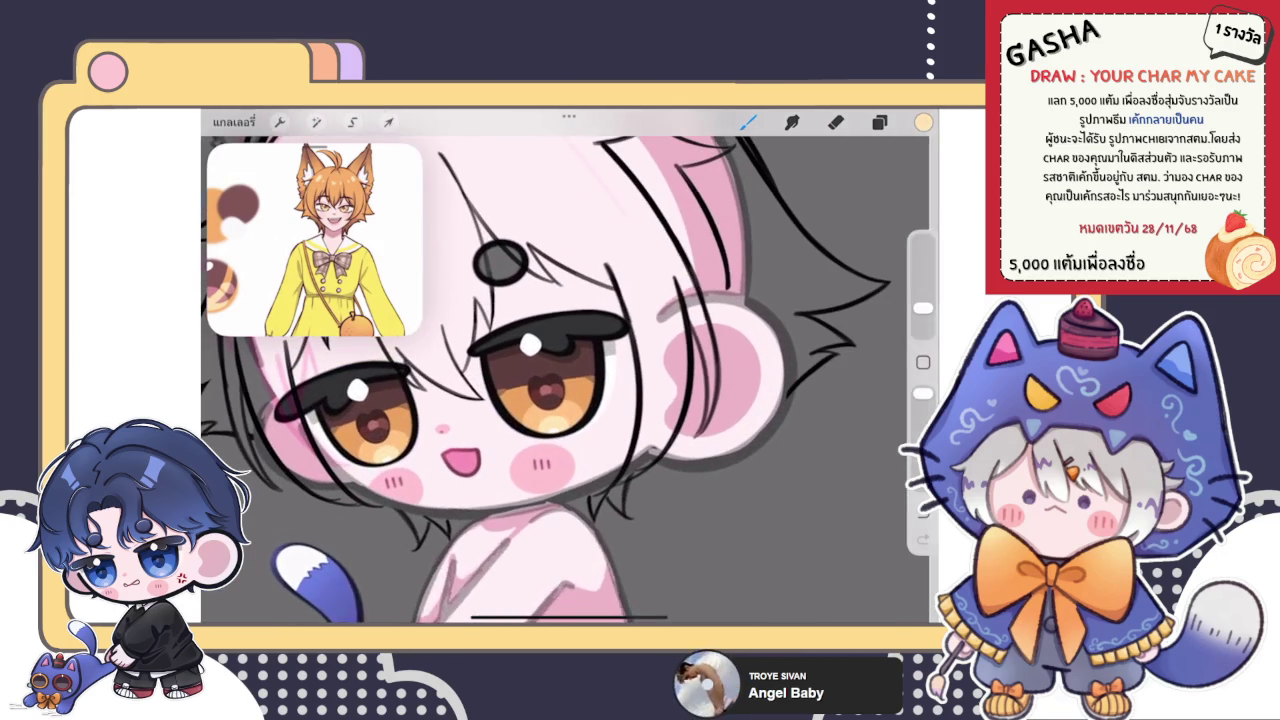
- Freehand-select the white eye highlight and move it into a better position
left_click(352, 122)
left_click_drag(530, 330, 500, 385)
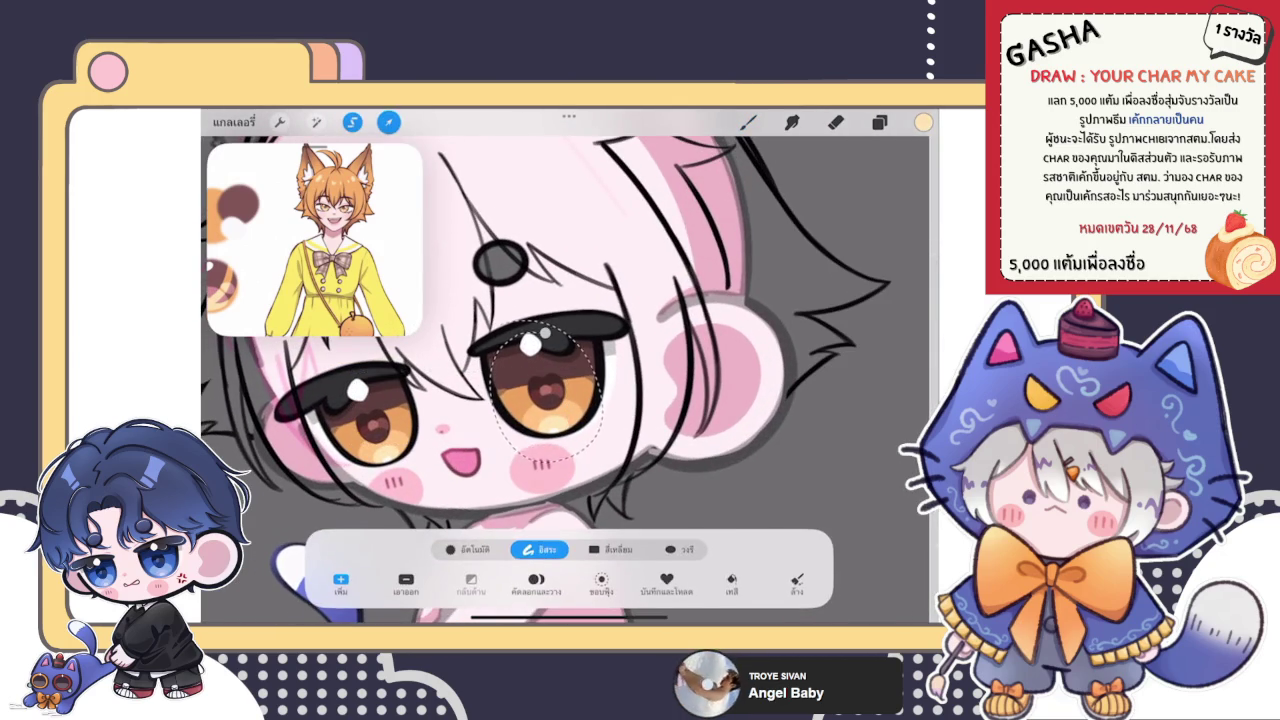
left_click(389, 122)
left_click(747, 122)
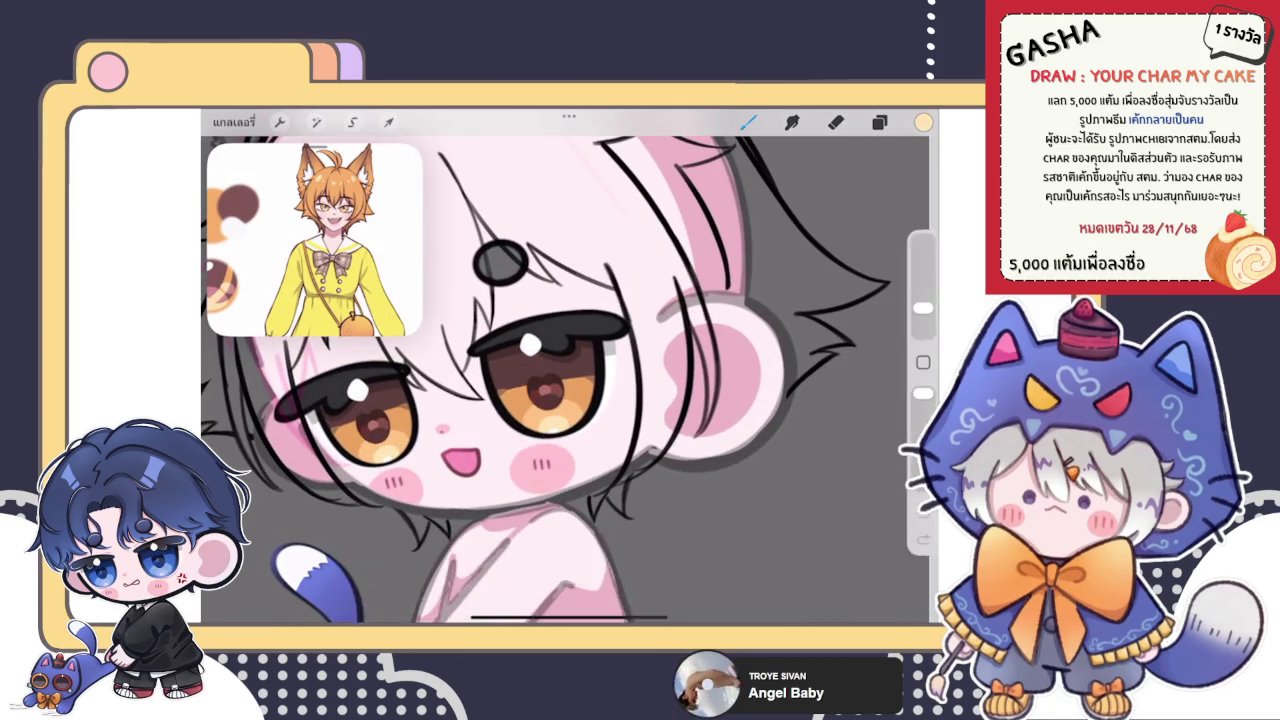
scroll(530, 380, "down", 3)
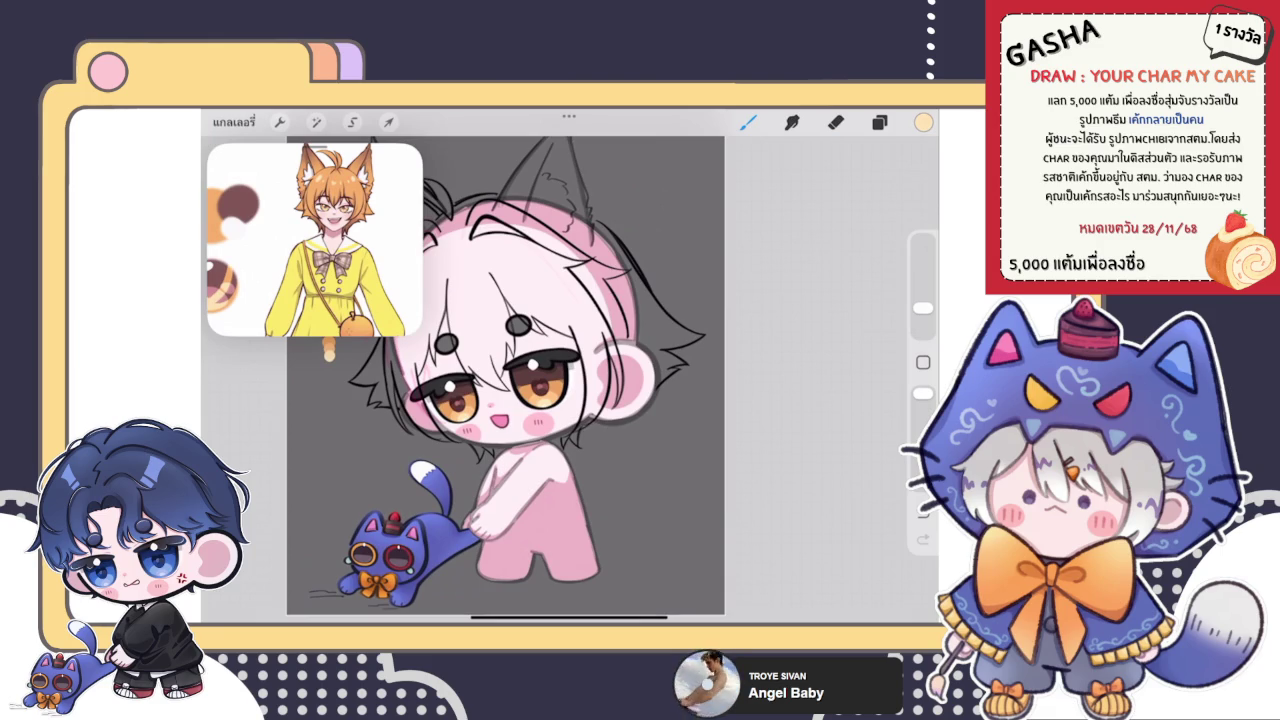
scroll(505, 362, "down", 3)
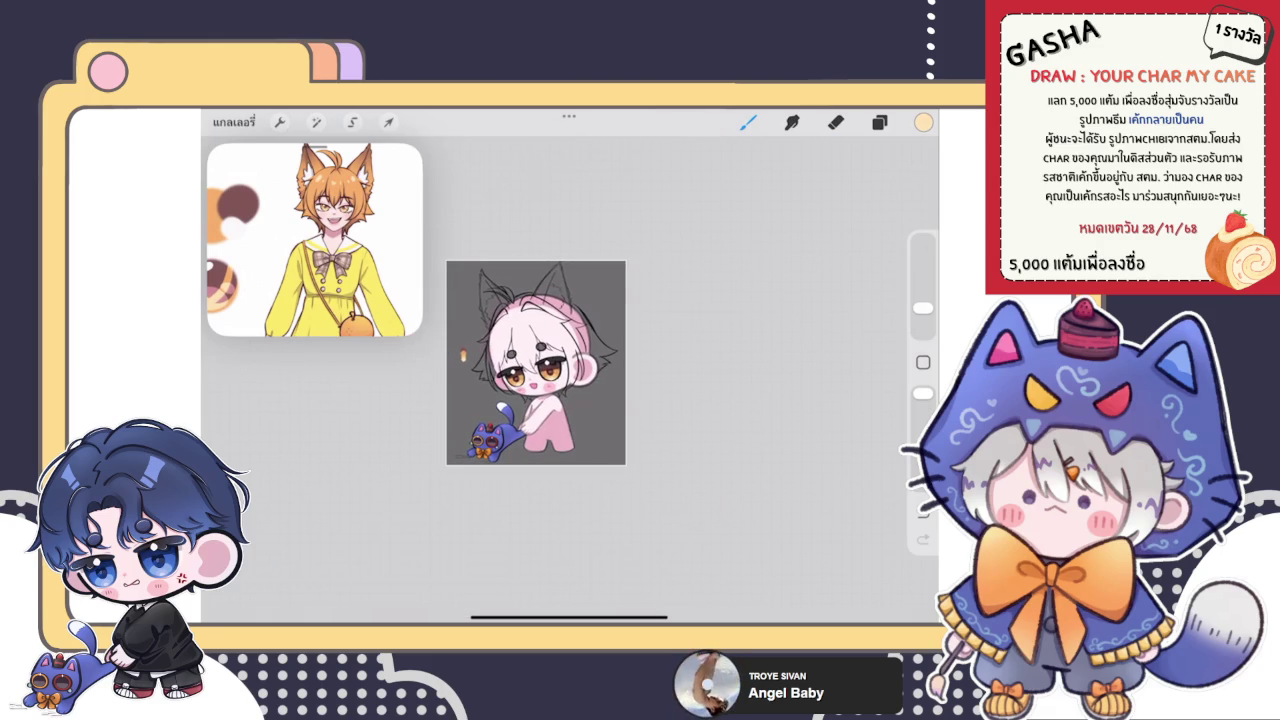
- Merge the eye layer down, collapse the eye group, and delete layer 16
scroll(567, 366, "up", 5)
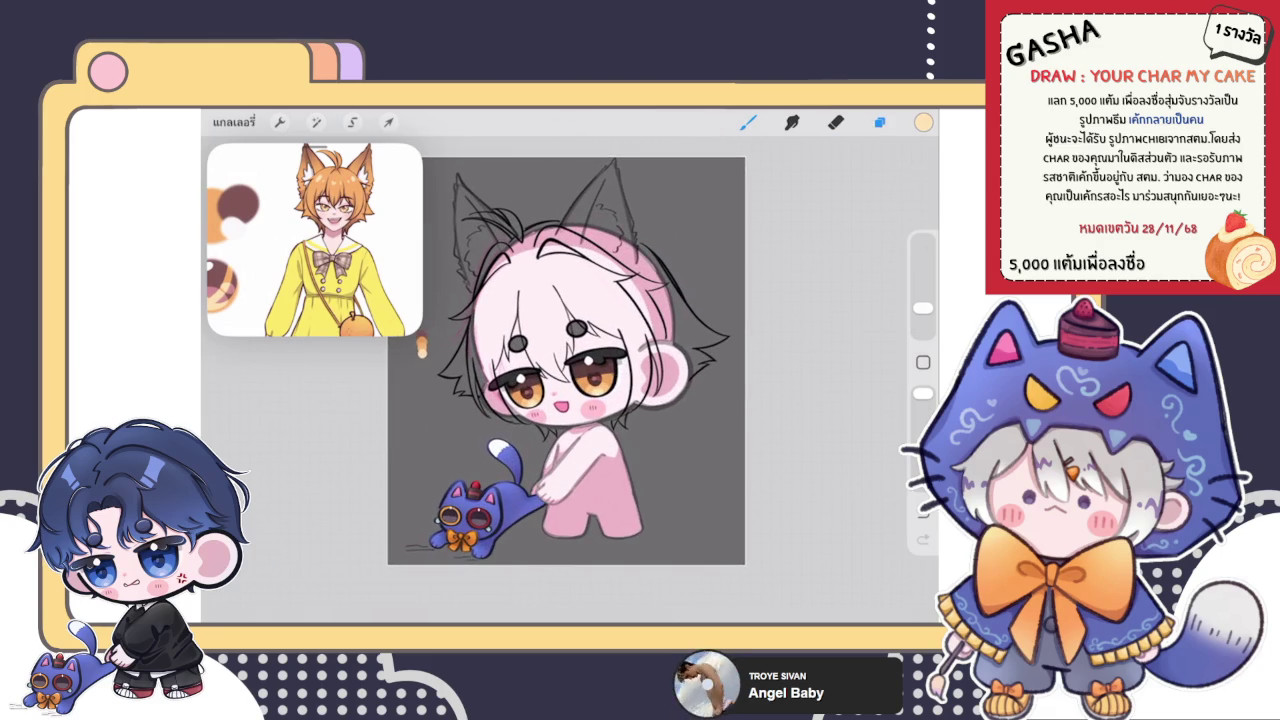
left_click(879, 122)
left_click(735, 435)
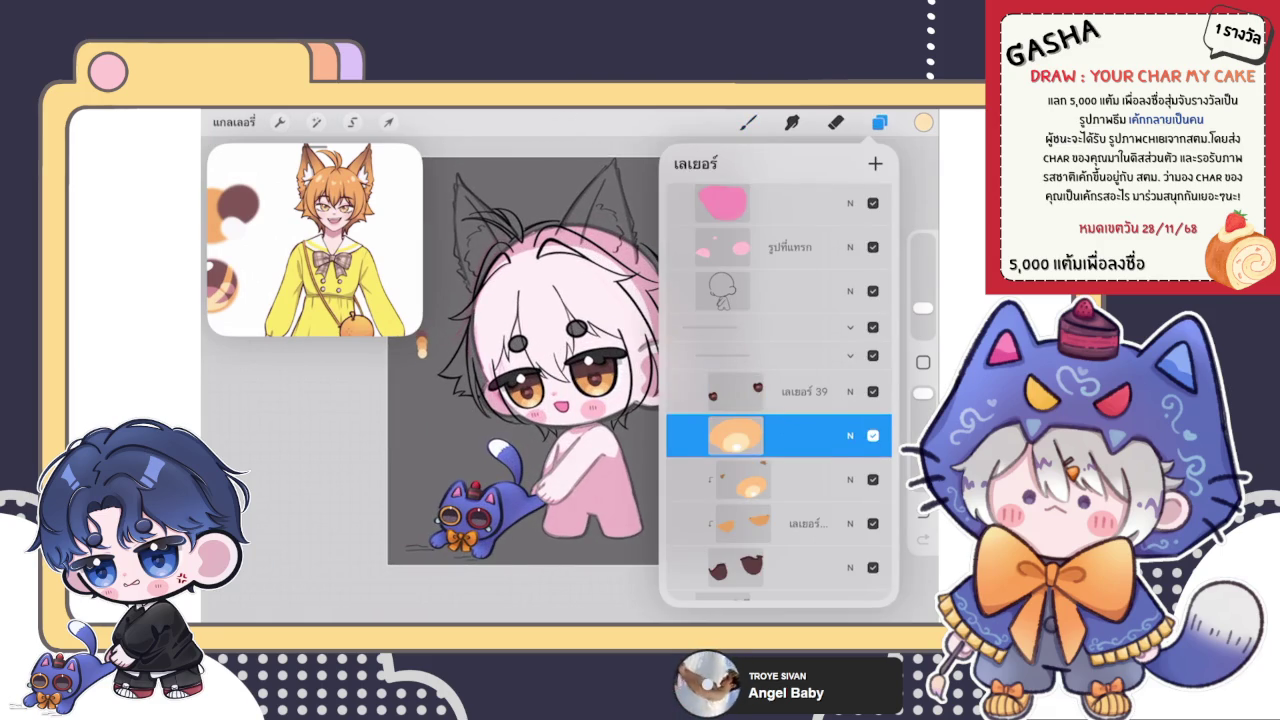
left_click(576, 567)
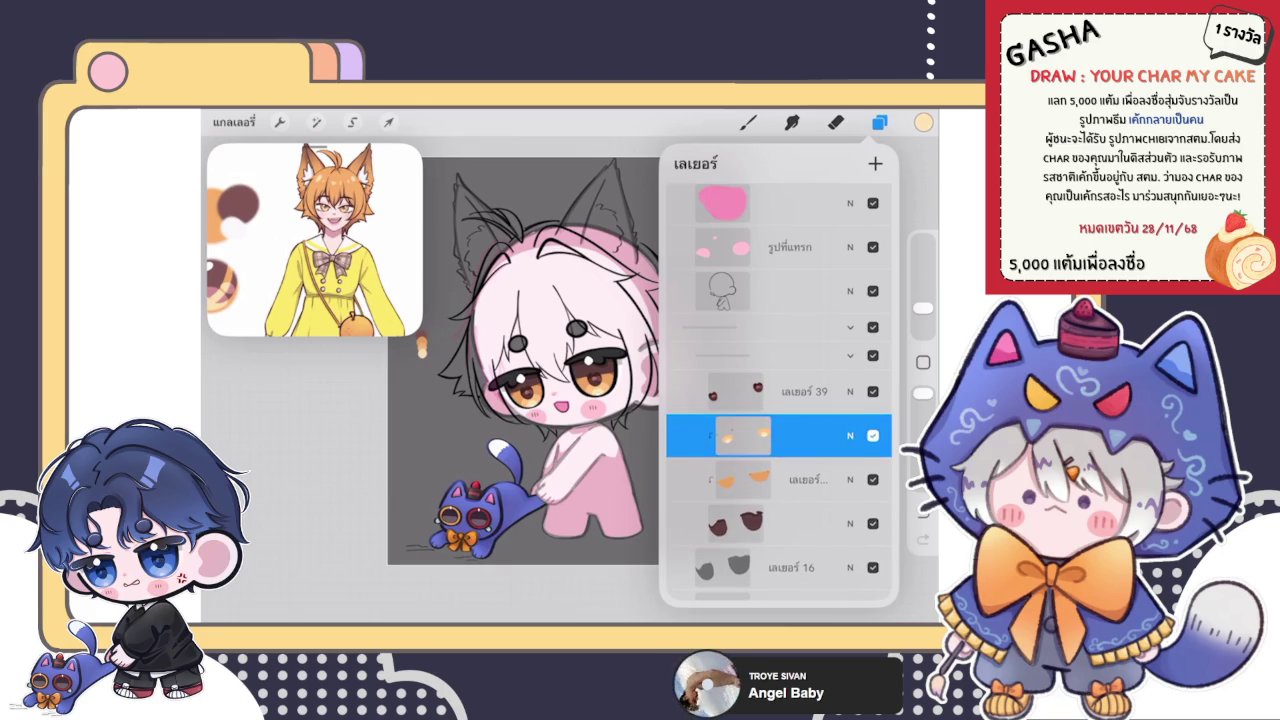
left_click(850, 355)
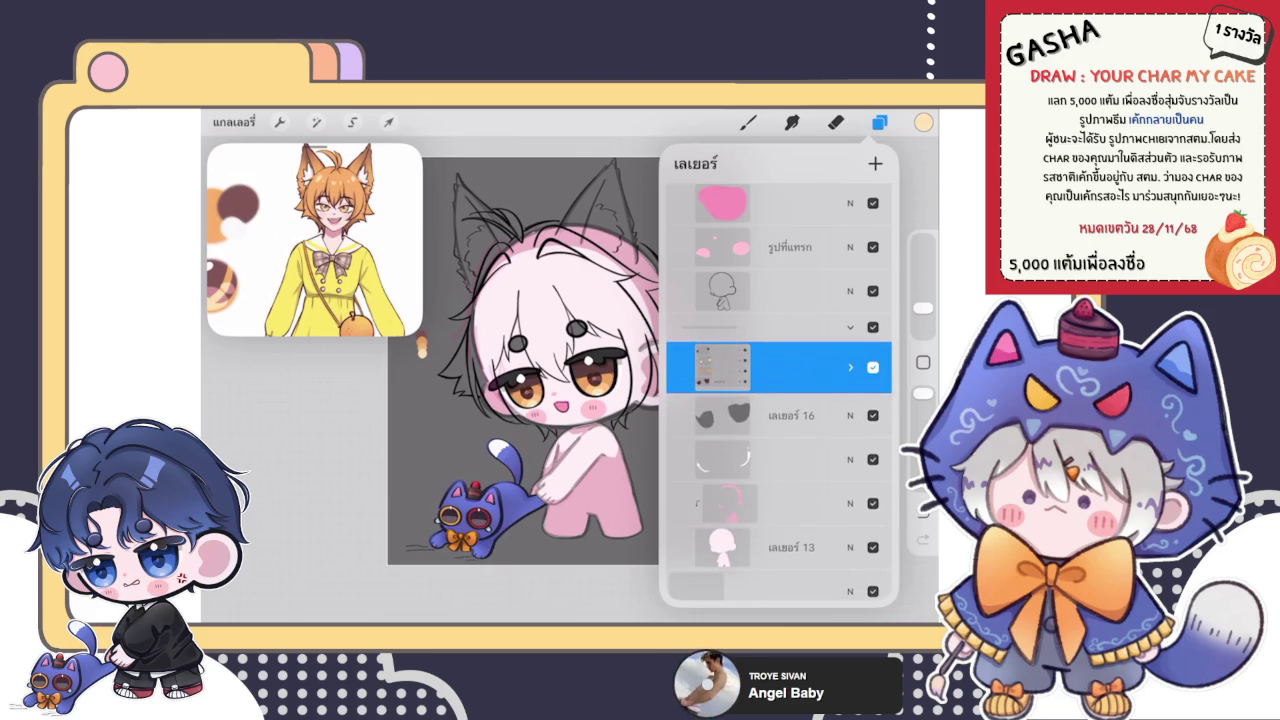
left_click(872, 415)
left_click(863, 415)
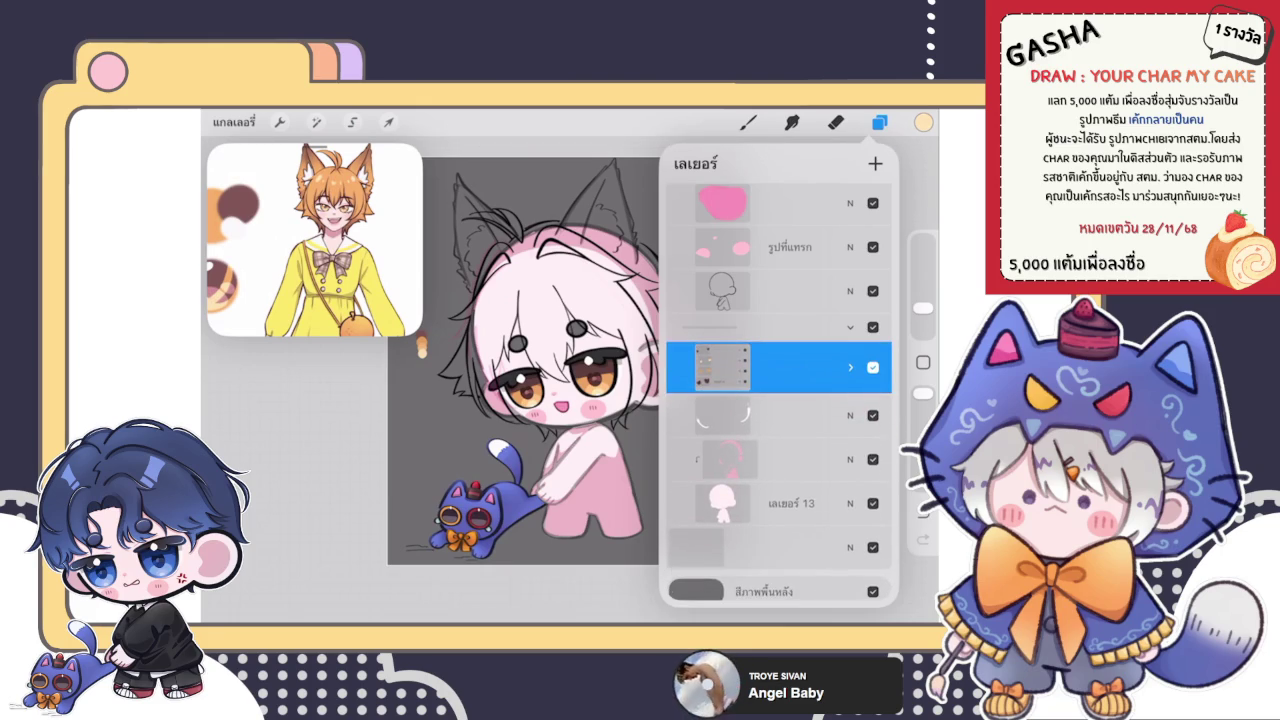
- Select the pink hair layer, check its blend settings, and bring up Colors
left_click(780, 452)
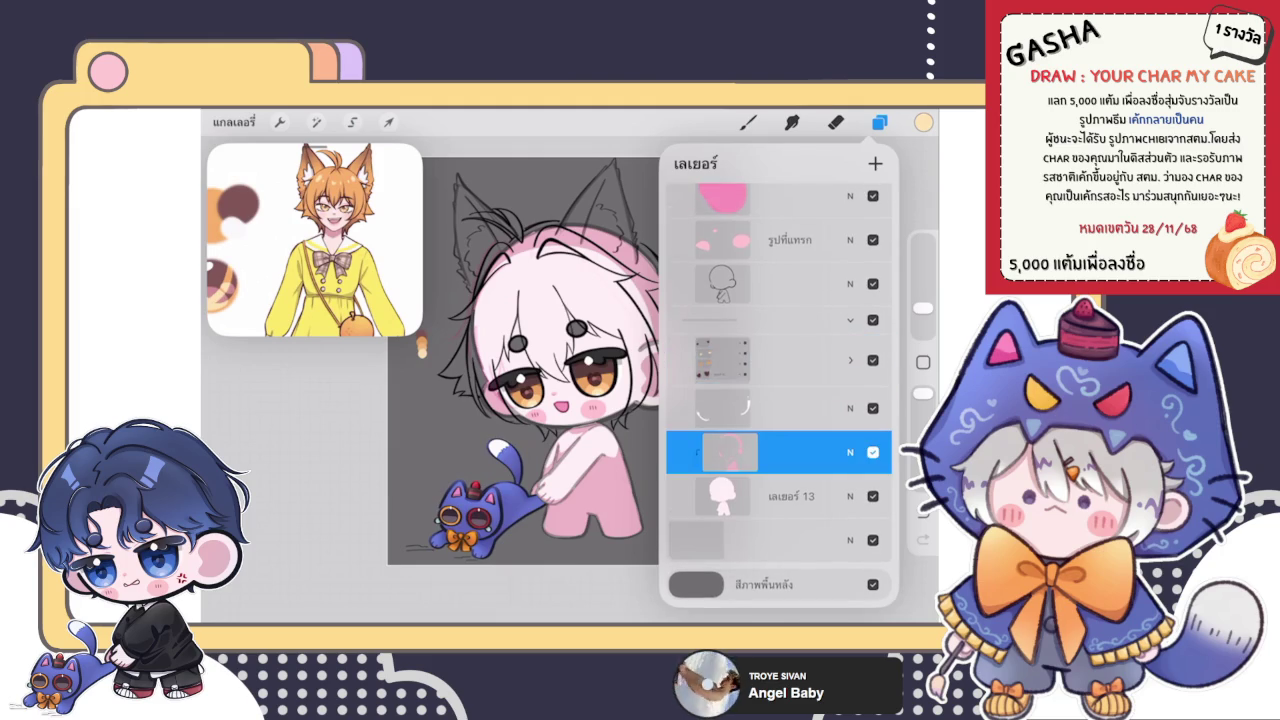
left_click(850, 452)
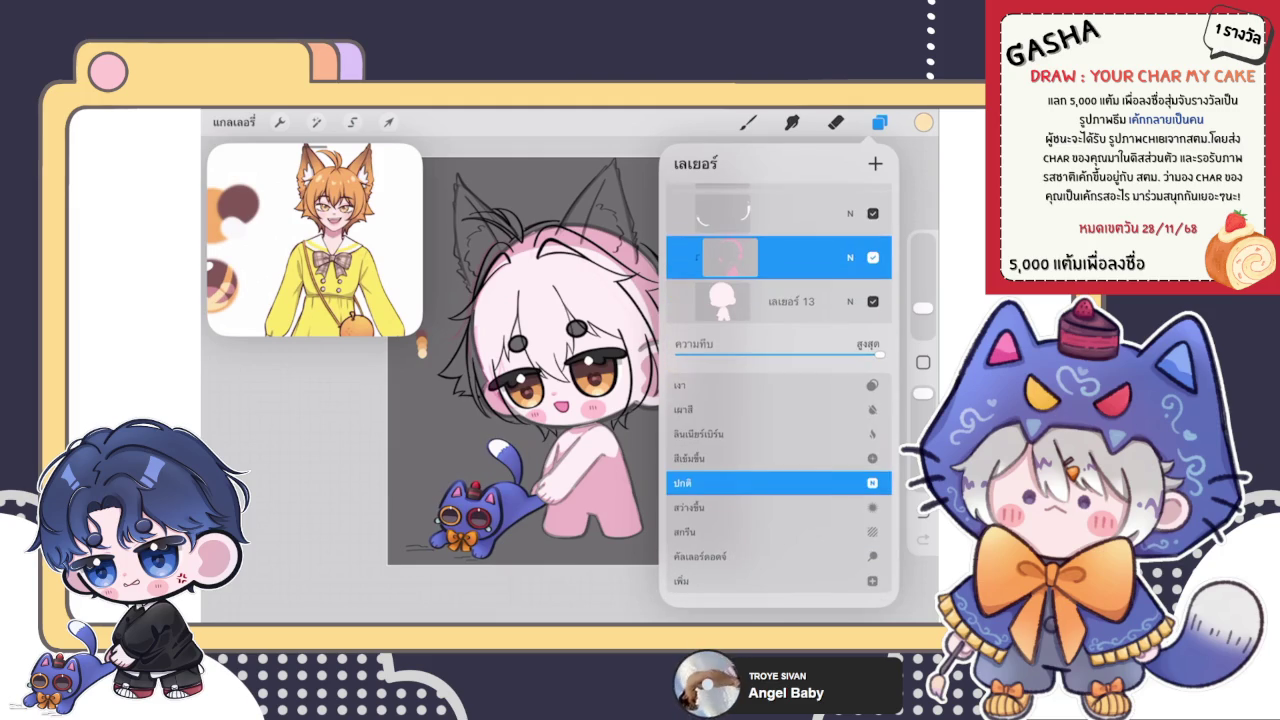
left_click(850, 257)
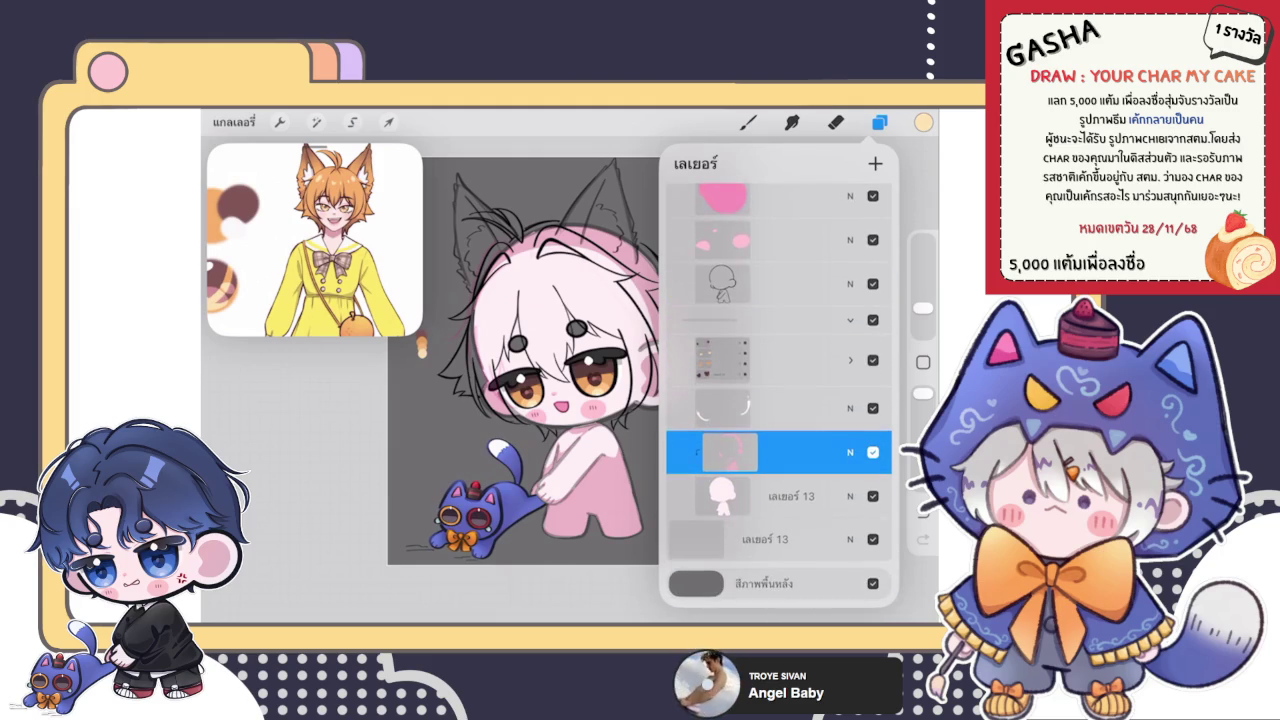
left_click(923, 122)
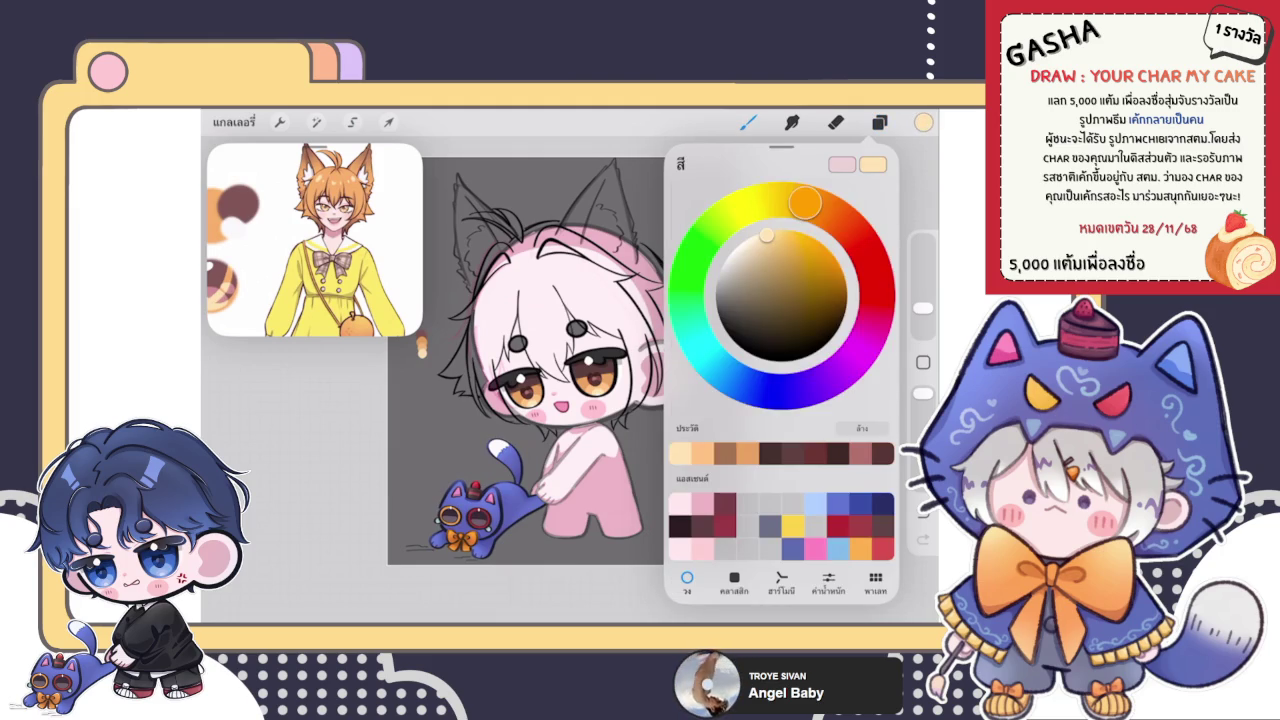
- Paint pink between and along the hair strands over the forehead and eyes
left_click(923, 122)
scroll(498, 365, "up", 5)
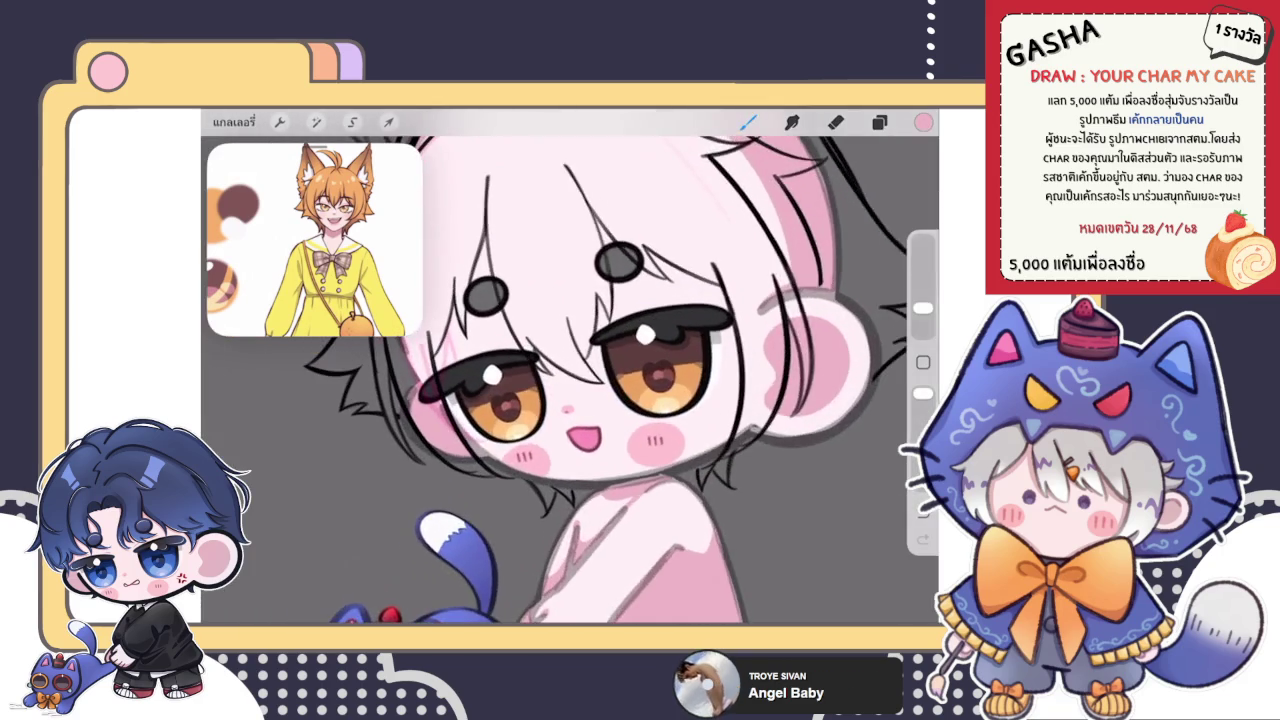
scroll(570, 380, "up", 1)
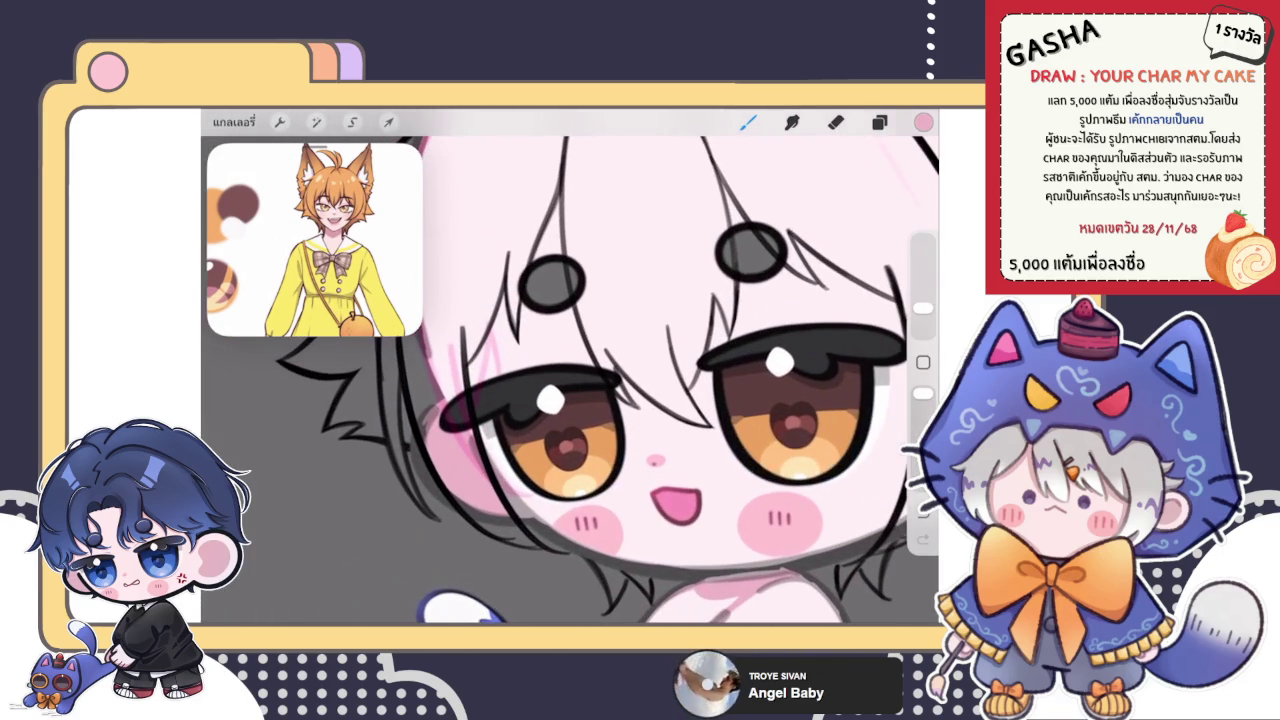
scroll(570, 420, "up", 1)
scroll(570, 420, "up", 3)
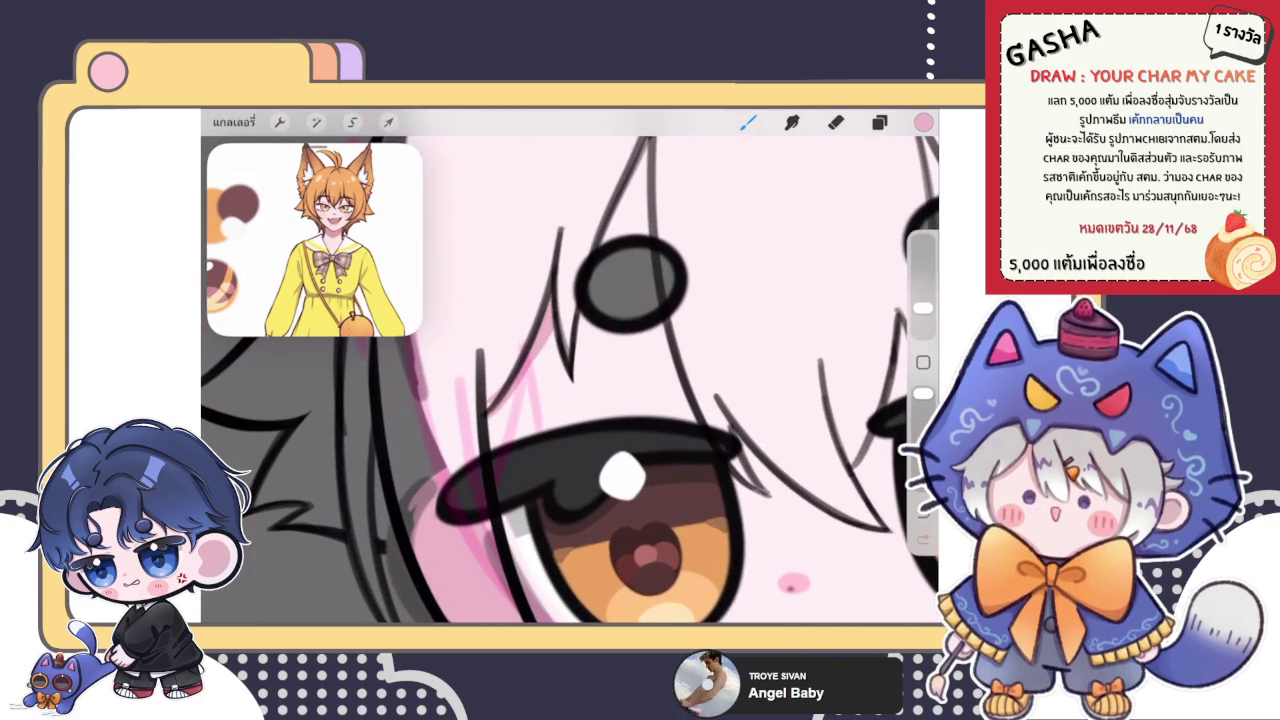
scroll(570, 370, "up", 2)
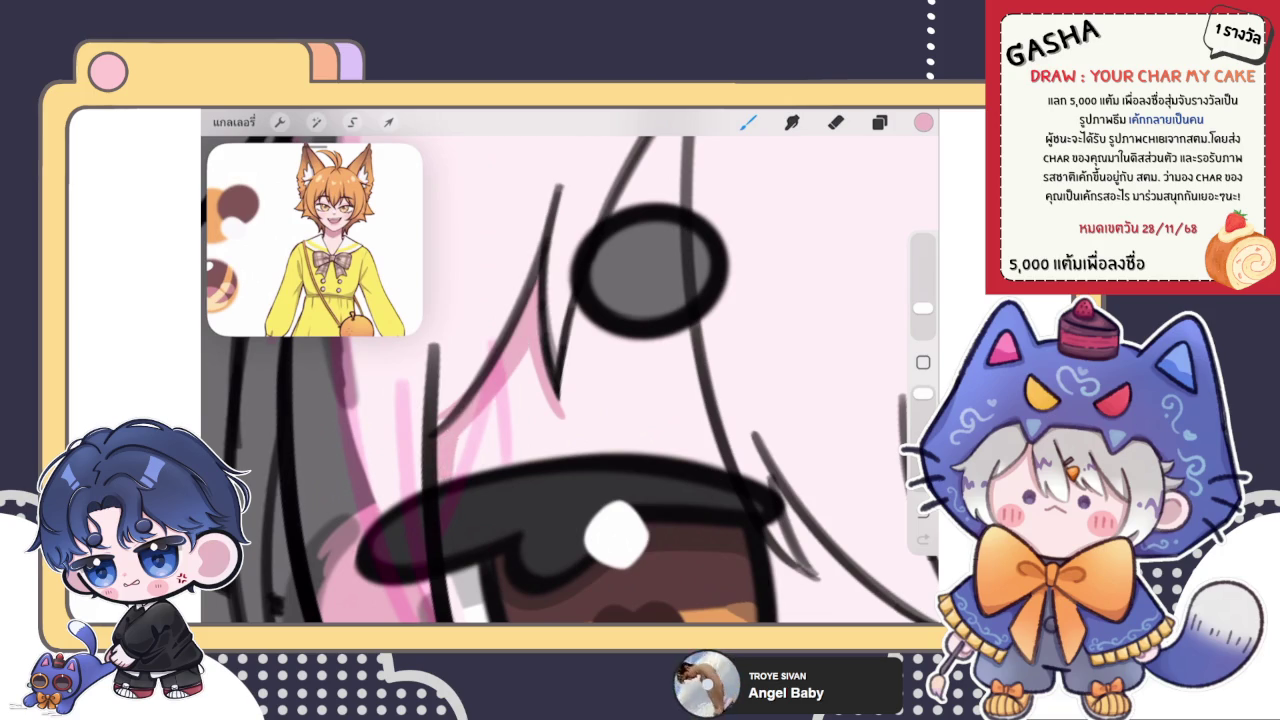
scroll(570, 370, "down", 2)
mouse_move(540, 278)
left_mouse_down()
mouse_move(590, 206)
mouse_move(584, 286)
left_mouse_up()
left_click_drag(586, 216, 552, 288)
scroll(570, 380, "down", 3)
scroll(570, 380, "up", 3)
scroll(570, 380, "down", 1)
scroll(570, 380, "up", 1)
scroll(570, 380, "up", 2)
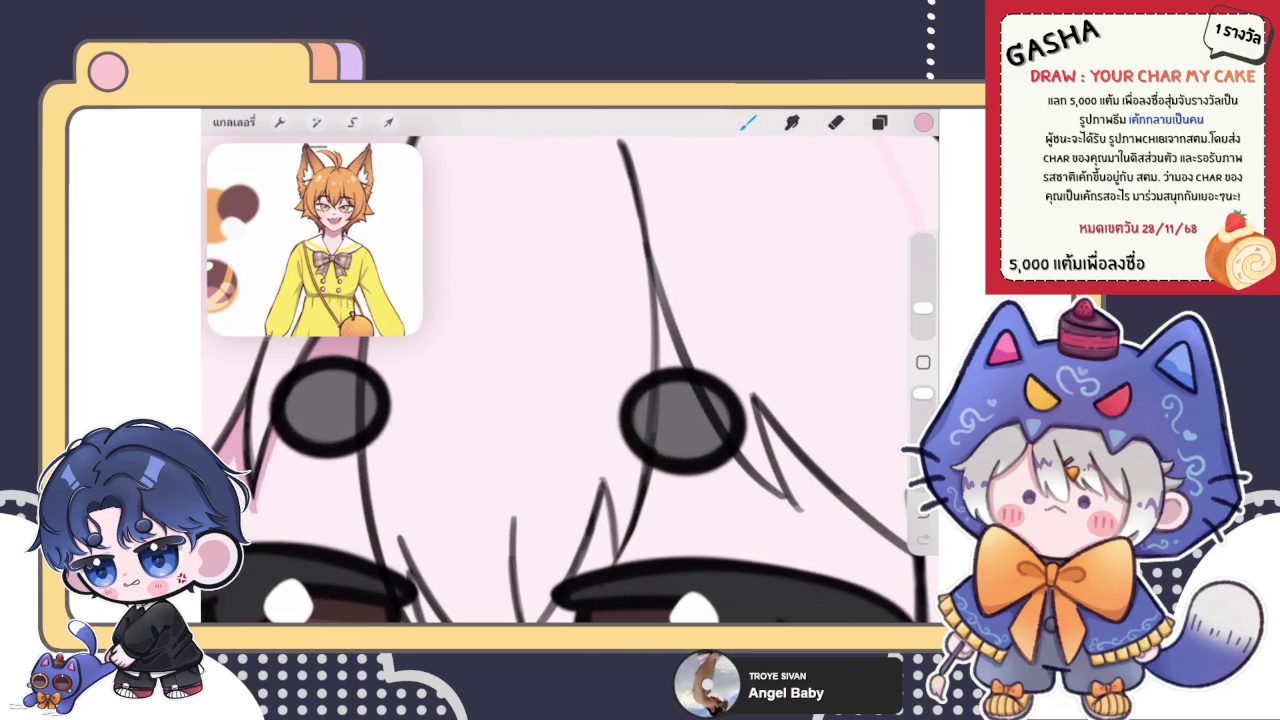
left_click_drag(658, 294, 682, 376)
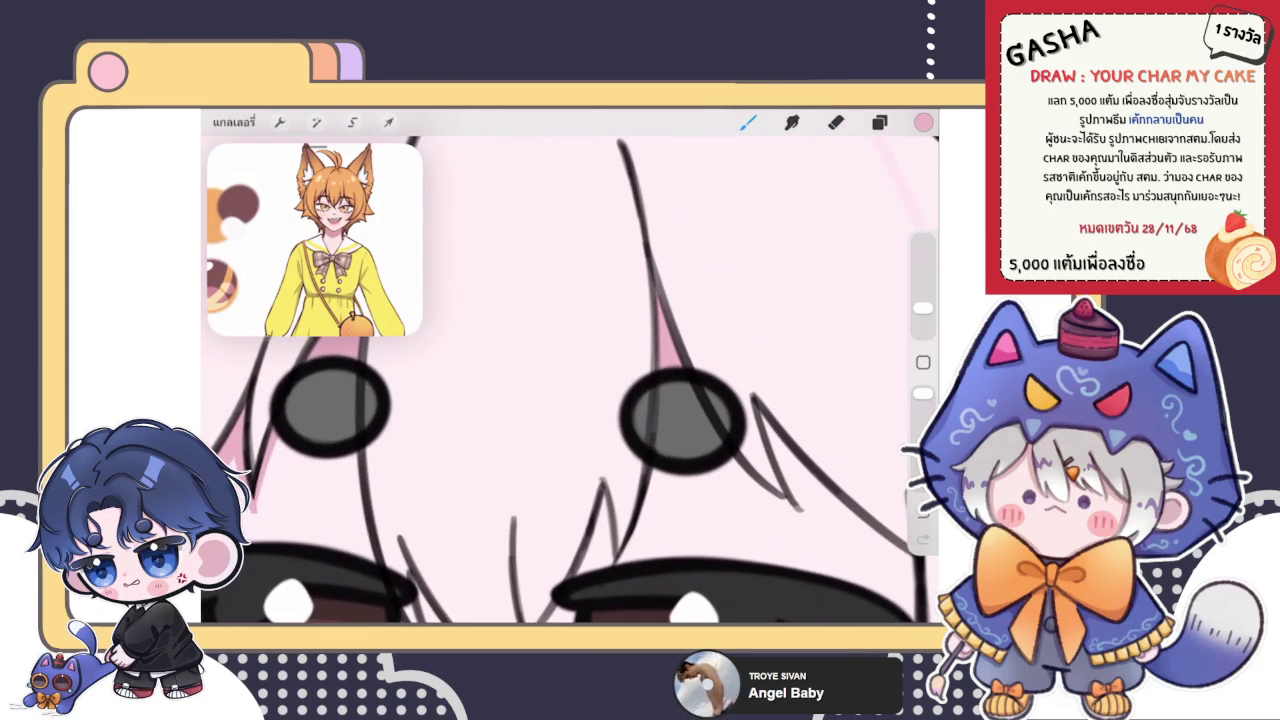
scroll(570, 380, "down", 2)
scroll(570, 380, "up", 2)
- Draw dark lines along the edges of the pink hair strands
mouse_move(518, 340)
left_mouse_down()
mouse_move(532, 470)
mouse_move(514, 398)
left_mouse_up()
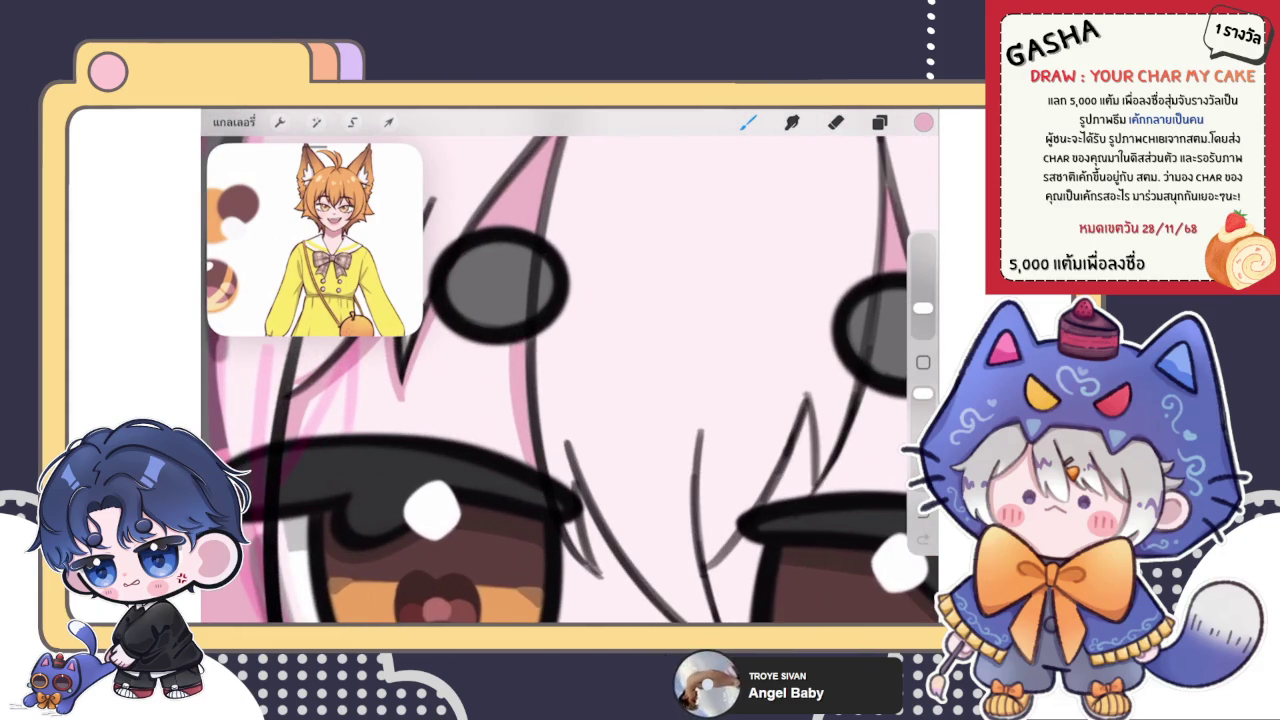
scroll(570, 380, "down", 2)
scroll(570, 380, "up", 3)
mouse_move(516, 458)
left_mouse_down()
mouse_move(518, 486)
mouse_move(504, 476)
left_mouse_up()
mouse_move(530, 366)
left_mouse_down()
mouse_move(520, 434)
mouse_move(540, 430)
mouse_move(560, 476)
left_mouse_up()
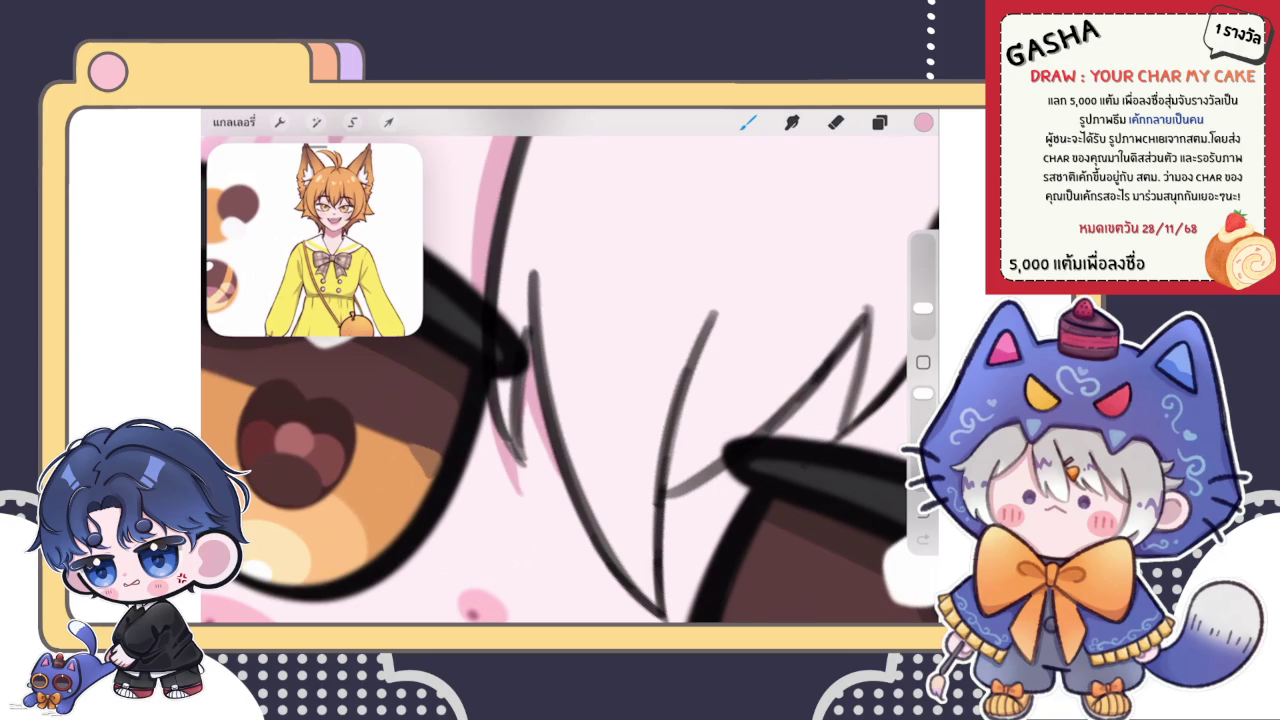
left_click(879, 121)
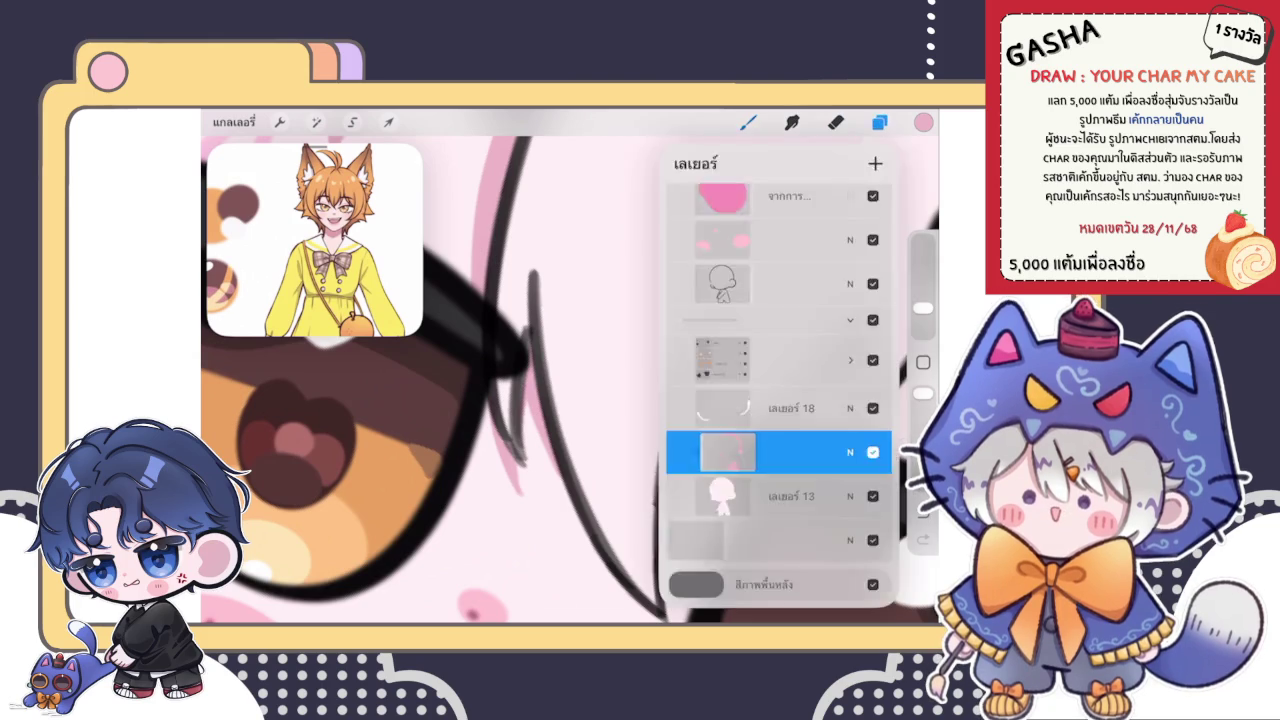
- Zoom into the eye area and undo the last stroke
left_click_drag(600, 400, 660, 340)
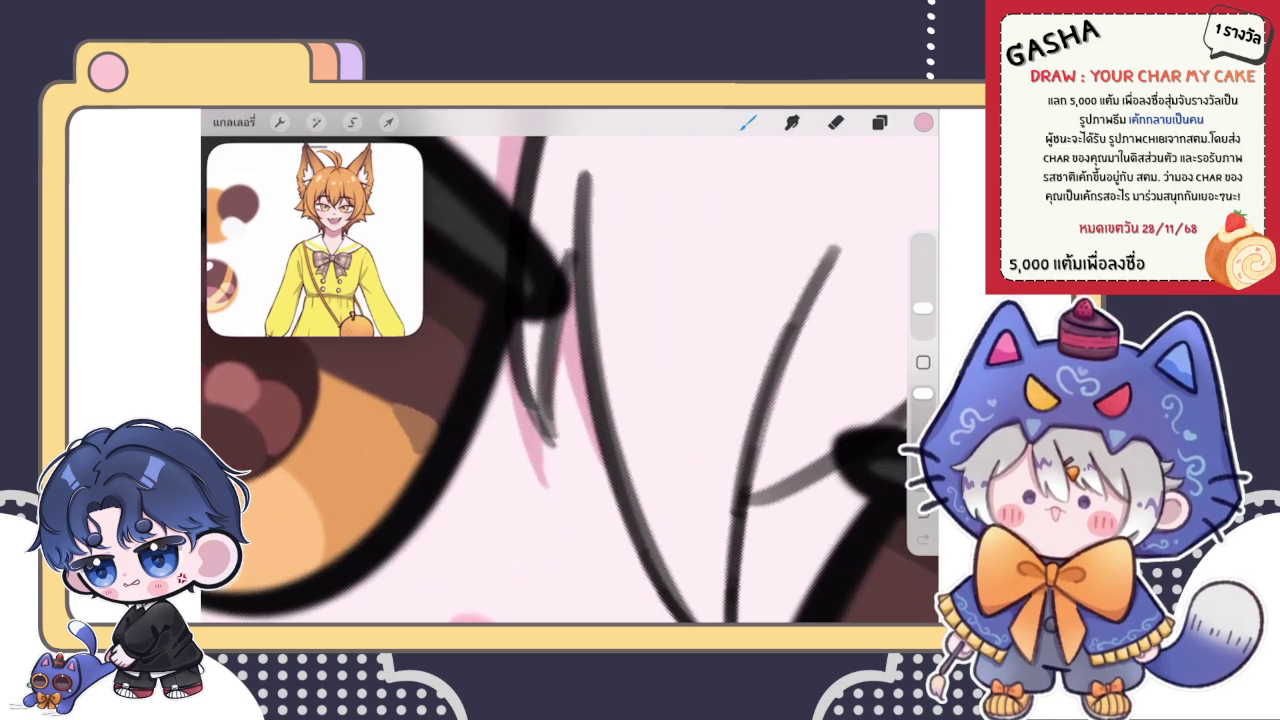
key("e")
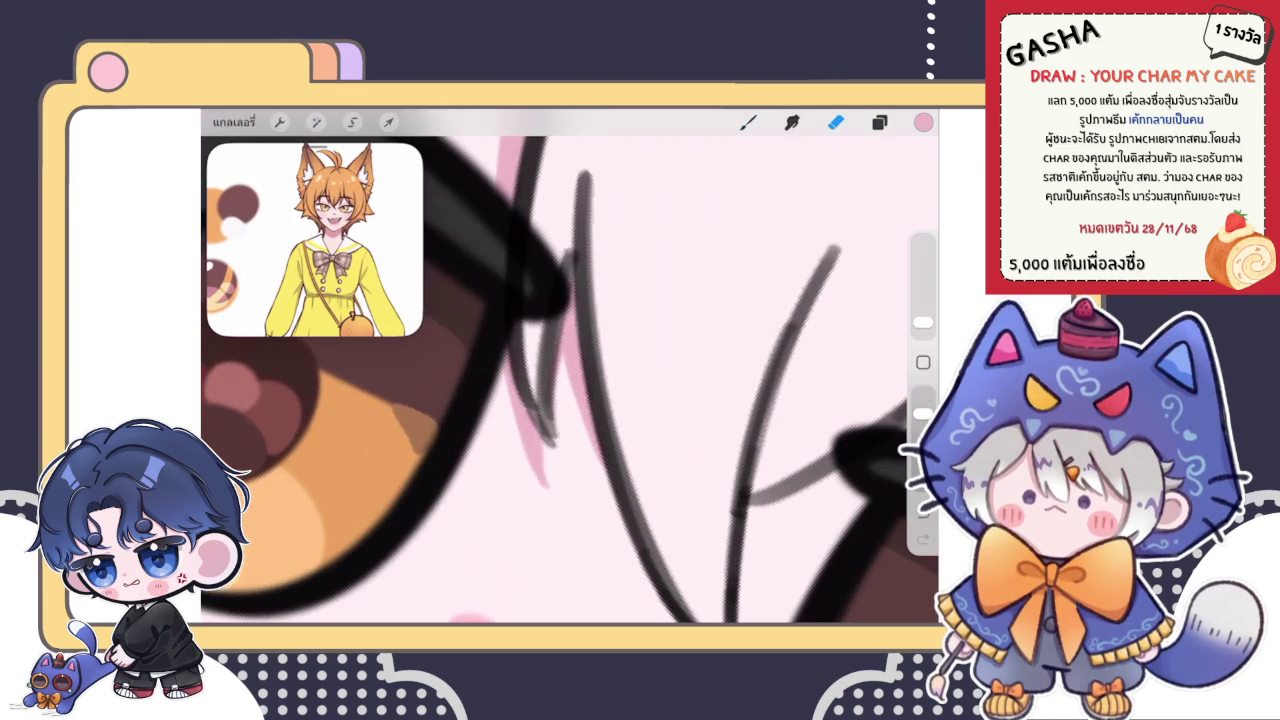
key("b")
scroll(570, 366, "down", 3)
key("ctrl+z")
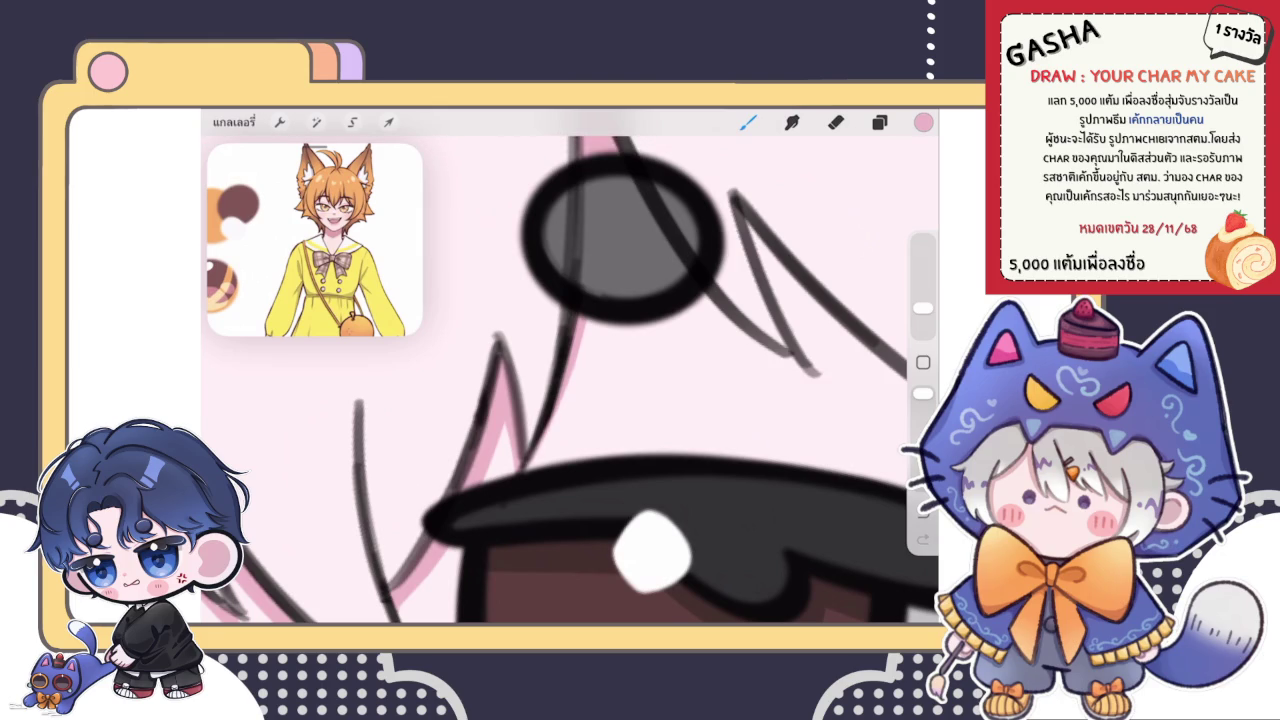
scroll(570, 366, "up", 3)
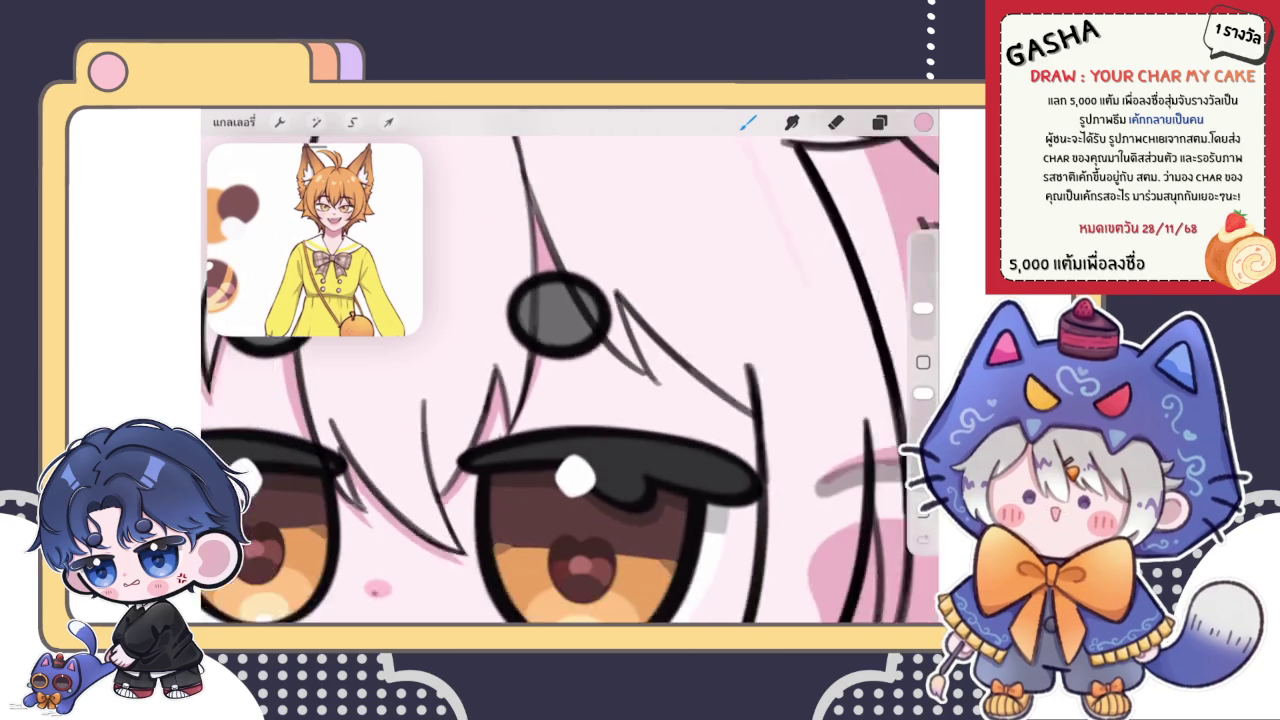
- Shade pink along the inside of the dark hair strand lines
mouse_move(496, 368)
left_mouse_down()
mouse_move(512, 506)
mouse_move(524, 448)
left_mouse_up()
mouse_move(498, 366)
left_mouse_down()
mouse_move(510, 472)
mouse_move(522, 424)
left_mouse_up()
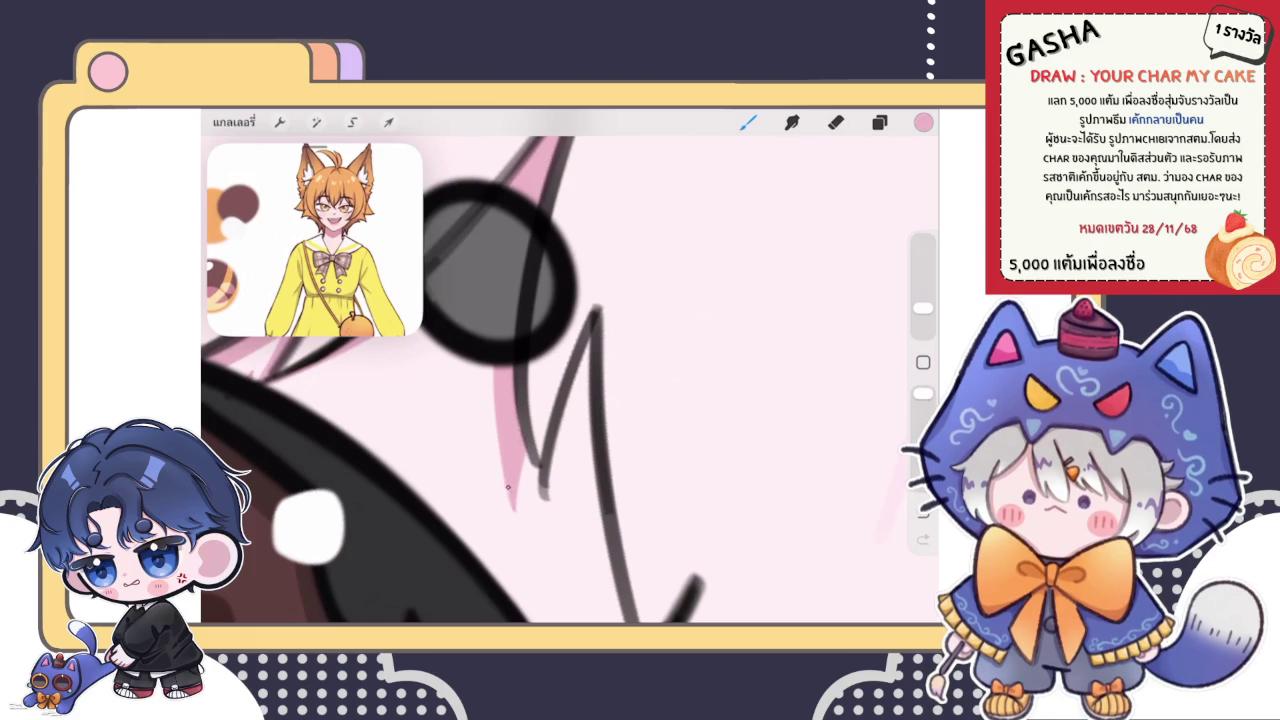
mouse_move(562, 410)
left_mouse_down()
mouse_move(590, 338)
mouse_move(558, 440)
left_mouse_up()
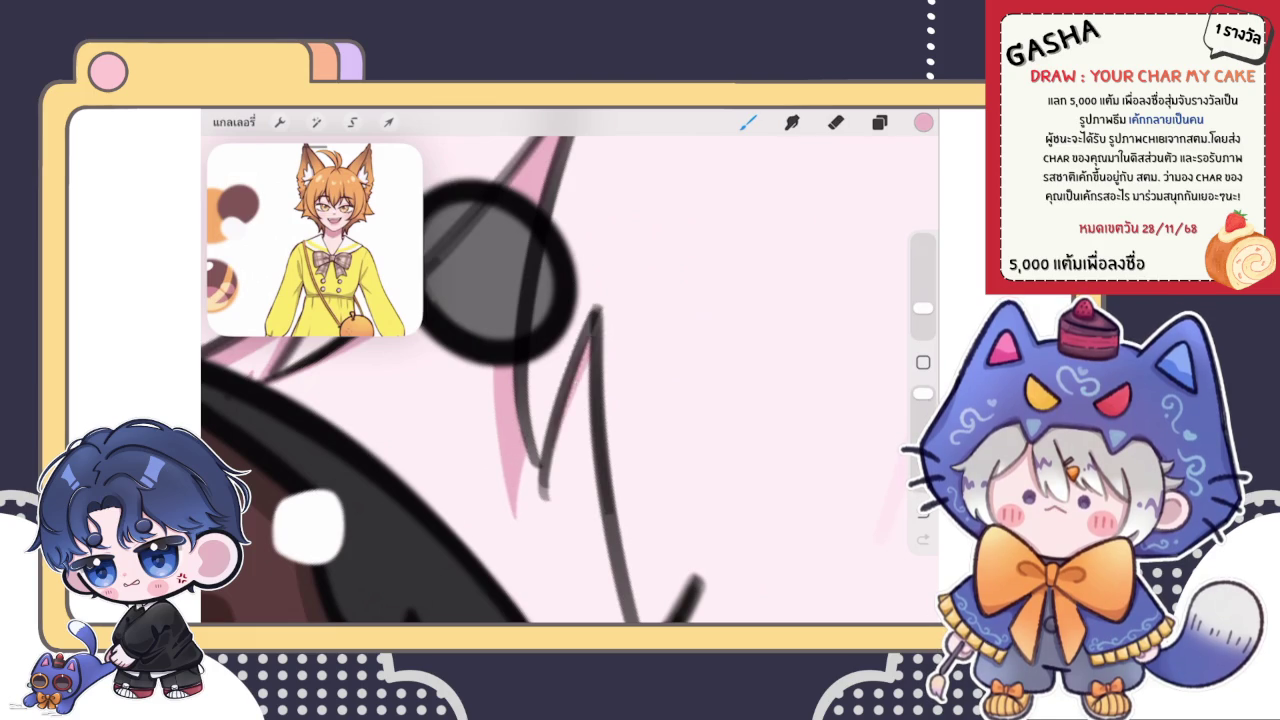
scroll(570, 380, "down", 3)
mouse_move(552, 310)
left_mouse_down()
mouse_move(578, 505)
mouse_move(566, 438)
left_mouse_up()
left_click_drag(546, 330, 546, 372)
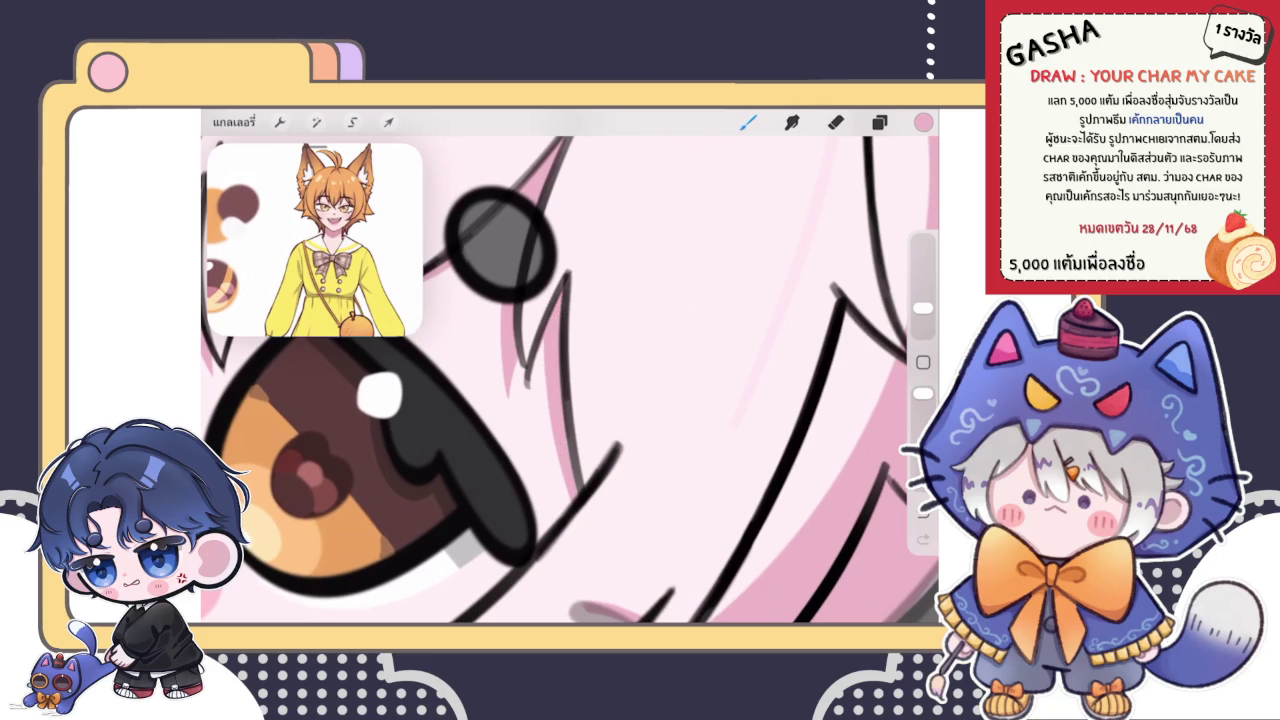
- Add a short strand line and a long curved hair strand beside the right eye
scroll(570, 380, "down", 3)
scroll(570, 380, "down", 2)
scroll(570, 380, "down", 1)
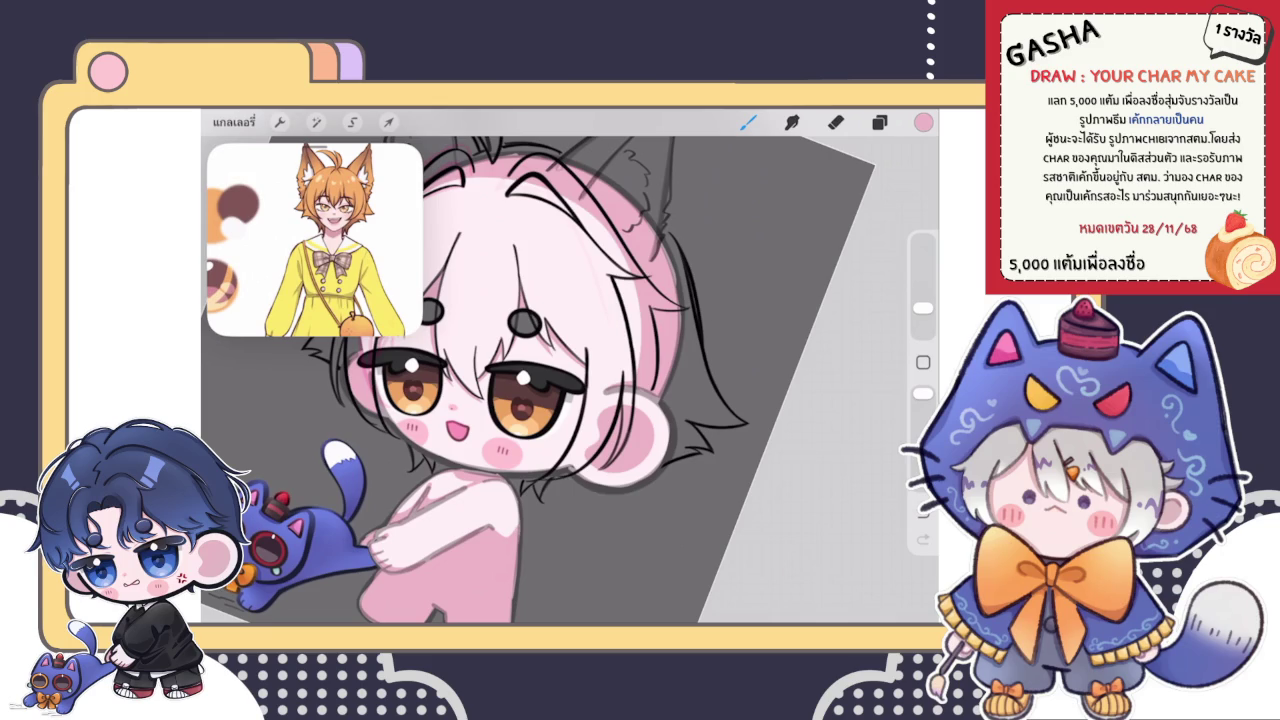
scroll(475, 380, "down", 2)
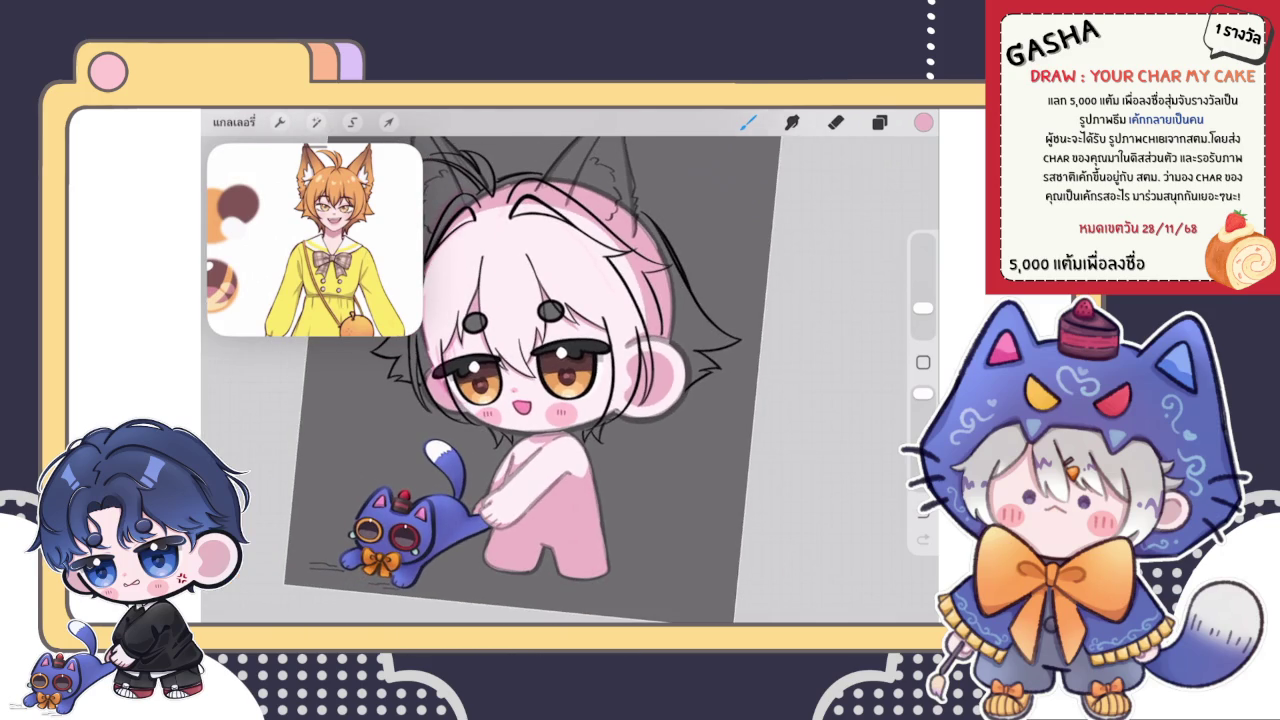
scroll(560, 370, "up", 3)
scroll(560, 370, "up", 3)
left_click_drag(605, 332, 613, 372)
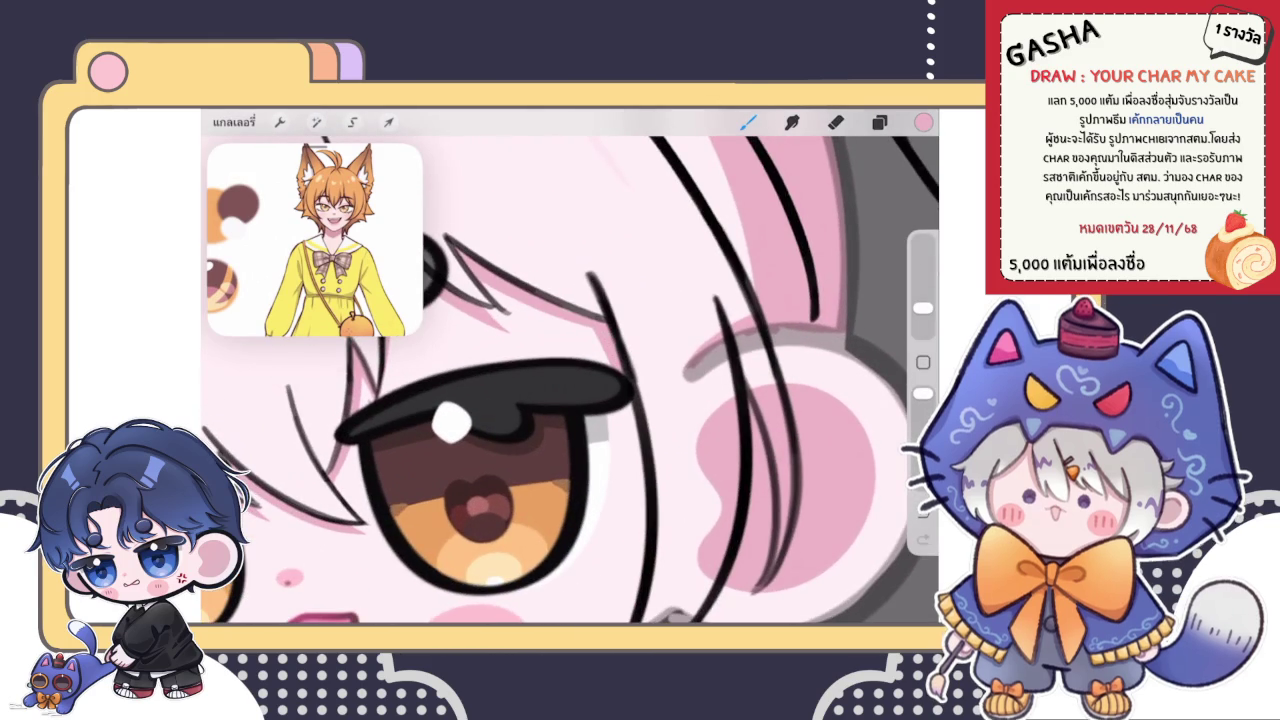
scroll(560, 380, "down", 3)
mouse_move(594, 306)
left_mouse_down()
mouse_move(612, 510)
mouse_move(596, 532)
left_mouse_up()
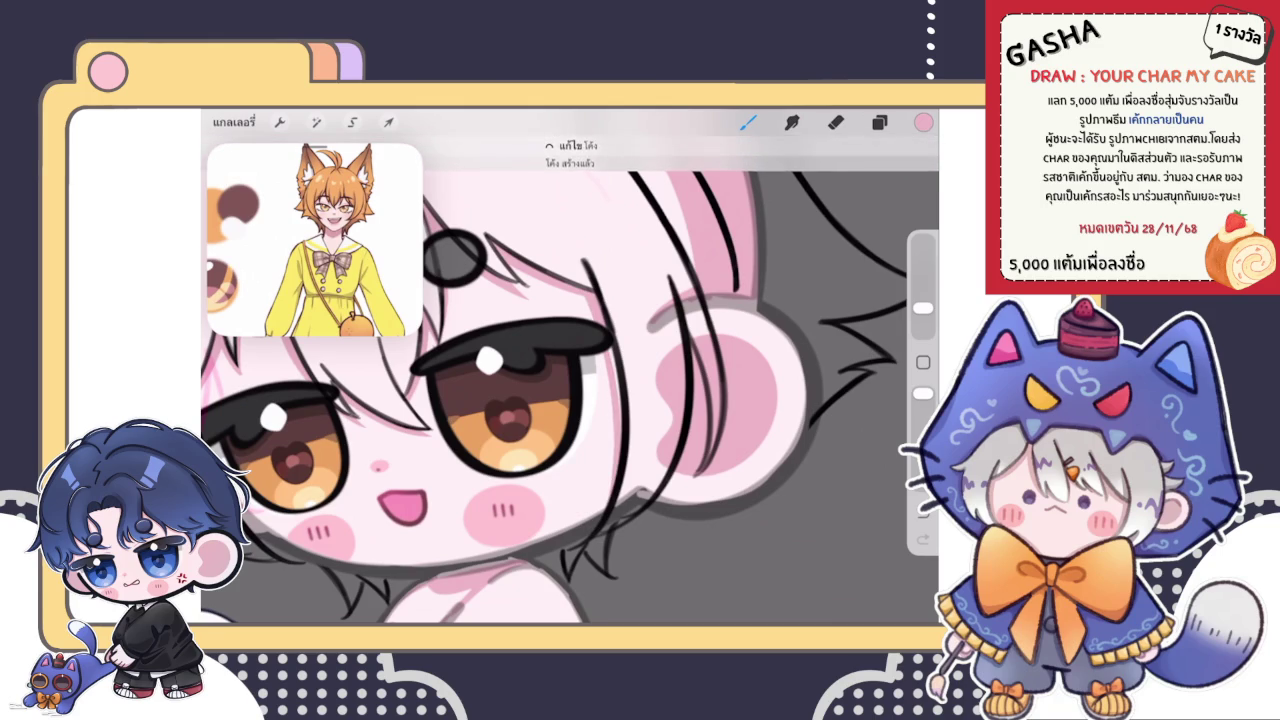
scroll(555, 380, "down", 1)
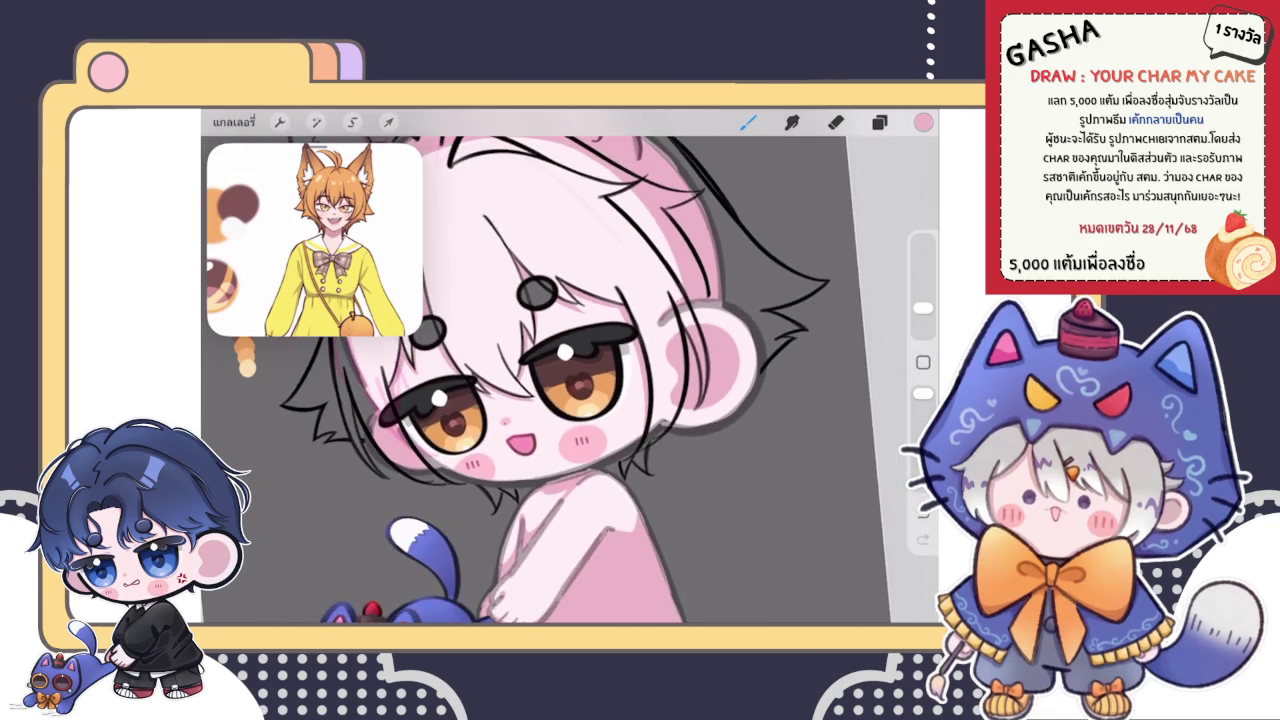
scroll(570, 380, "left", 5)
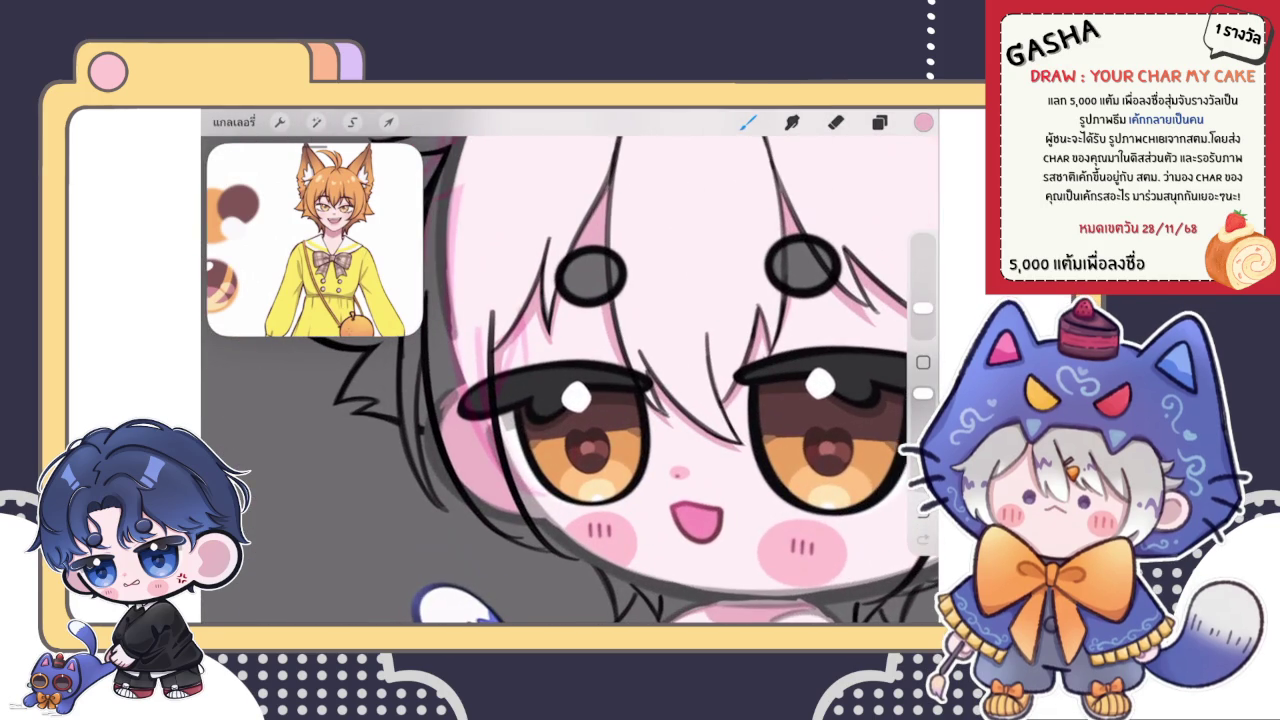
- Add a short stroke to the hair line beside the left eye and zoom out
left_click_drag(505, 430, 506, 456)
scroll(570, 380, "down", 5)
scroll(570, 380, "down", 3)
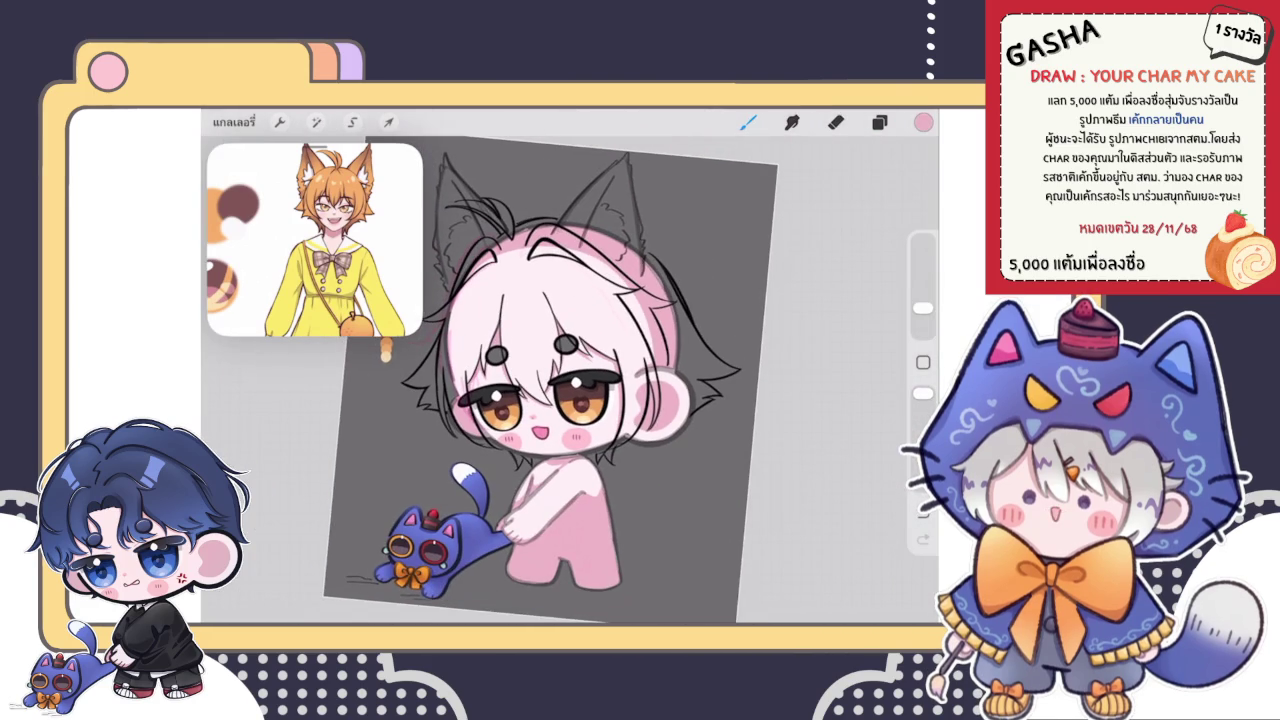
scroll(550, 380, "down", 3)
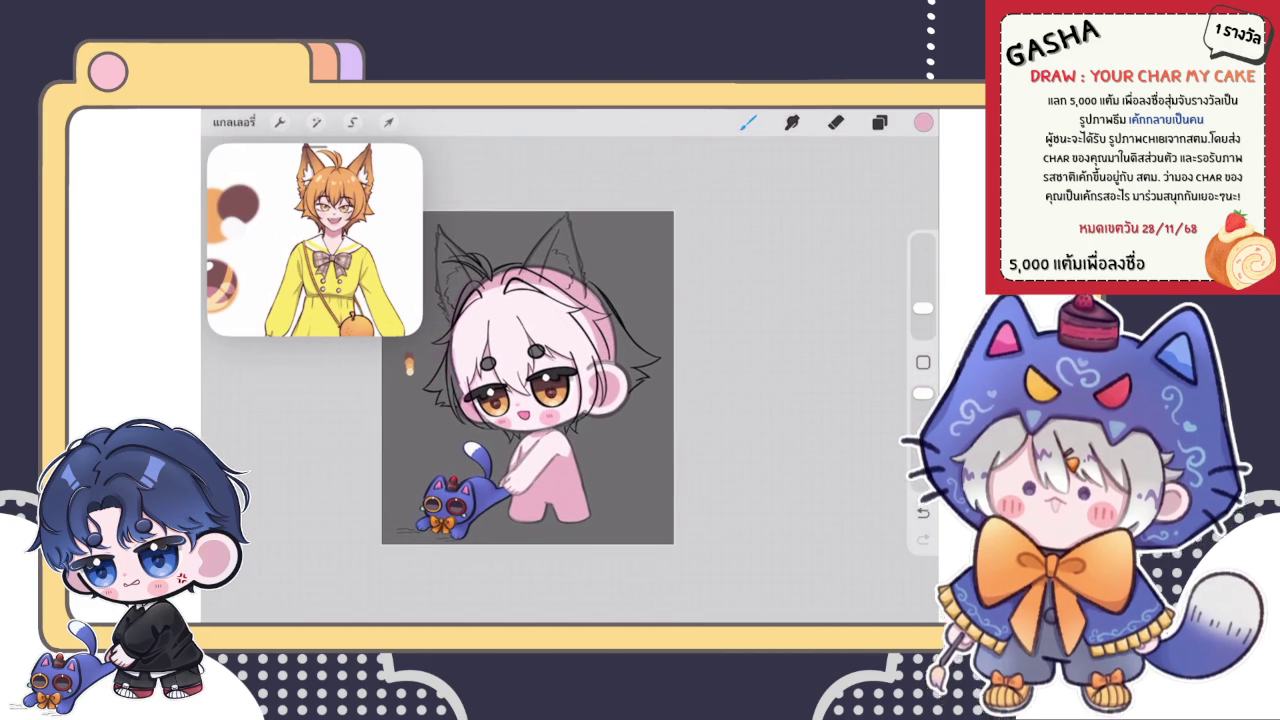
- Bring up the Layers list and scroll to the top layers
left_click(879, 122)
scroll(780, 400, "up", 5)
scroll(780, 390, "up", 3)
scroll(780, 390, "up", 3)
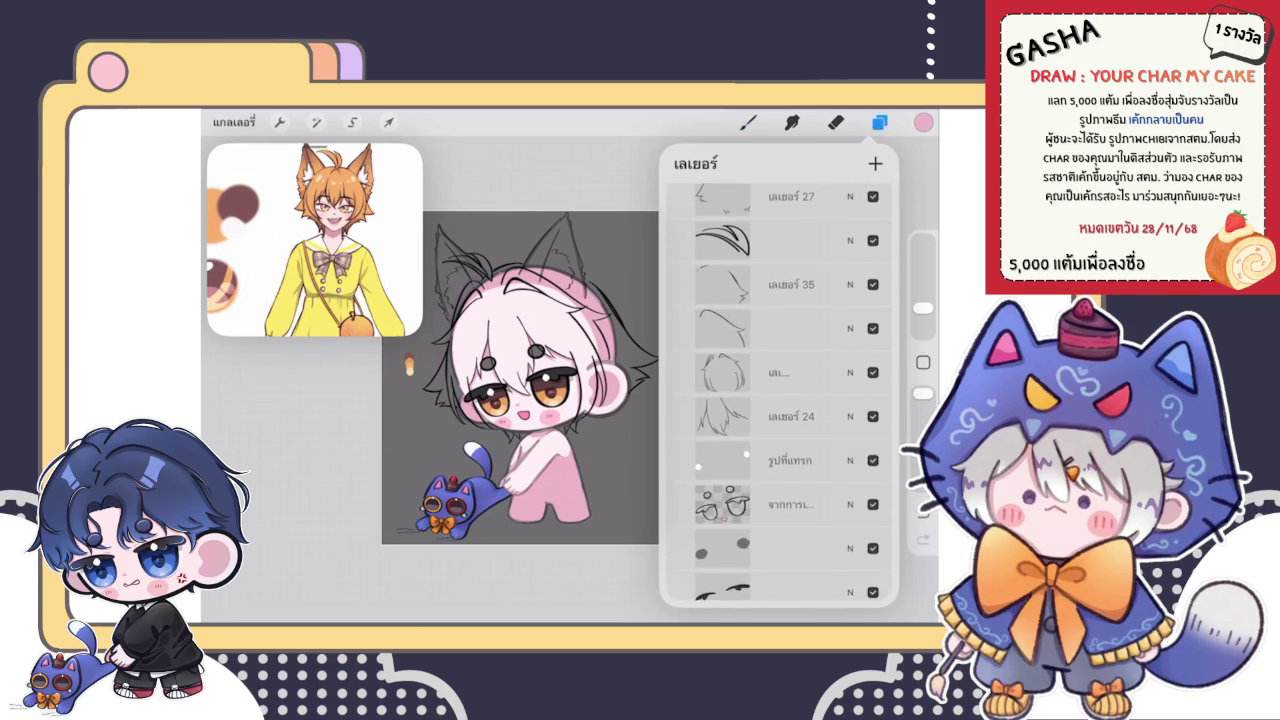
- Select layers เลเยอร์ 27 through เลเยอร์ 24 and combine them into one group
scroll(780, 390, "up", 3)
left_click(790, 313)
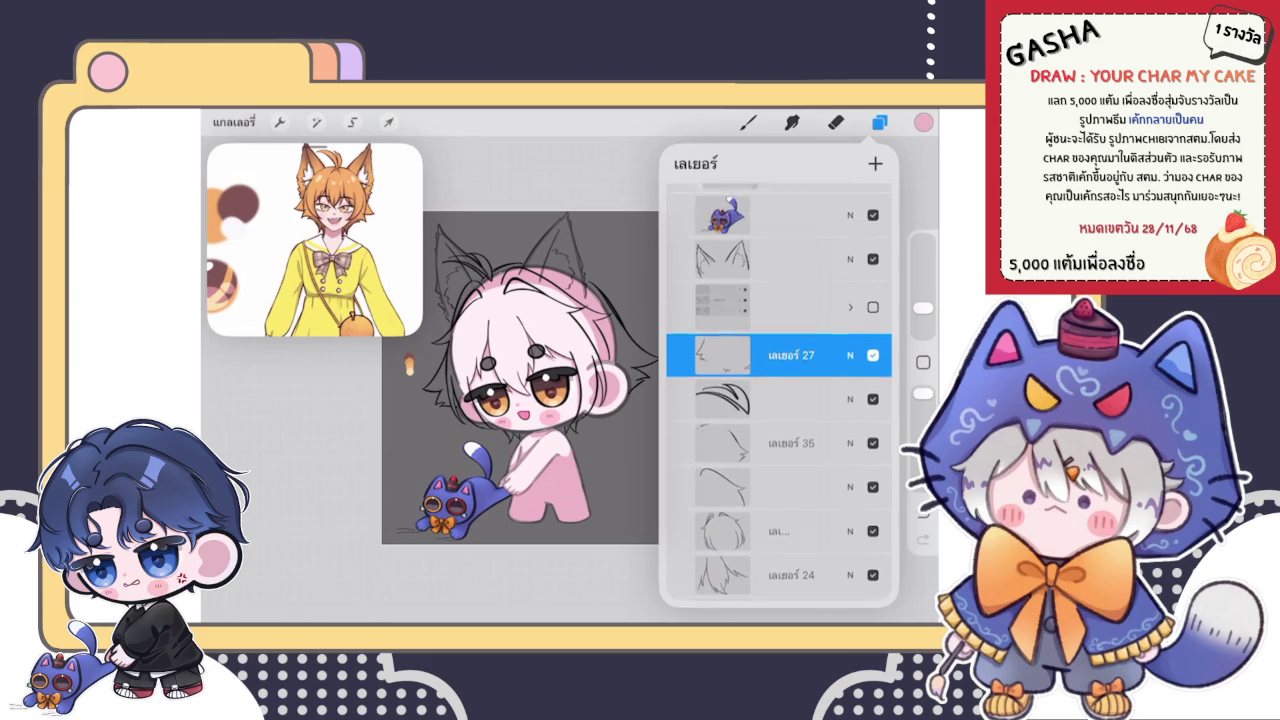
scroll(779, 390, "down", 3)
scroll(779, 390, "up", 1)
left_click_drag(730, 290, 810, 290)
left_click_drag(730, 334, 810, 334)
left_click_drag(730, 377, 810, 377)
left_click_drag(730, 421, 810, 421)
left_click_drag(730, 465, 810, 465)
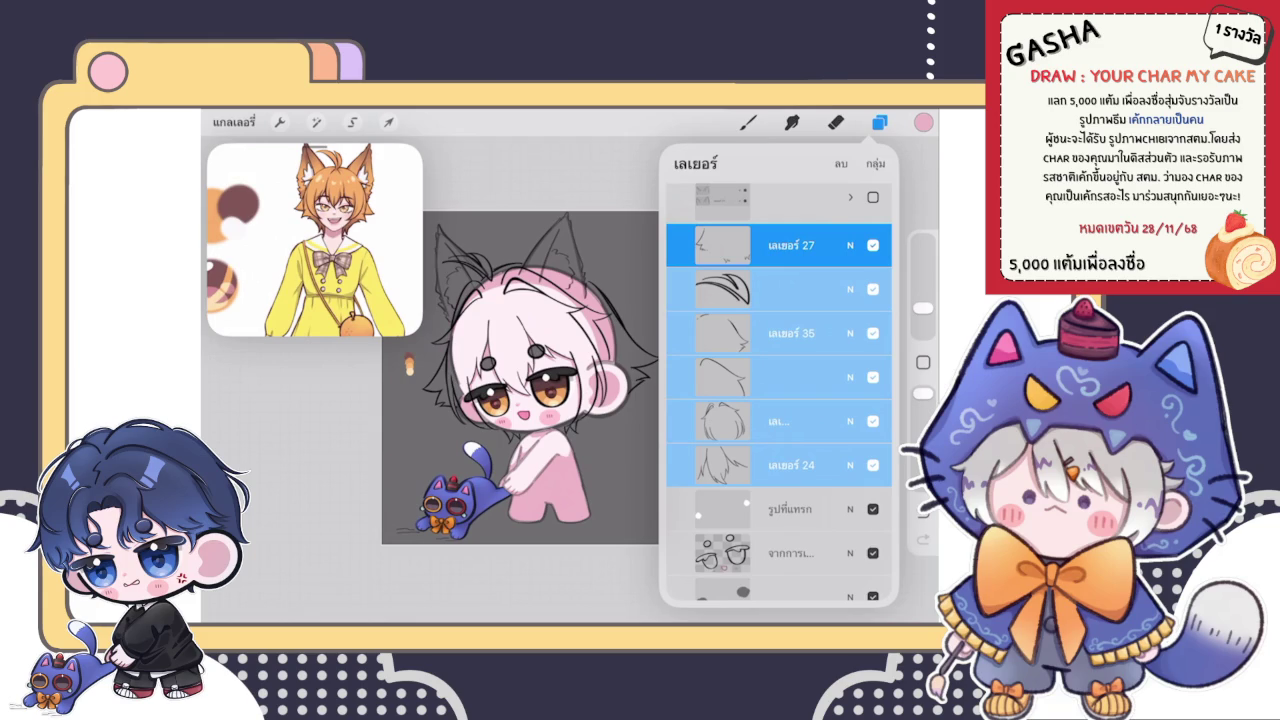
left_click(876, 163)
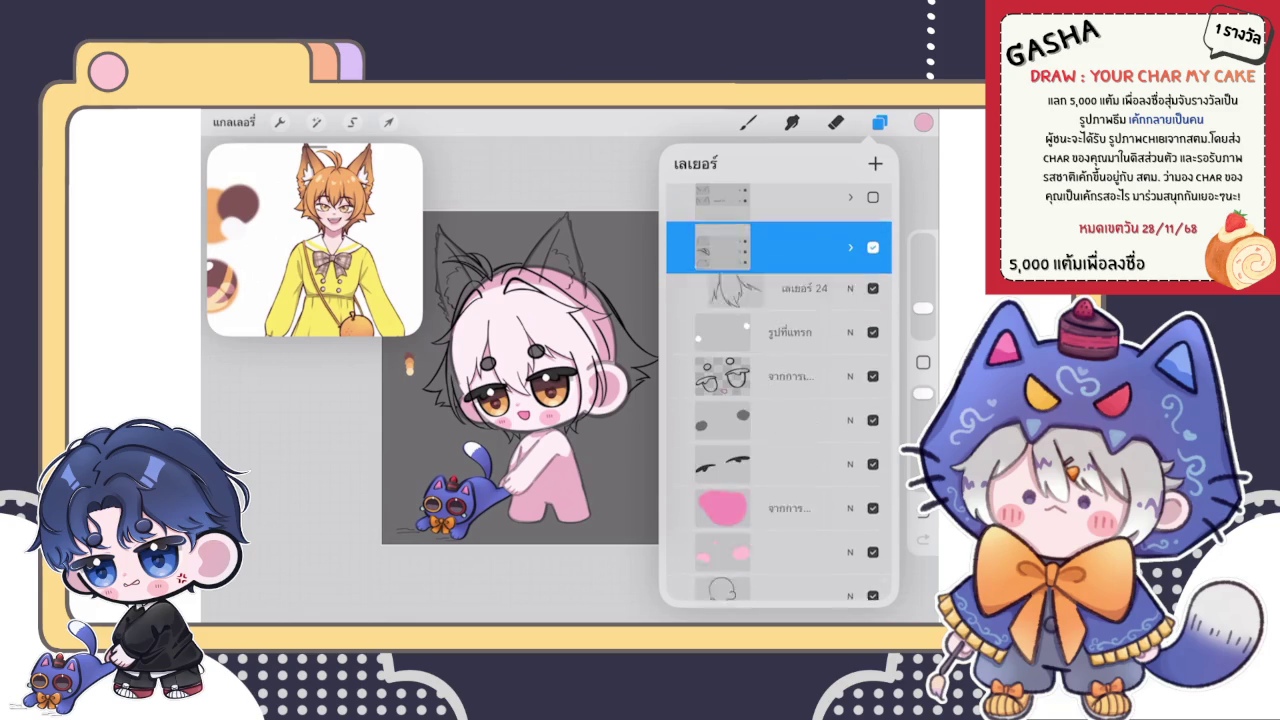
left_click(879, 122)
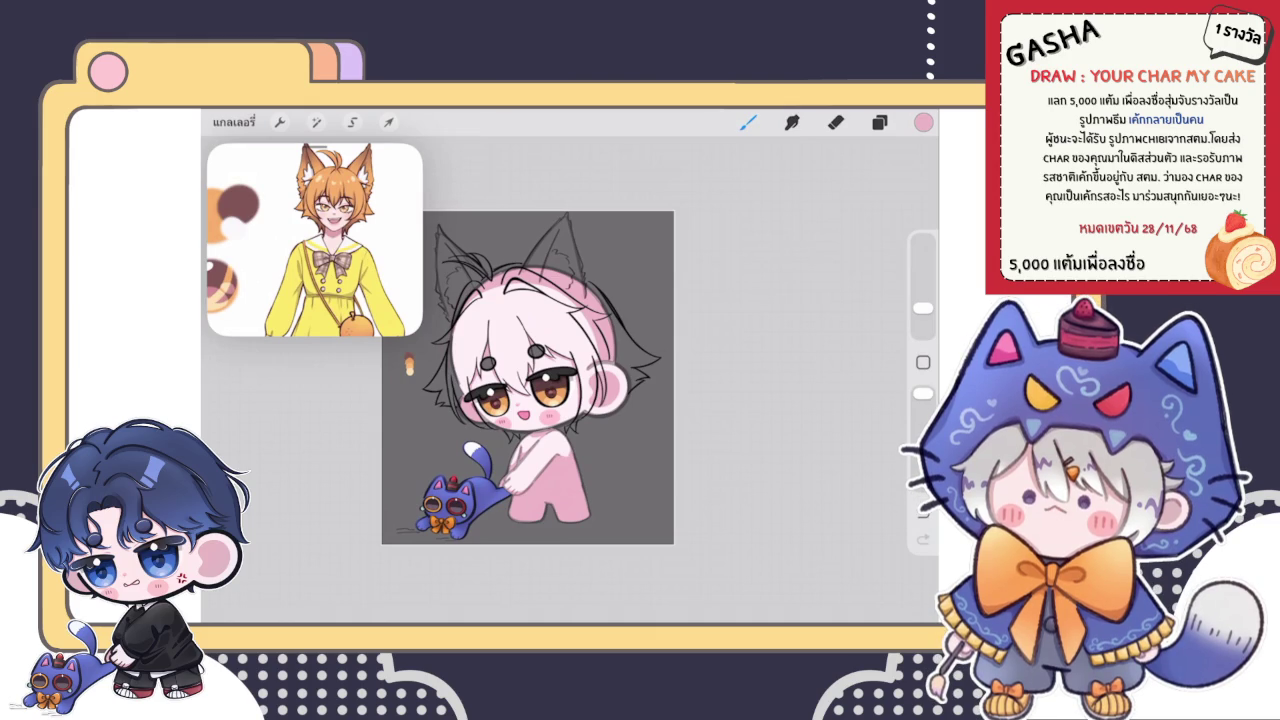
- Set black as the colour and switch to a different brush from the library
left_click(879, 122)
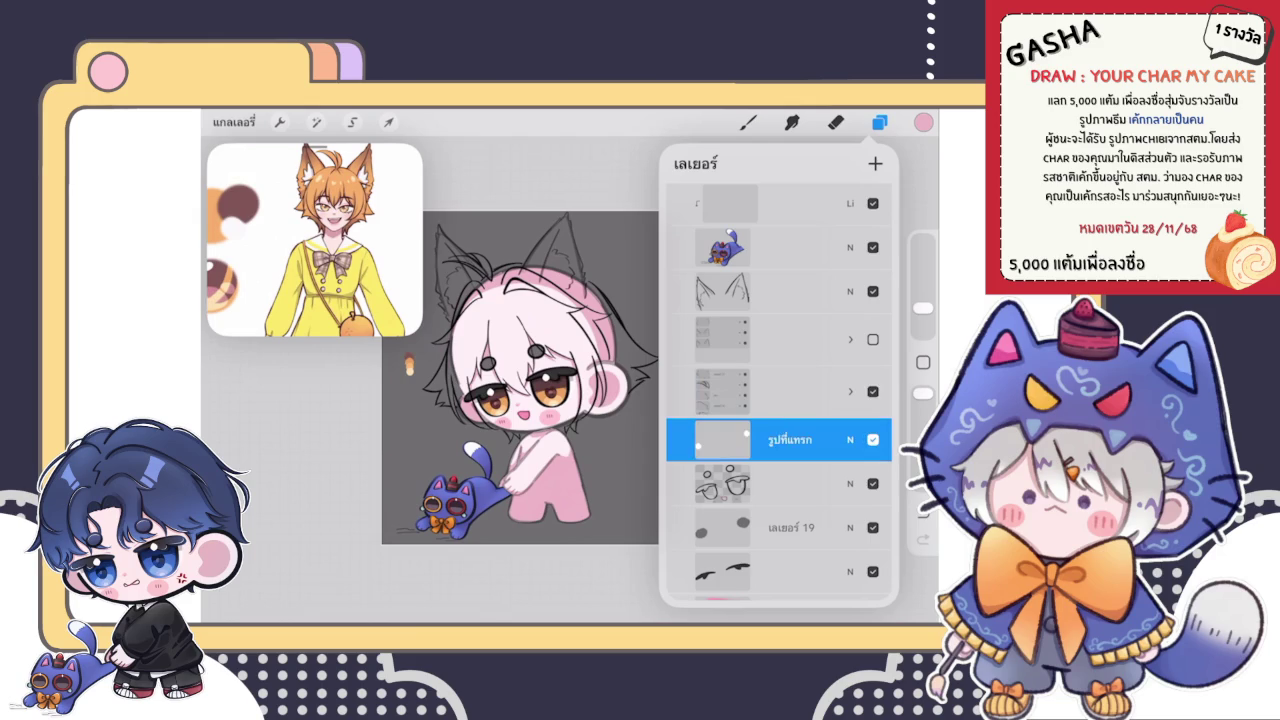
left_click(923, 122)
left_click(733, 323)
left_click(748, 122)
left_click(800, 428)
left_click(748, 122)
scroll(560, 380, "up", 5)
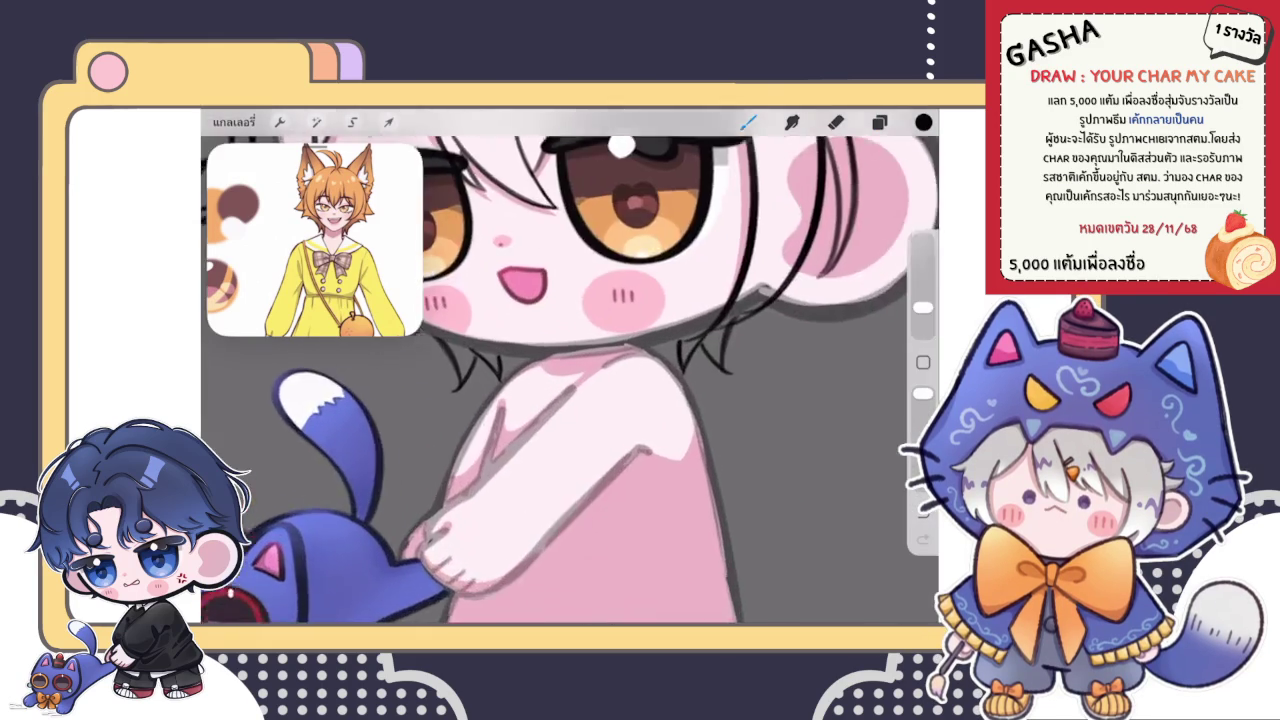
scroll(587, 356, "up", 3)
scroll(587, 356, "up", 2)
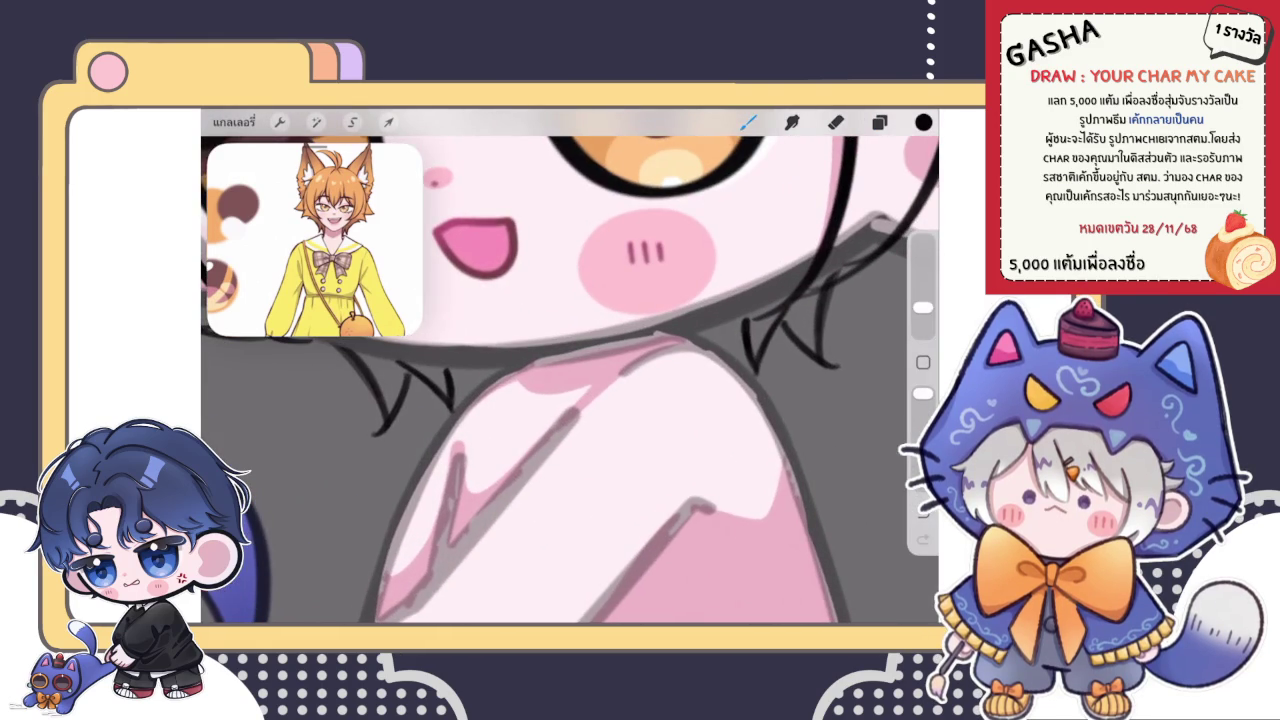
- Select a lower layer to paint on, pick red, and bring the neck into view
left_click(879, 122)
scroll(778, 400, "down", 5)
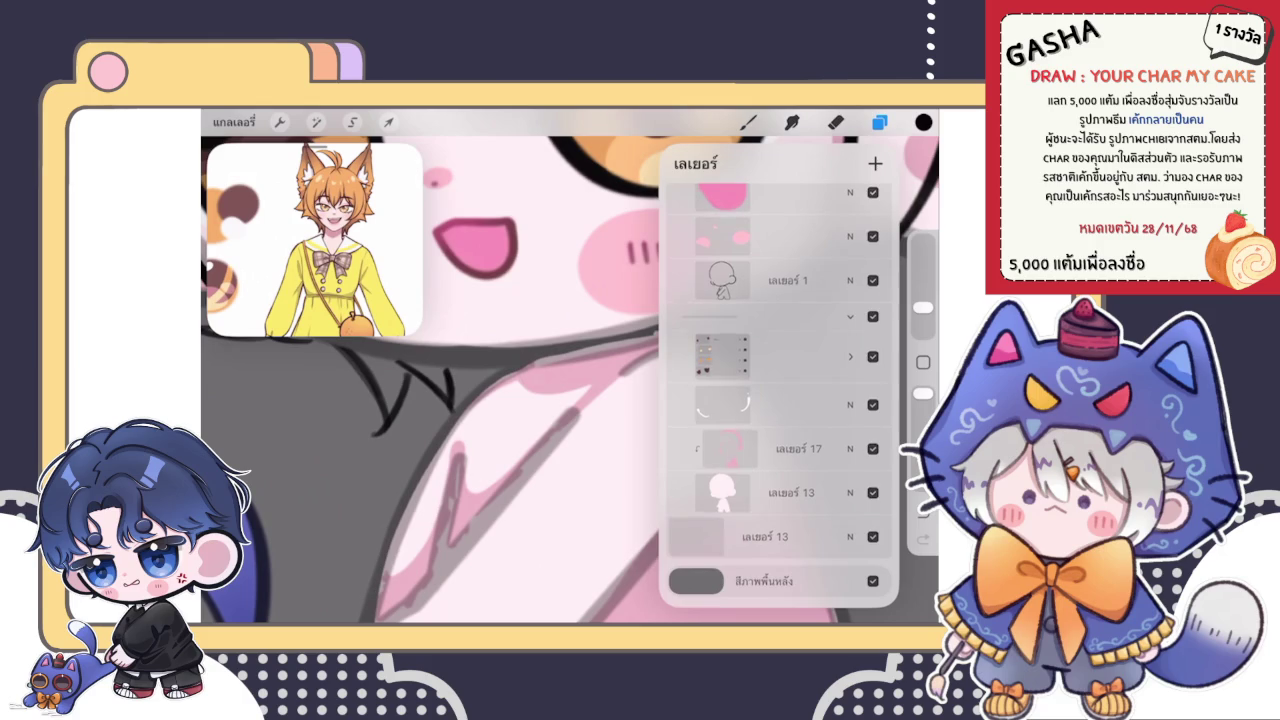
left_click(850, 597)
left_click(850, 284)
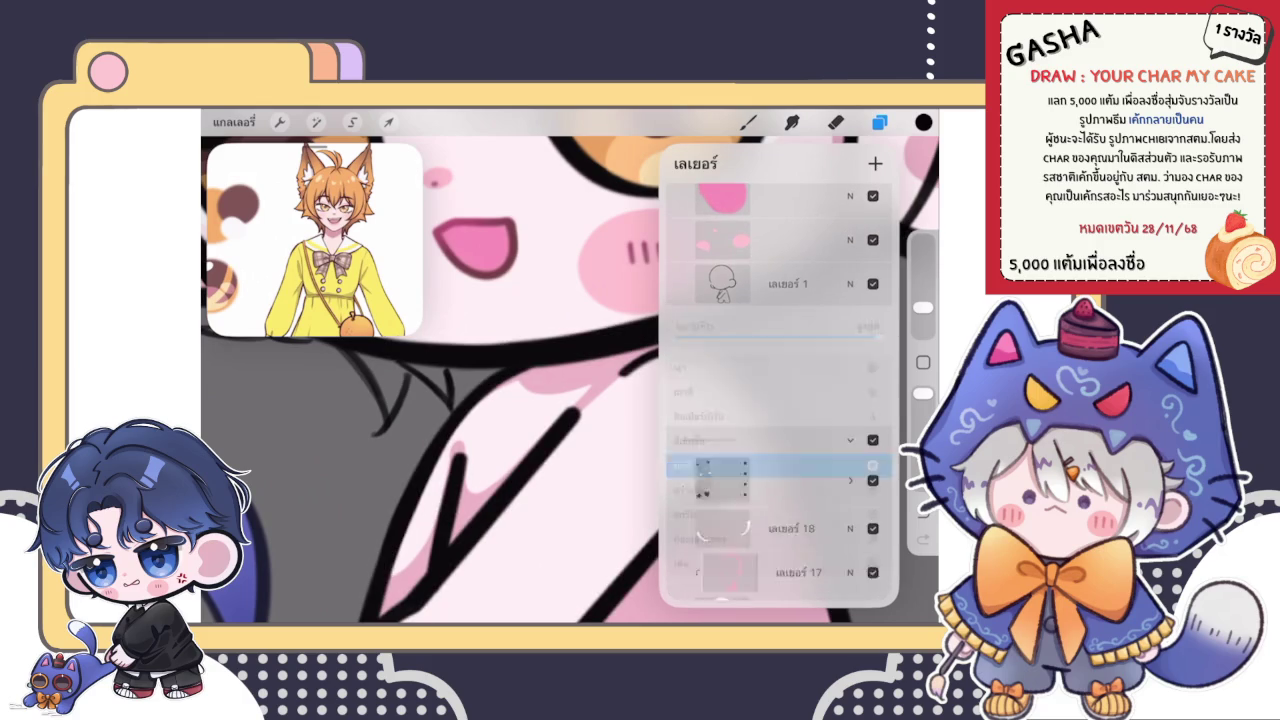
left_click(850, 452)
left_click(780, 457)
left_click(923, 122)
mouse_move(876, 300)
left_mouse_down()
mouse_move(875, 279)
mouse_move(820, 287)
left_mouse_up()
left_click_drag(450, 420, 490, 390)
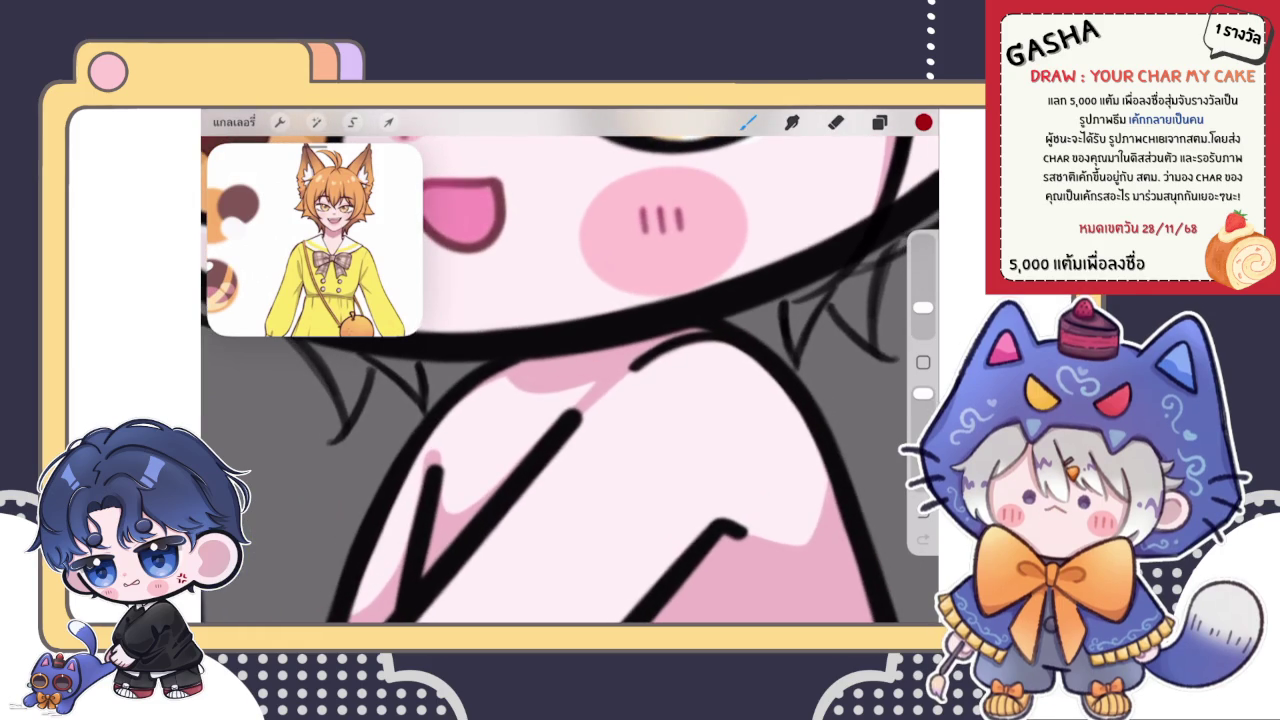
- Sketch a red V-shaped bow stroke at the neck, undoing stray strokes on the chest
left_click_drag(541, 381, 608, 348)
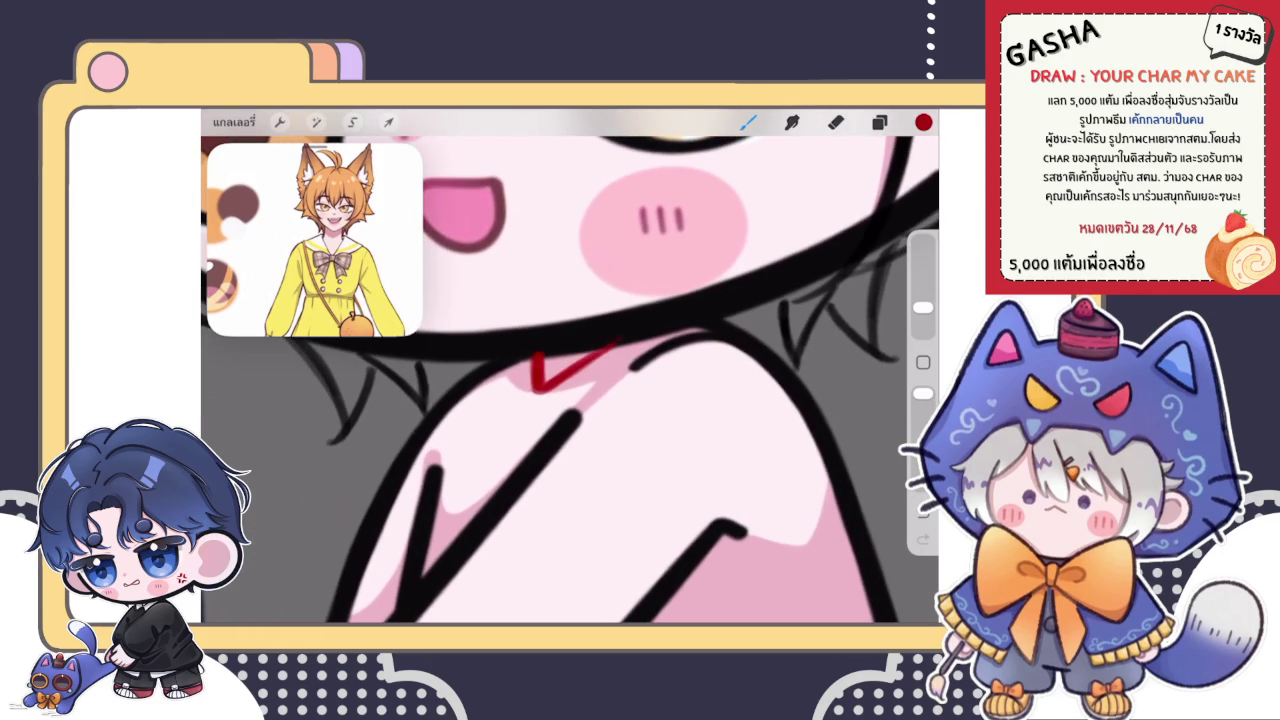
left_click(835, 121)
left_click(748, 121)
left_click_drag(536, 444, 536, 524)
scroll(570, 380, "down", 5)
key("ctrl+z")
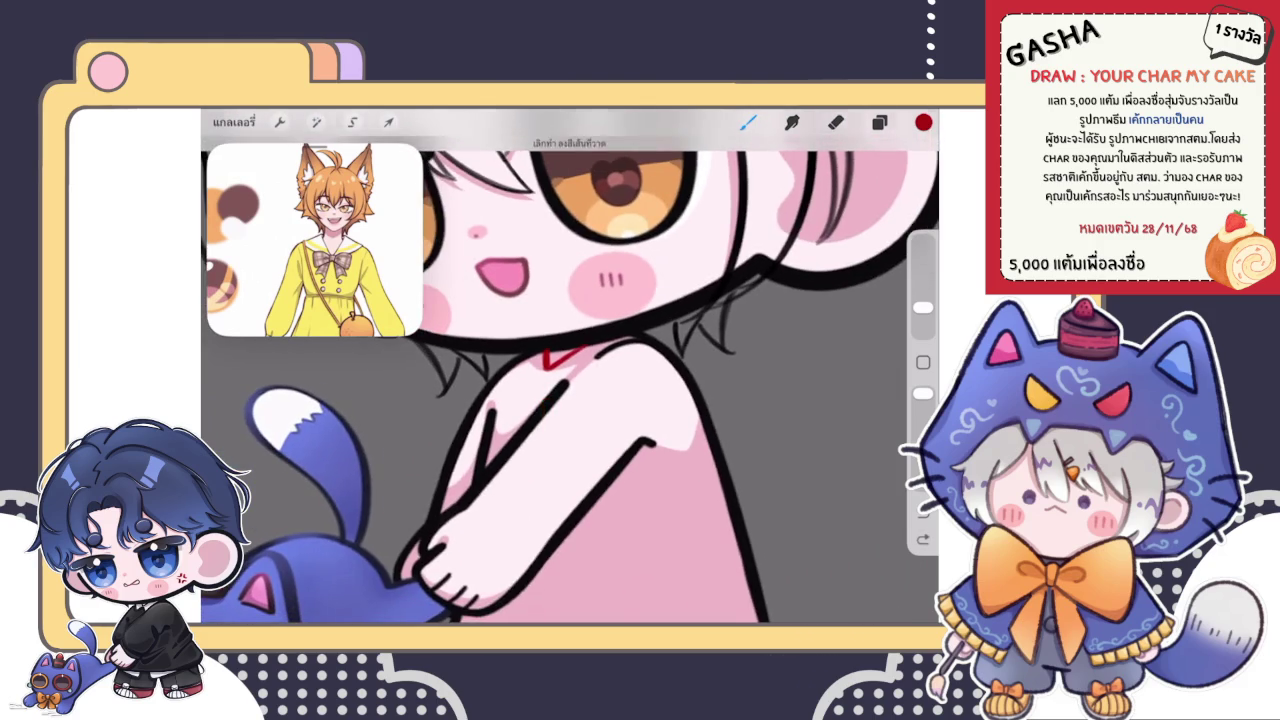
scroll(570, 380, "down", 2)
scroll(558, 360, "down", 3)
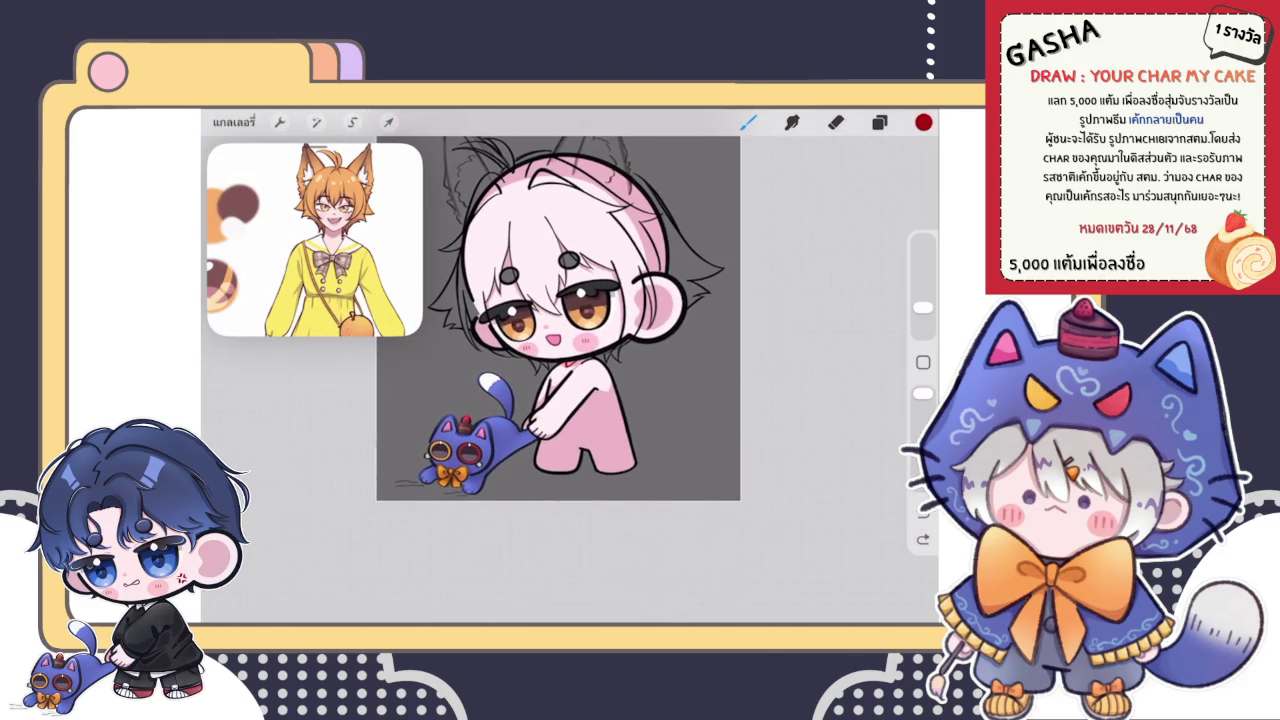
scroll(560, 360, "up", 2)
scroll(560, 360, "up", 3)
scroll(560, 360, "up", 3)
scroll(560, 360, "up", 2)
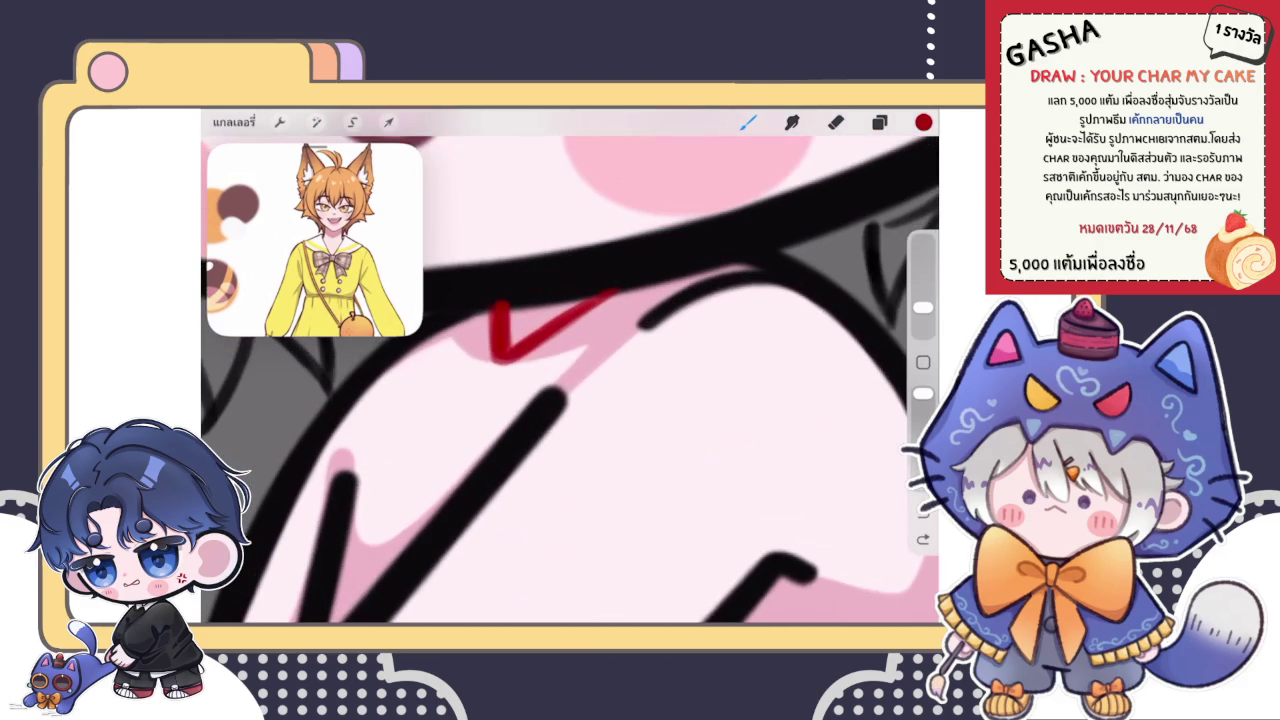
scroll(570, 370, "up", 2)
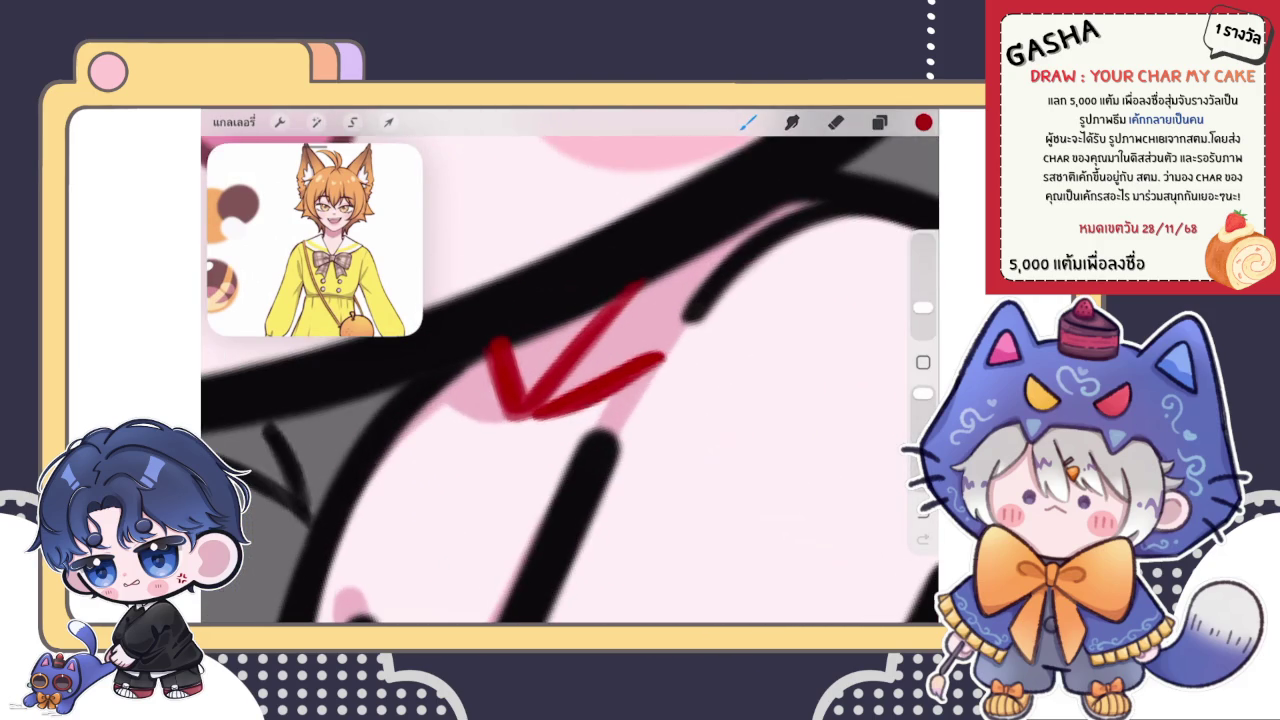
key("ctrl+z")
- Try an extra red stroke beside the V, undo it, and zoom in on the collar
scroll(570, 370, "down", 1)
scroll(570, 370, "down", 2)
left_click_drag(455, 413, 515, 448)
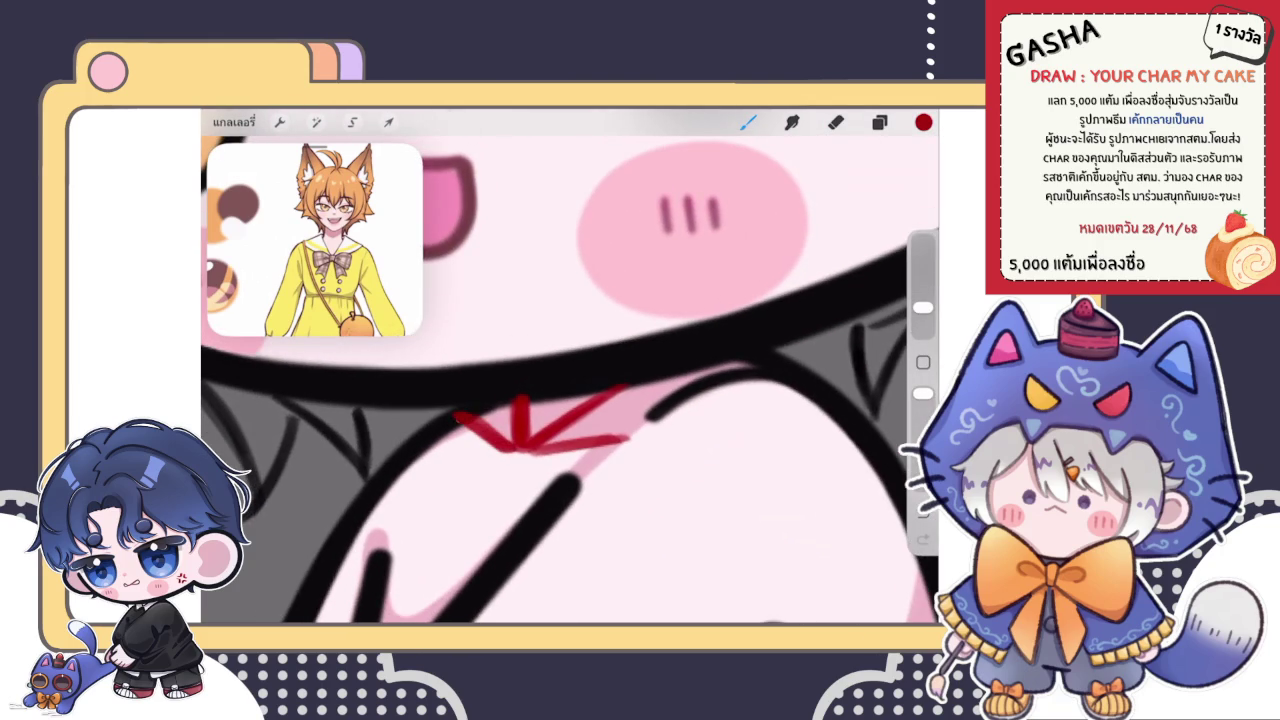
scroll(570, 370, "up", 2)
scroll(570, 370, "down", 2)
key("ctrl+z")
scroll(570, 370, "up", 1)
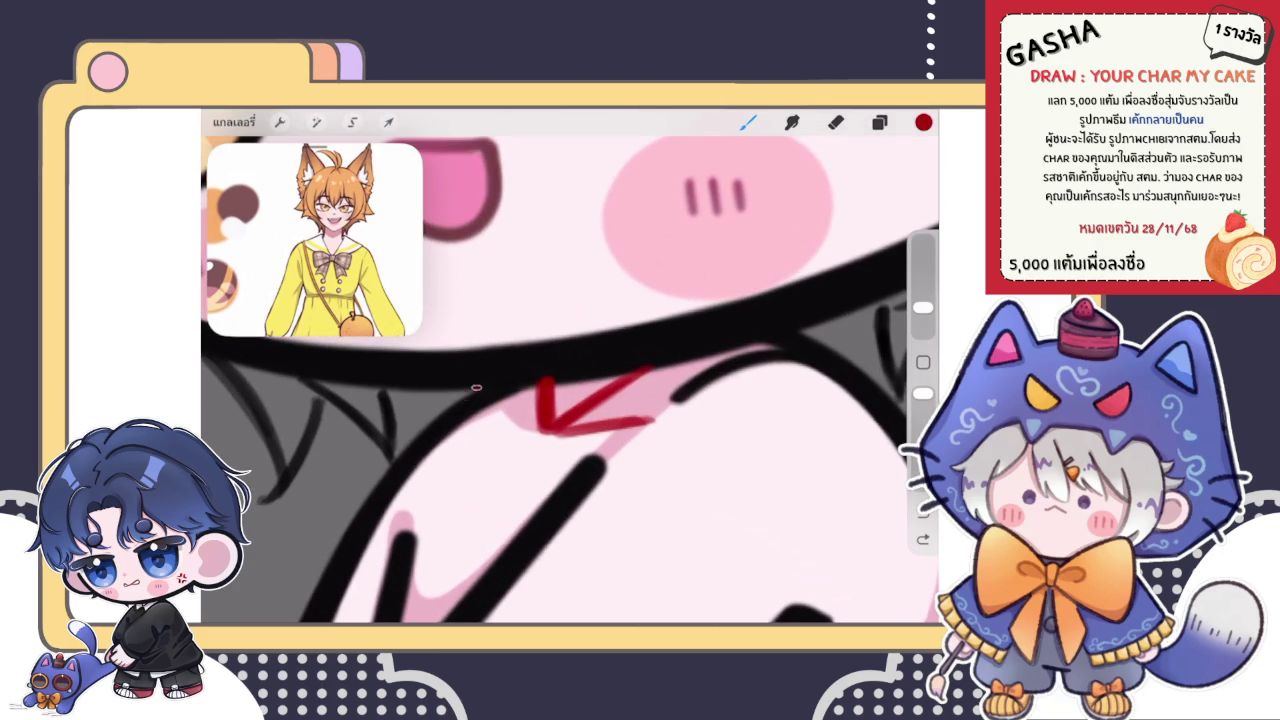
scroll(570, 380, "up", 1)
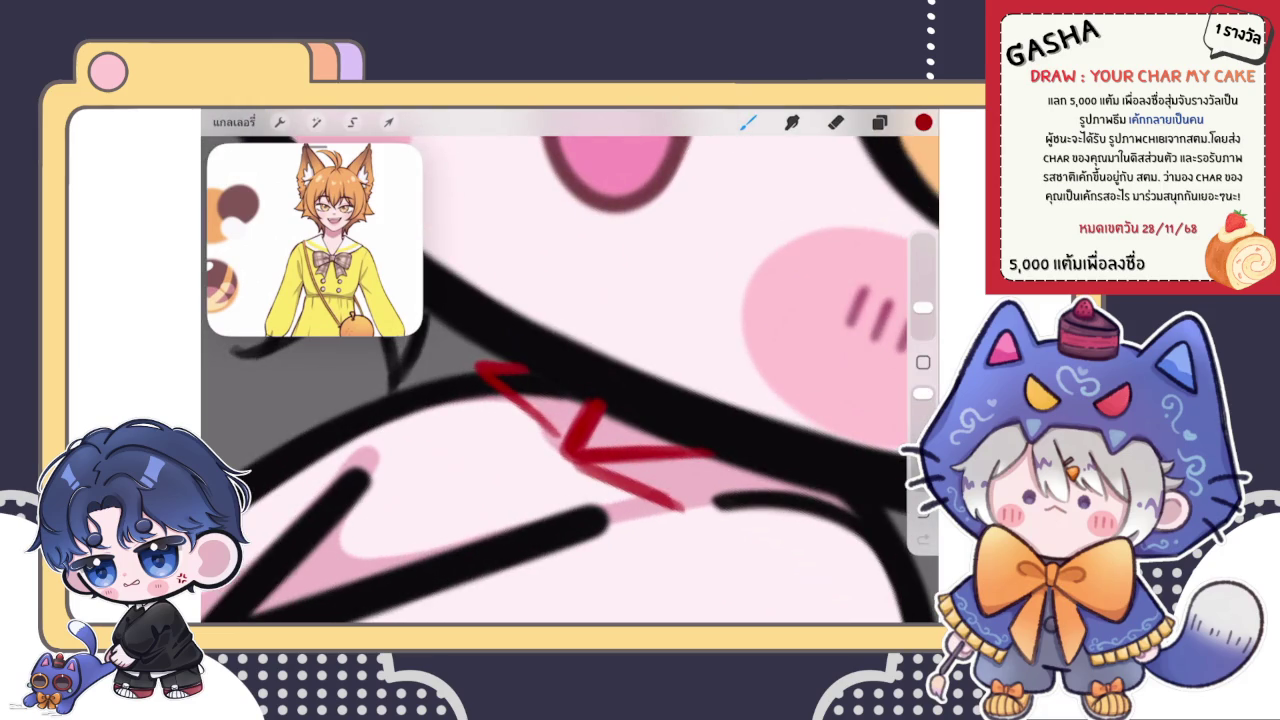
scroll(570, 380, "down", 2)
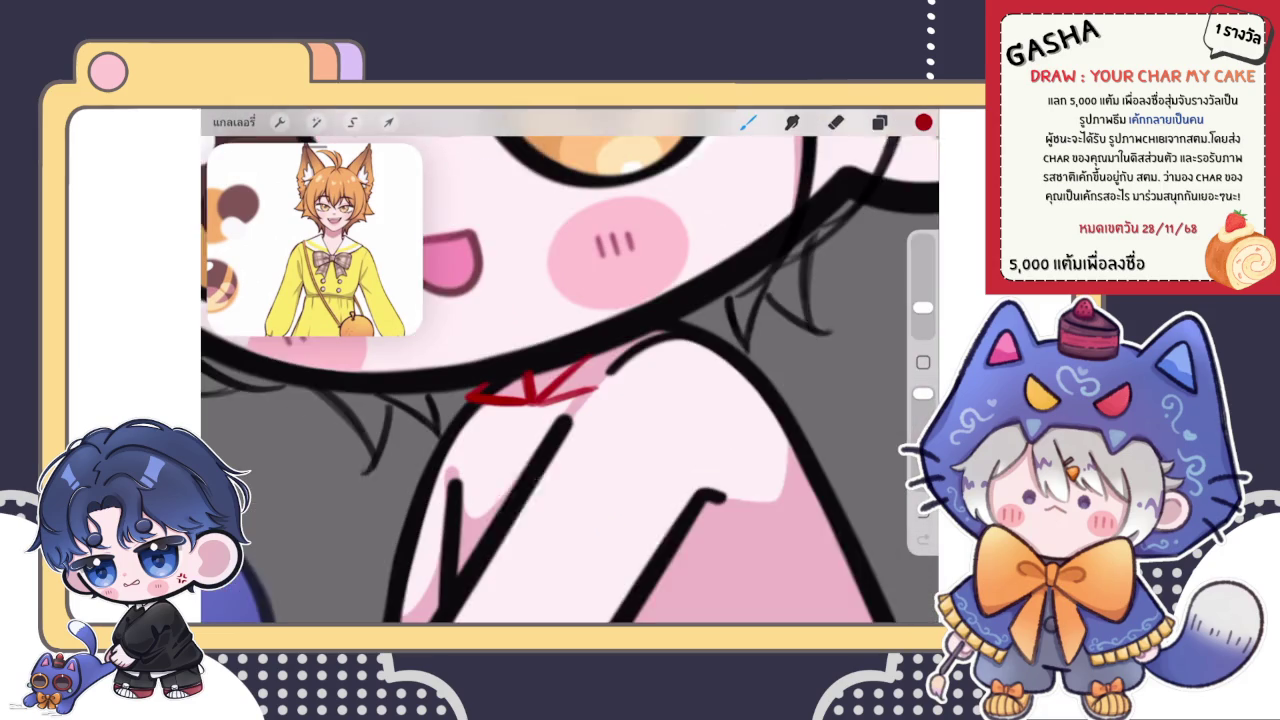
scroll(570, 380, "up", 2)
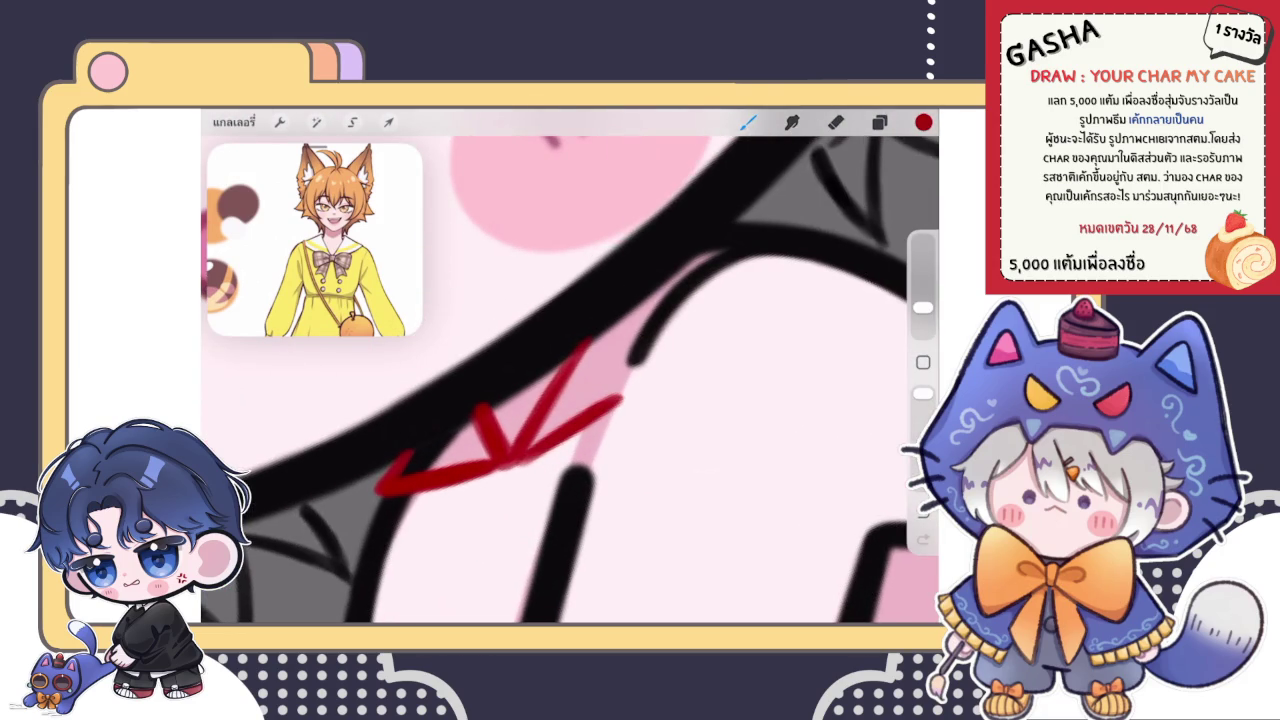
scroll(570, 380, "down", 2)
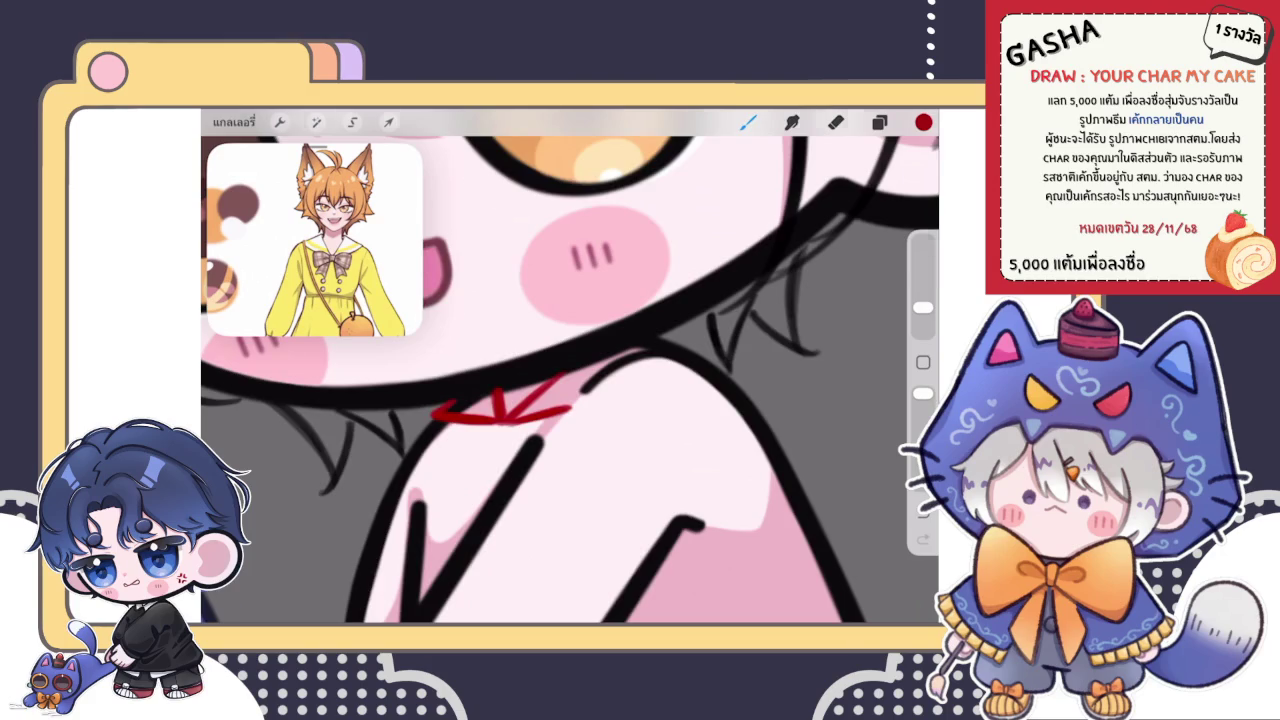
scroll(570, 380, "down", 2)
scroll(570, 380, "up", 2)
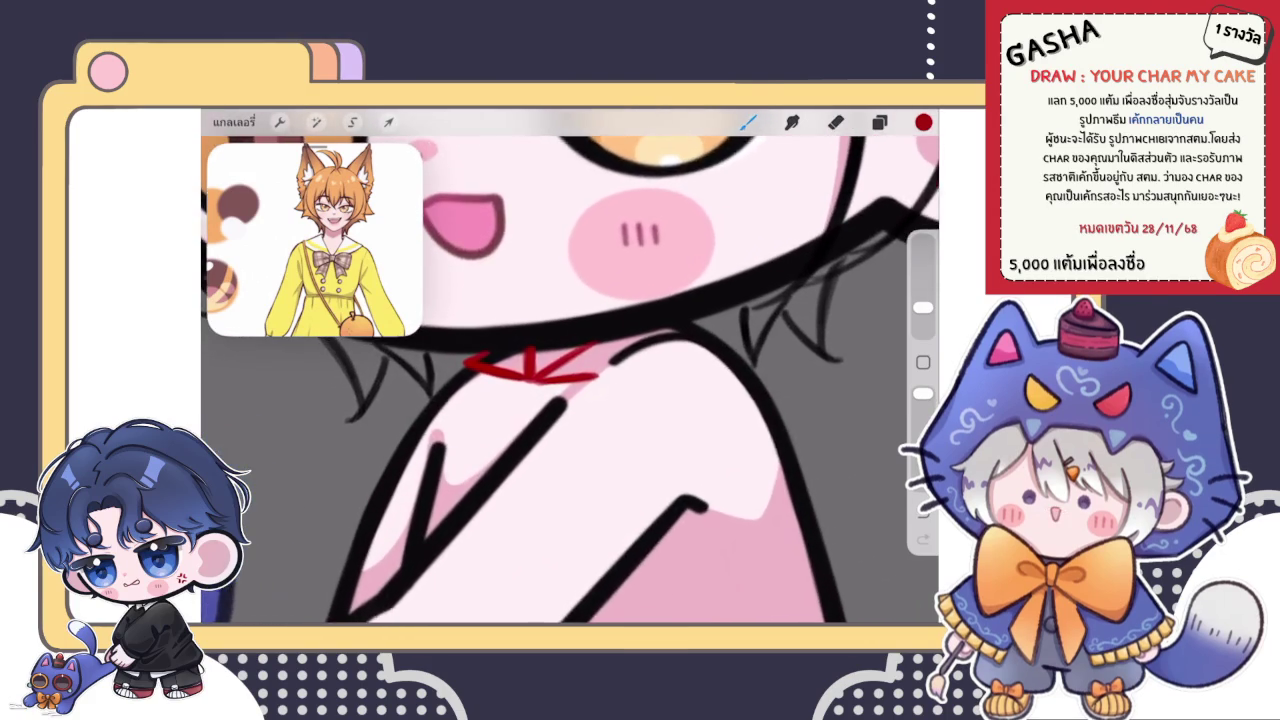
scroll(570, 380, "down", 2)
scroll(570, 380, "down", 3)
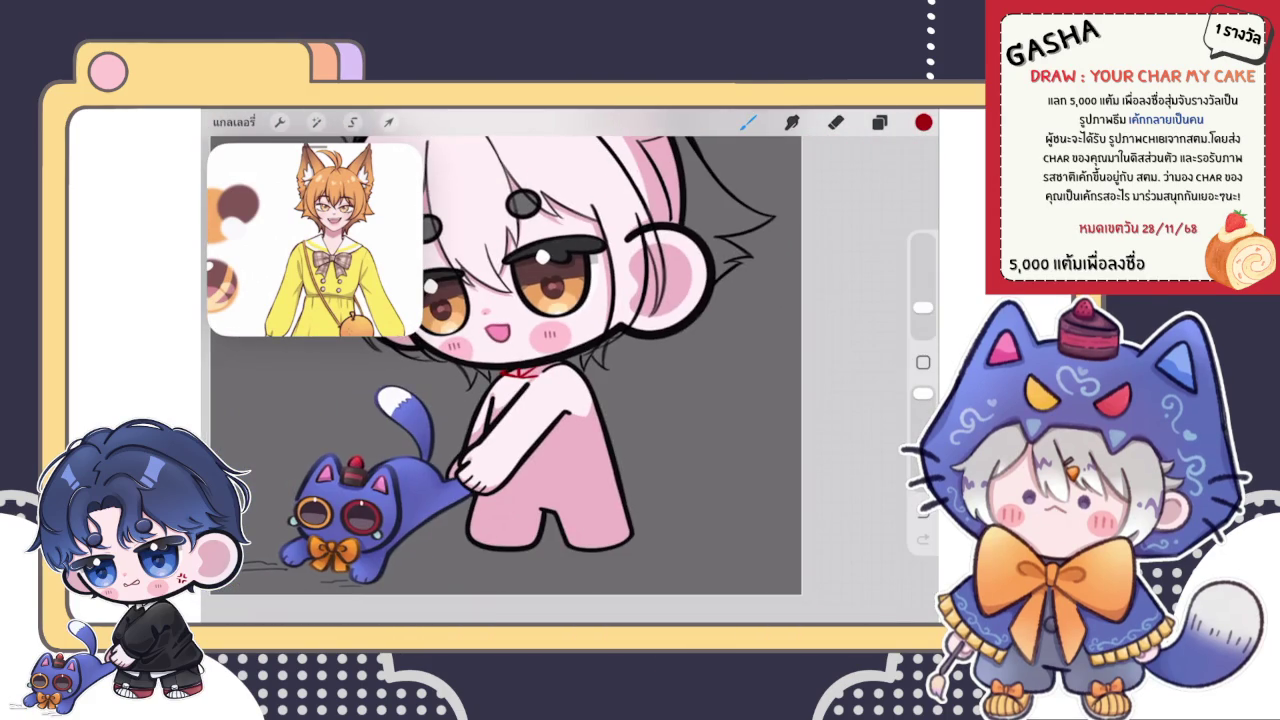
scroll(520, 360, "up", 3)
scroll(520, 360, "up", 2)
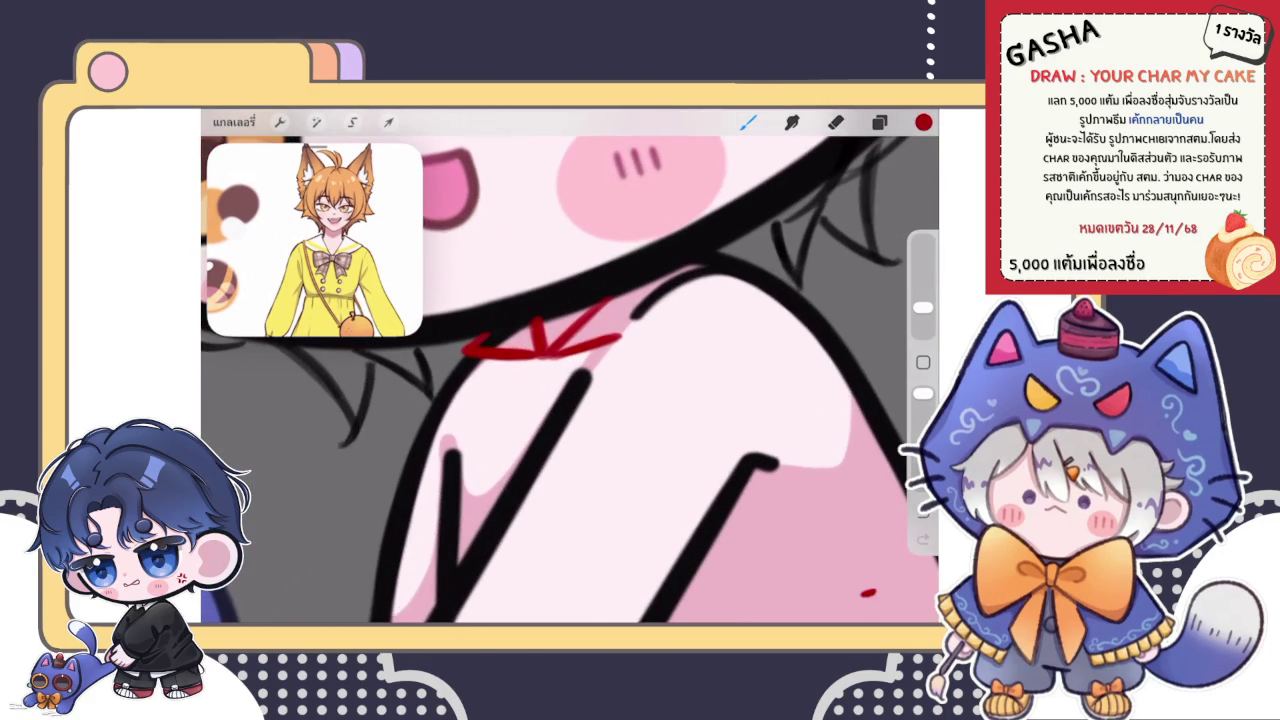
scroll(540, 340, "up", 1)
scroll(540, 340, "up", 2)
- Add small red strokes below the neck mark and redraw the bow's centre stroke
mouse_move(548, 390)
left_mouse_down()
mouse_move(566, 436)
mouse_move(610, 424)
left_mouse_up()
left_click_drag(598, 374, 618, 428)
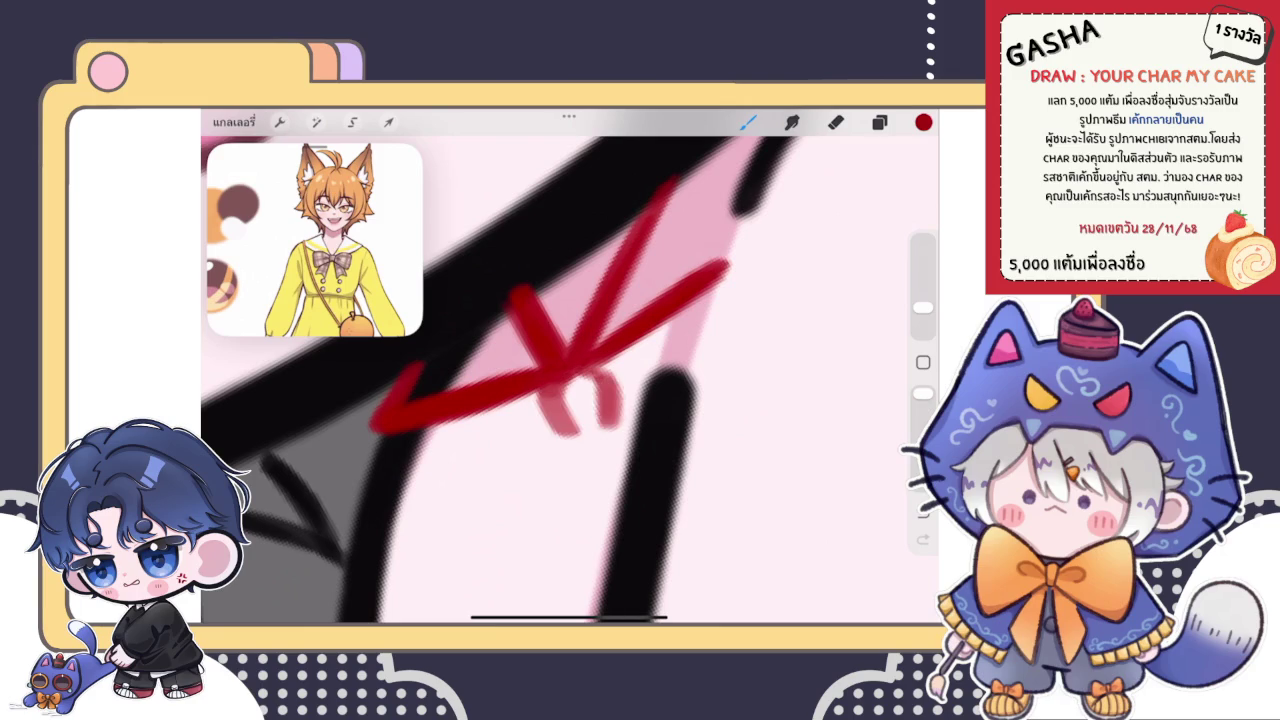
scroll(560, 380, "down", 2)
scroll(560, 380, "down", 1)
key("ctrl+z")
key("ctrl+z")
key("ctrl+z")
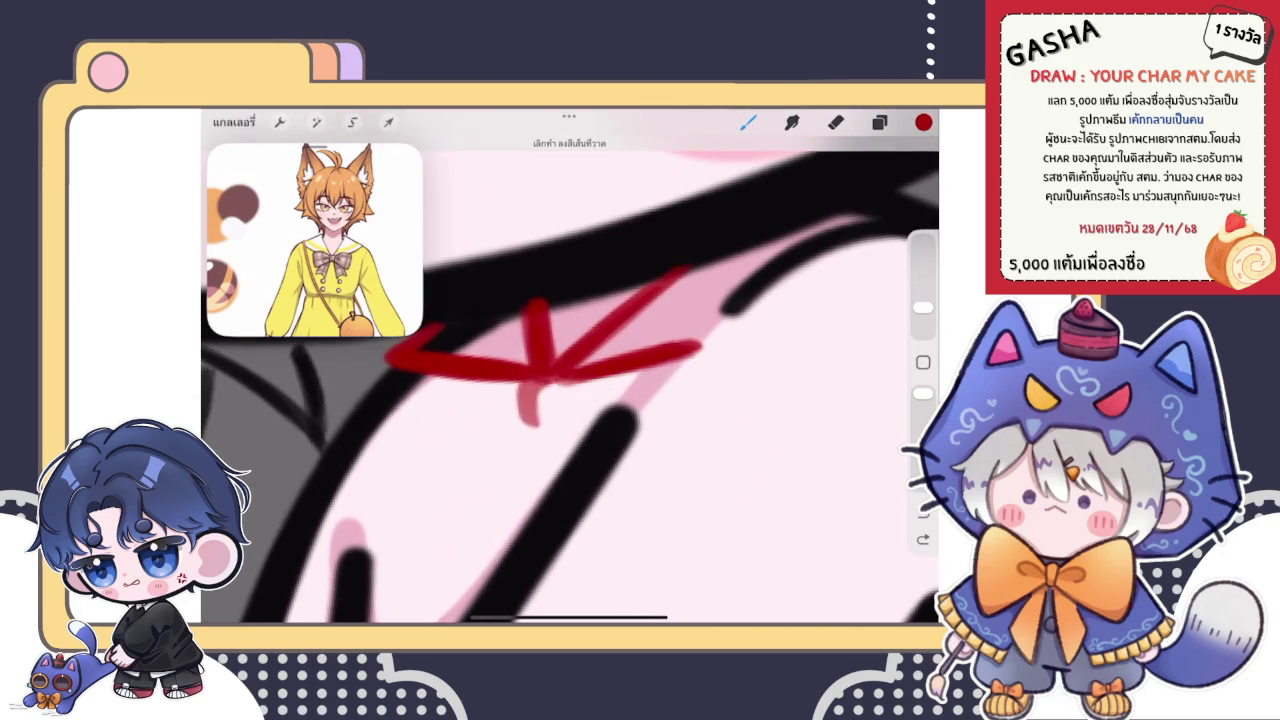
mouse_move(522, 382)
left_mouse_down()
mouse_move(528, 424)
mouse_move(558, 430)
mouse_move(584, 390)
mouse_move(526, 422)
left_mouse_up()
scroll(540, 365, "down", 5)
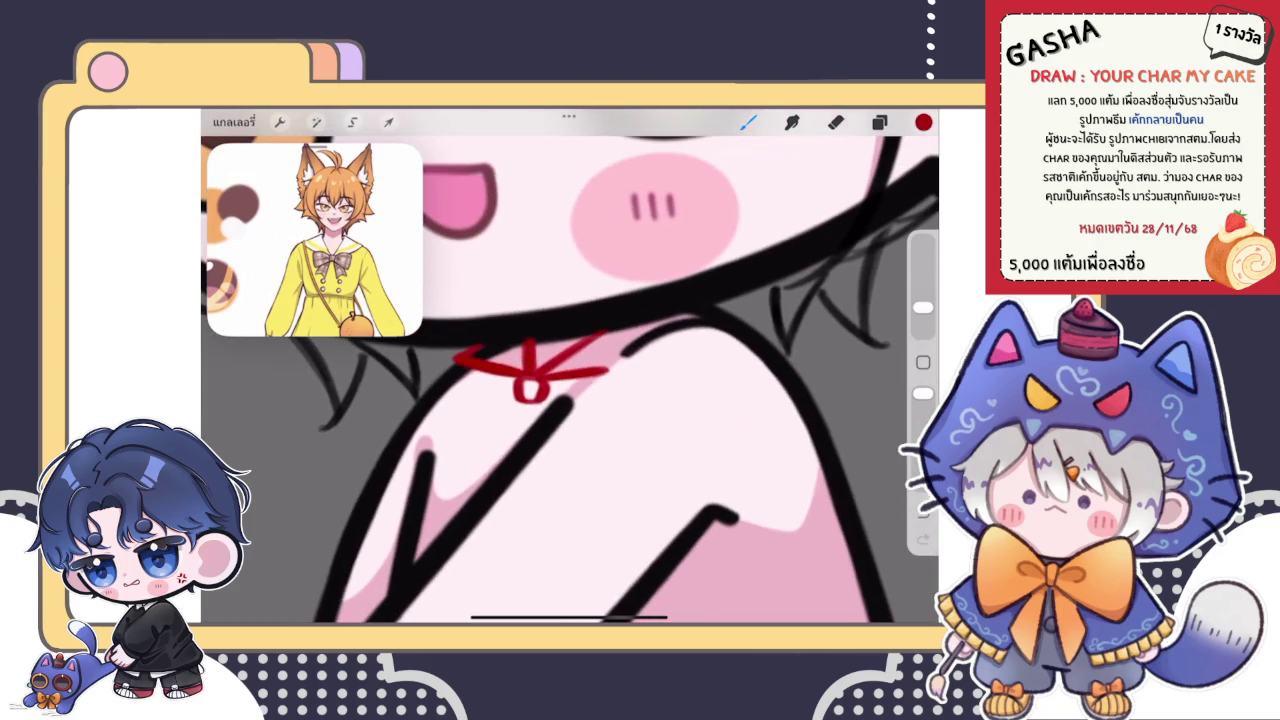
scroll(540, 390, "up", 3)
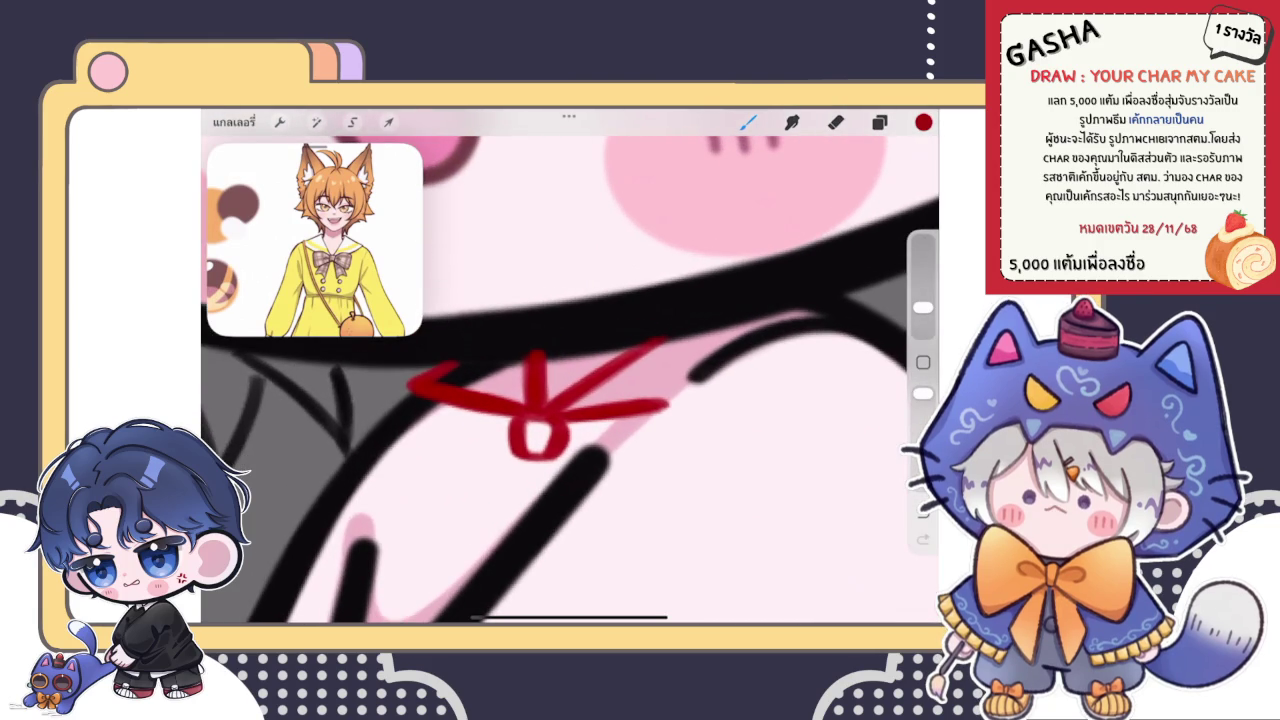
- Try the bow's left loop, undo it, and make the eraser larger and more opaque
mouse_move(476, 391)
left_mouse_down()
mouse_move(432, 486)
mouse_move(512, 462)
left_mouse_up()
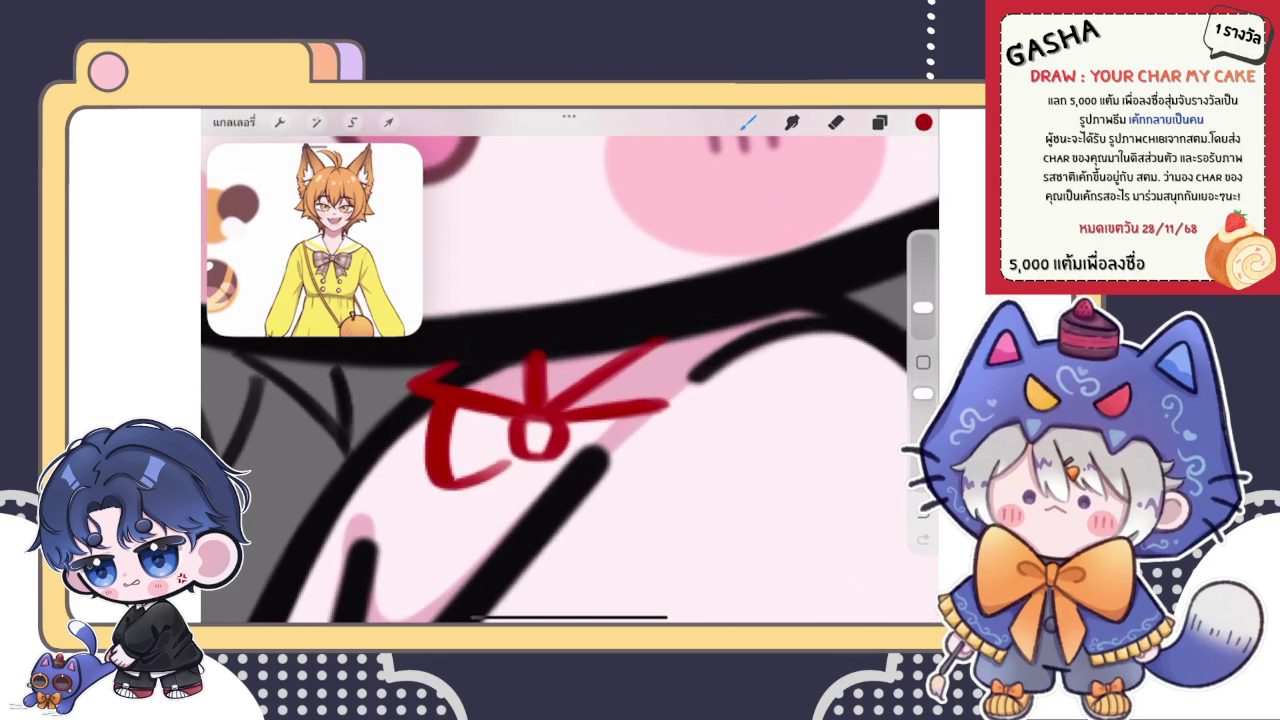
scroll(540, 390, "down", 5)
scroll(540, 390, "down", 3)
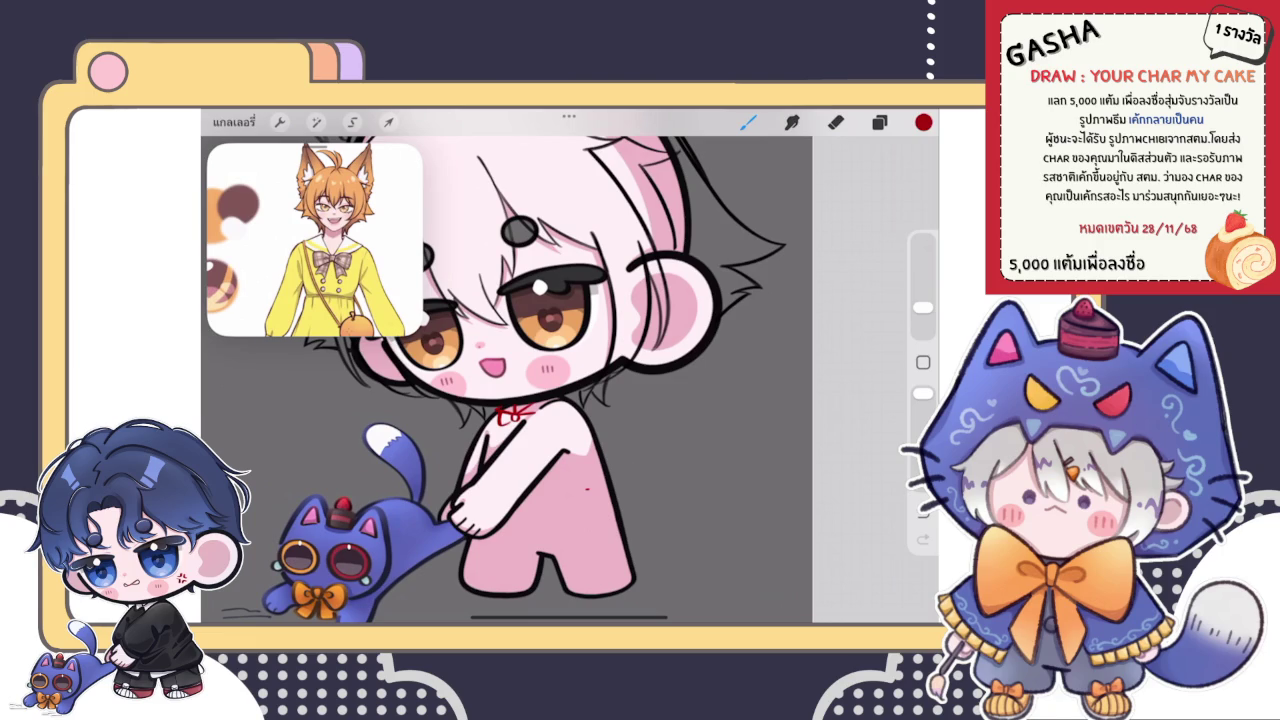
scroll(570, 380, "up", 3)
key("ctrl+z")
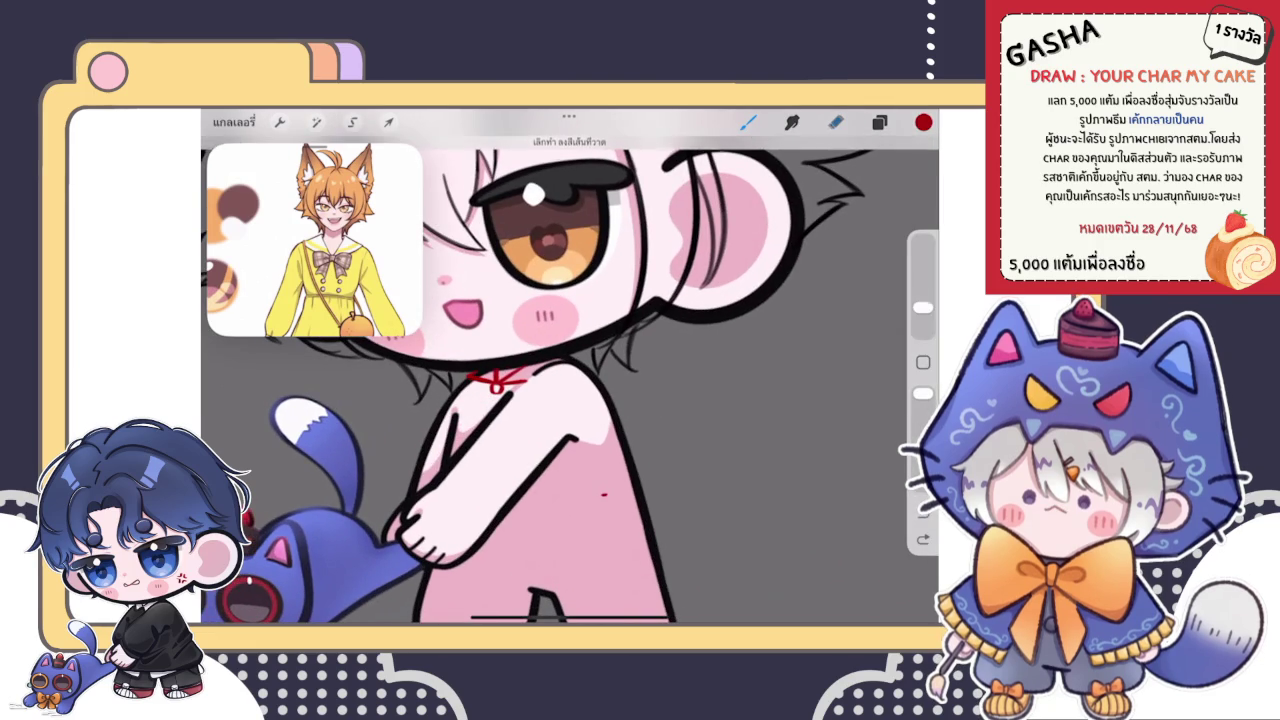
key("e")
left_click_drag(922, 327, 922, 314)
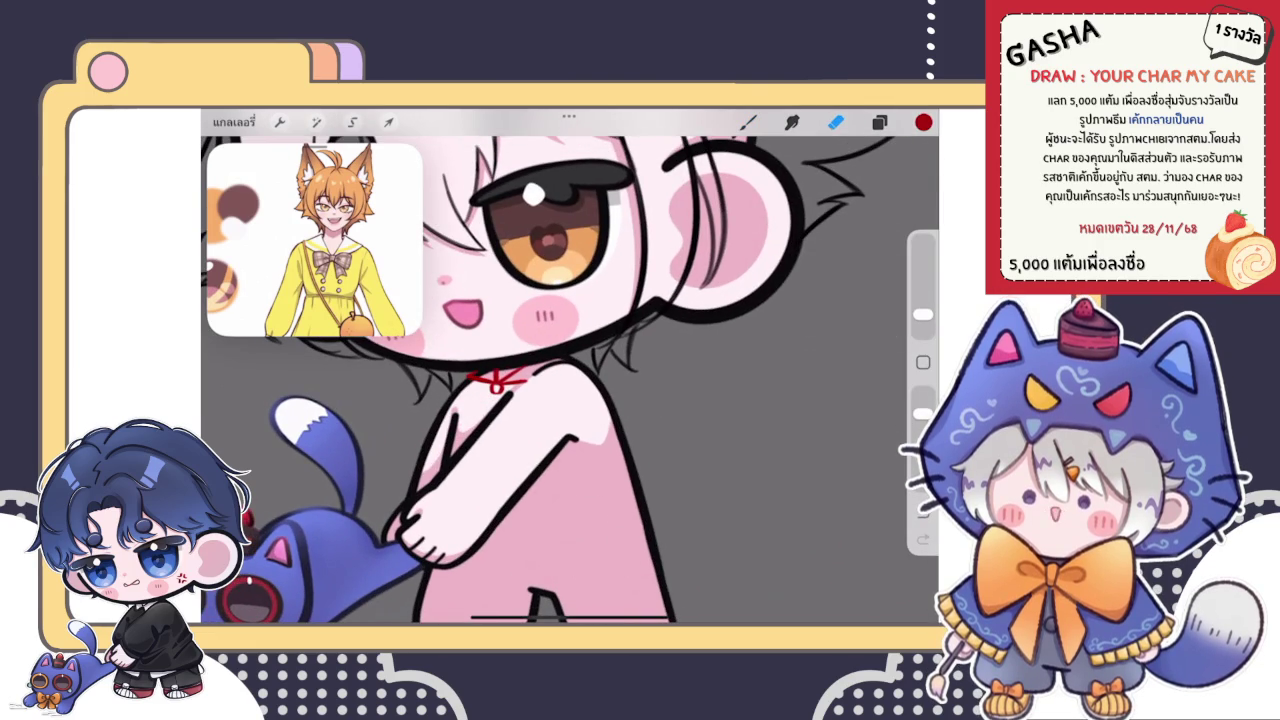
scroll(570, 380, "up", 5)
left_click_drag(922, 413, 922, 393)
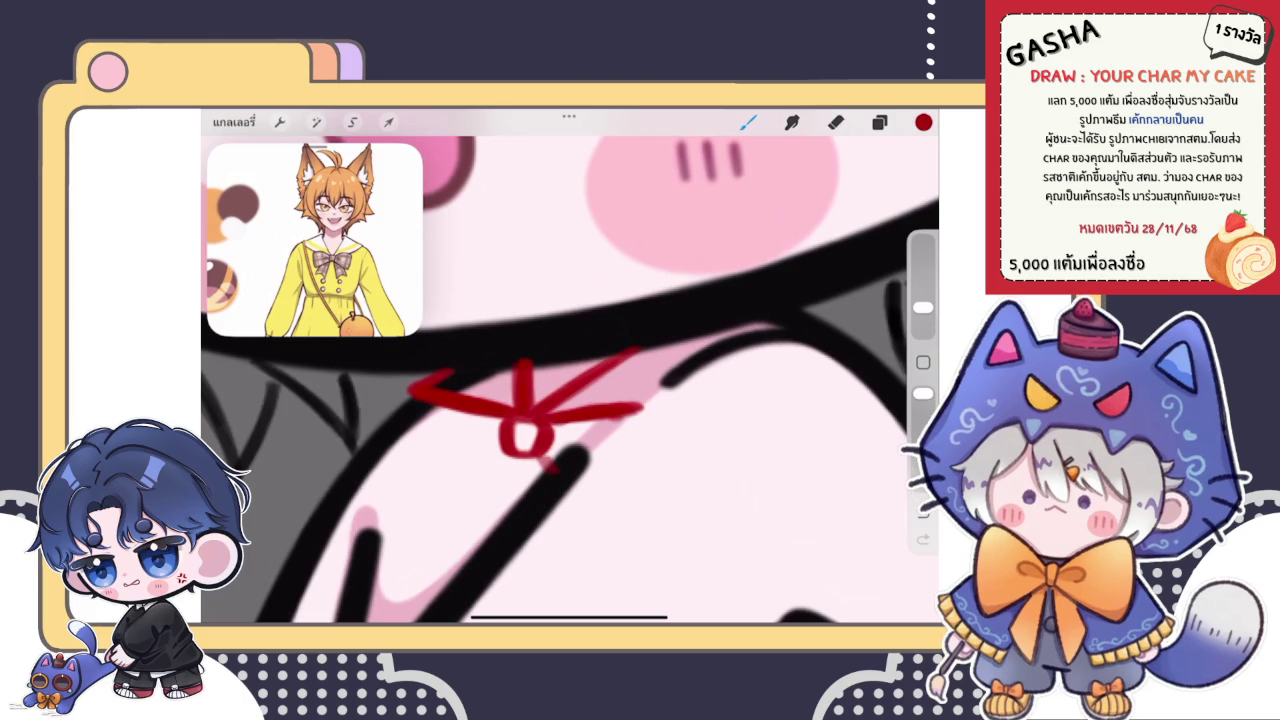
scroll(570, 380, "down", 5)
scroll(570, 380, "up", 5)
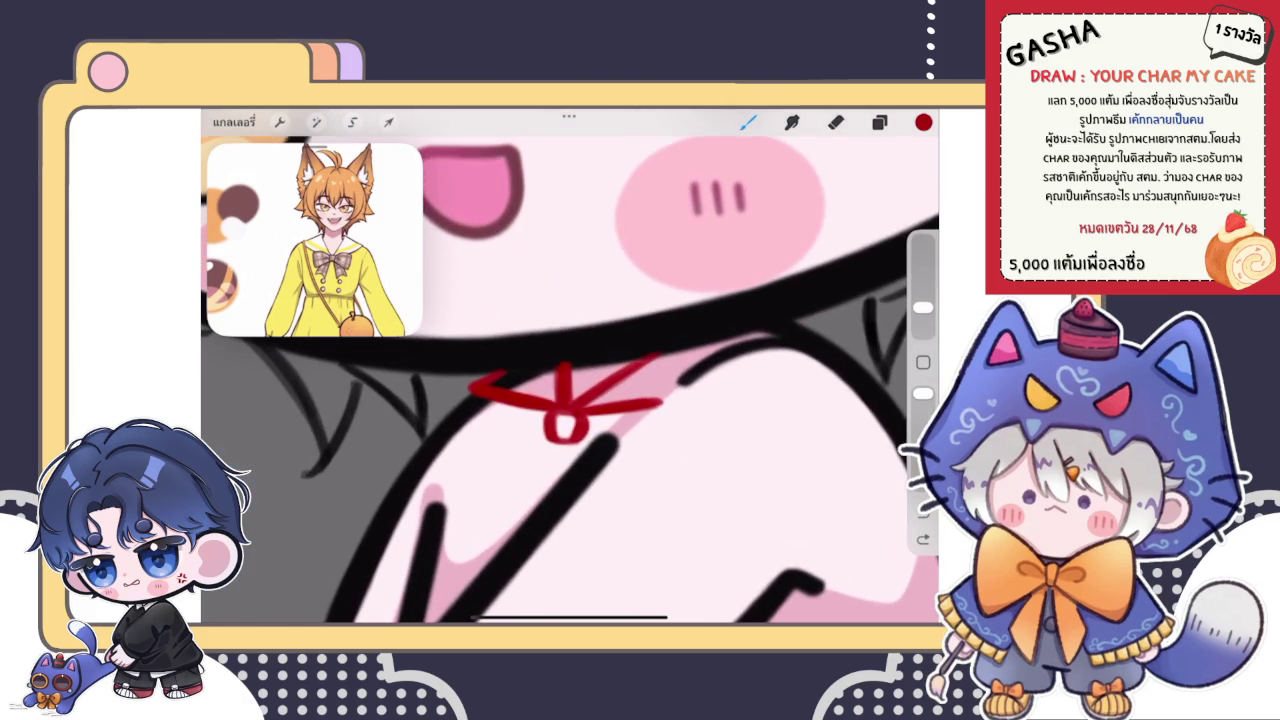
- Draw the red curve forming the bow's loop, discarding stray trial strokes
left_click_drag(478, 462, 546, 432)
key("ctrl+z")
scroll(570, 380, "up", 3)
left_click_drag(503, 390, 546, 476)
key("ctrl+z")
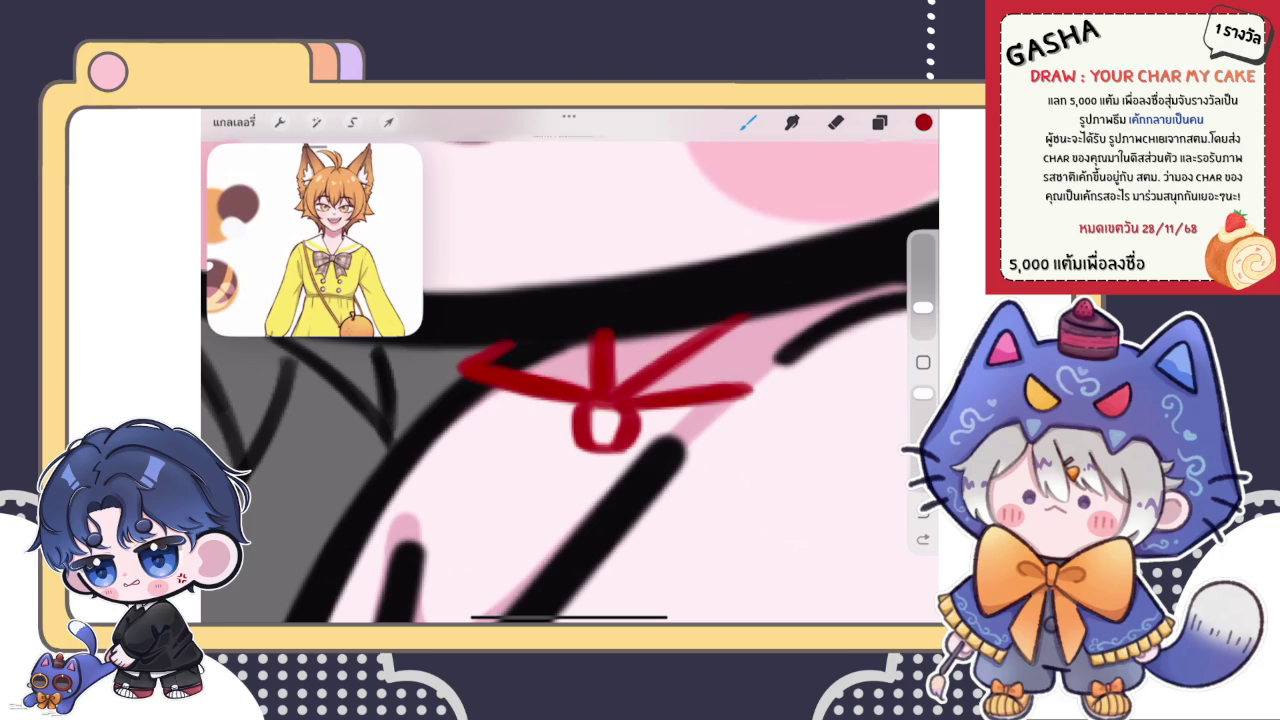
left_click_drag(503, 390, 546, 476)
scroll(570, 380, "down", 5)
scroll(570, 380, "down", 2)
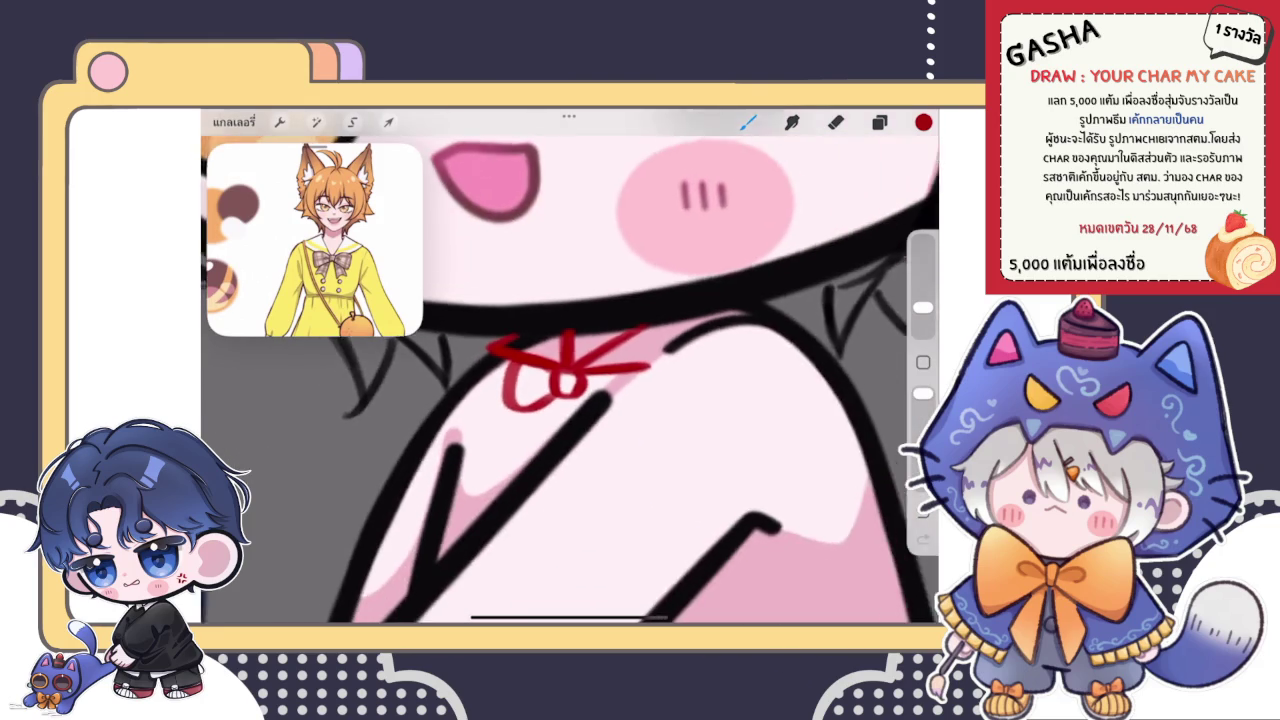
scroll(550, 360, "up", 3)
left_click_drag(460, 426, 502, 476)
key("ctrl+z")
scroll(570, 360, "up", 3)
- Draw the left ribbon tail hanging below the bow and retrace it in darker red
mouse_move(456, 412)
left_mouse_down()
mouse_move(500, 476)
mouse_move(575, 400)
left_mouse_up()
key("ctrl+z")
mouse_move(472, 420)
left_mouse_down()
mouse_move(442, 458)
mouse_move(505, 488)
left_mouse_up()
key("ctrl+z")
mouse_move(470, 418)
left_mouse_down()
mouse_move(442, 462)
mouse_move(527, 498)
left_mouse_up()
mouse_move(472, 420)
left_mouse_down()
mouse_move(442, 468)
mouse_move(519, 500)
left_mouse_up()
left_click(835, 121)
left_click_drag(922, 314, 922, 323)
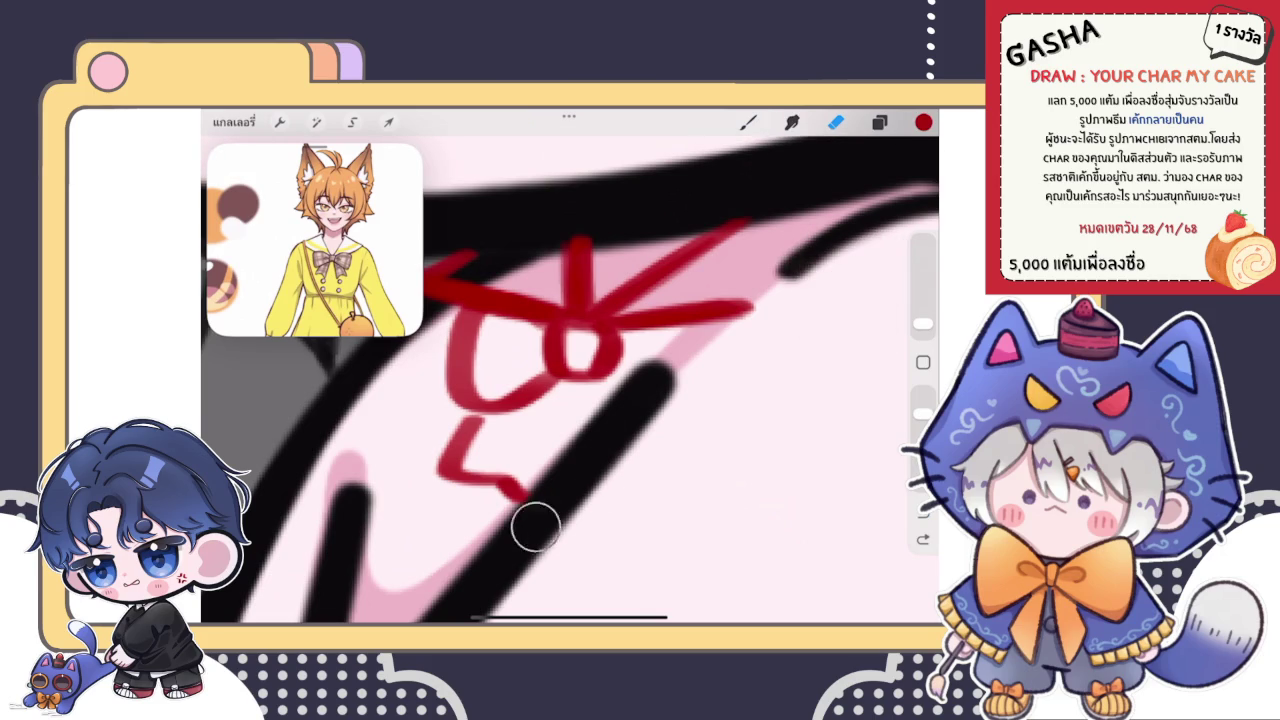
left_click(748, 121)
- Add the right ribbon tail, darken the tails and left loop, and check the bow layer
scroll(570, 380, "down", 5)
scroll(570, 380, "down", 3)
scroll(570, 380, "down", 3)
scroll(530, 370, "up", 3)
scroll(530, 370, "up", 3)
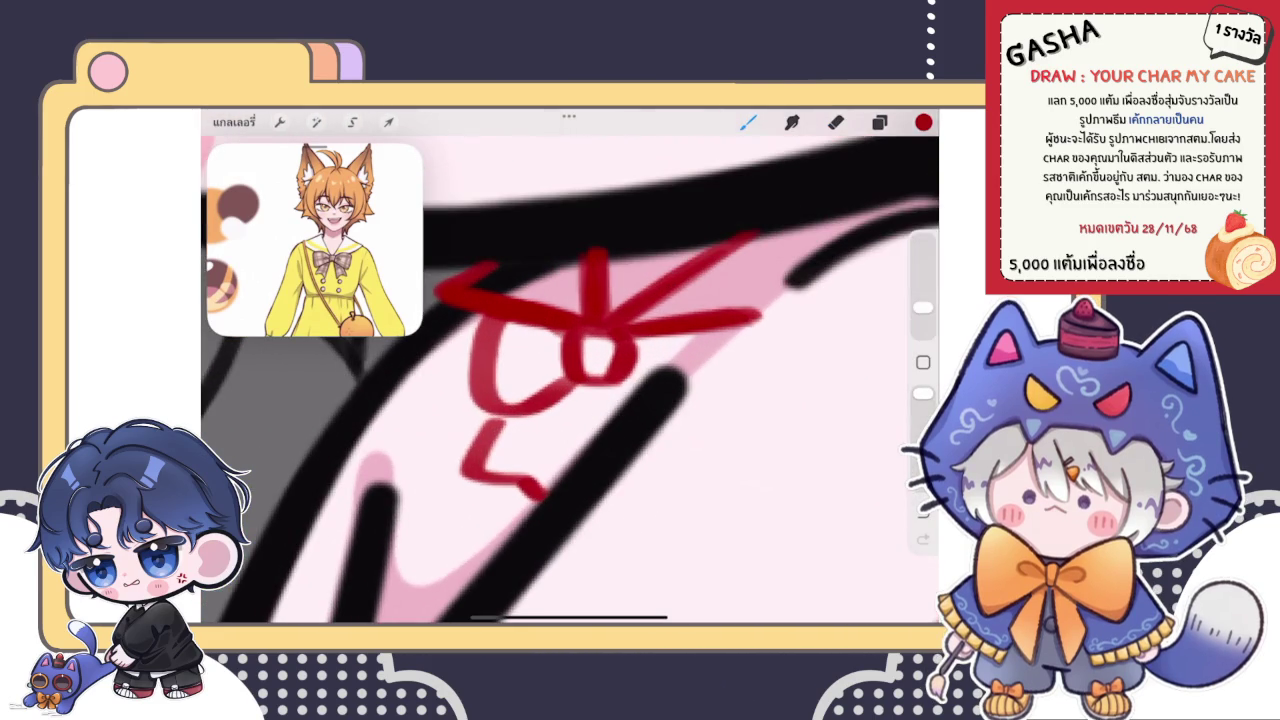
left_click_drag(592, 392, 560, 470)
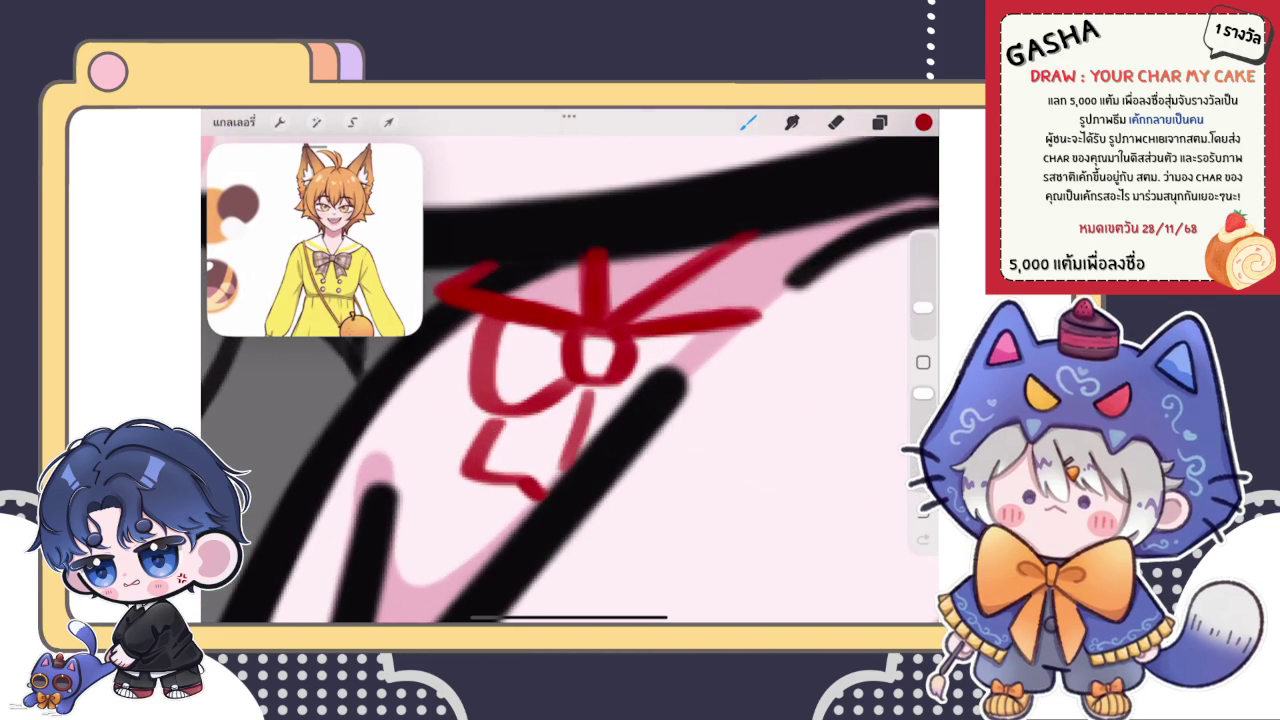
key("ctrl+z")
mouse_move(550, 485)
left_mouse_down()
mouse_move(585, 395)
mouse_move(550, 485)
left_mouse_up()
left_click_drag(592, 386, 560, 472)
left_click_drag(500, 418, 465, 462)
scroll(570, 370, "down", 5)
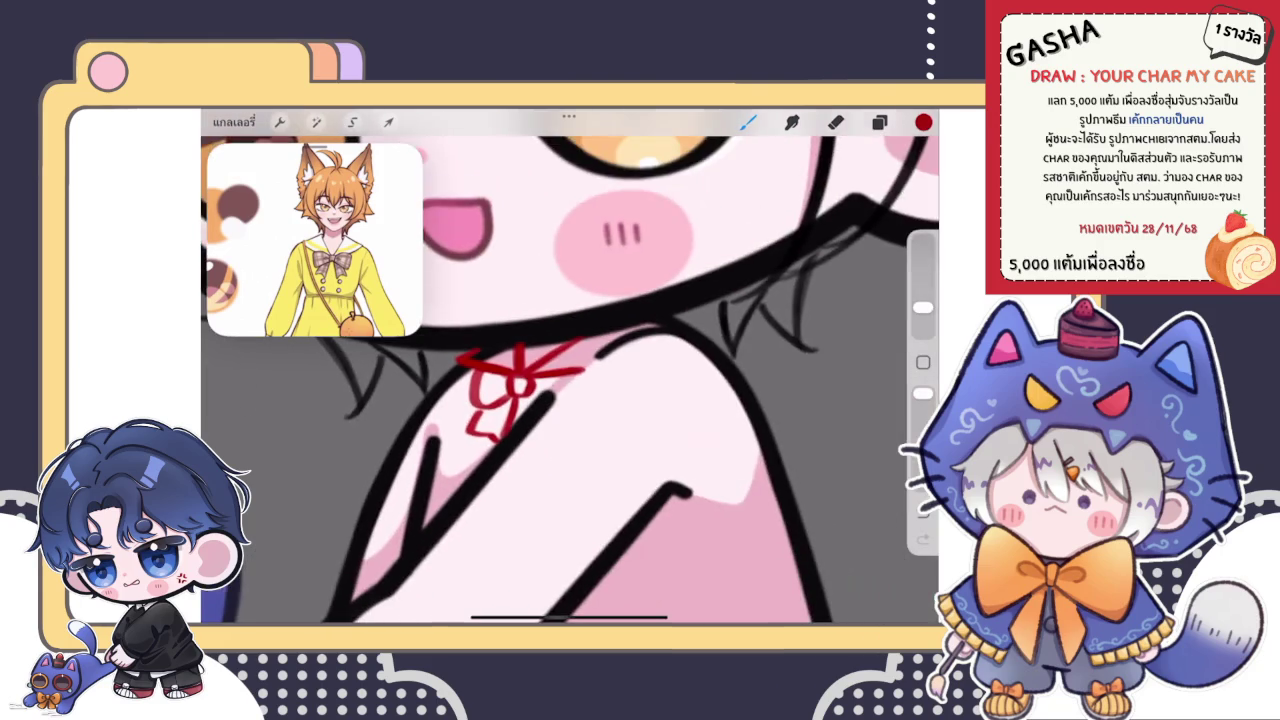
scroll(570, 370, "up", 5)
left_click_drag(500, 364, 484, 422)
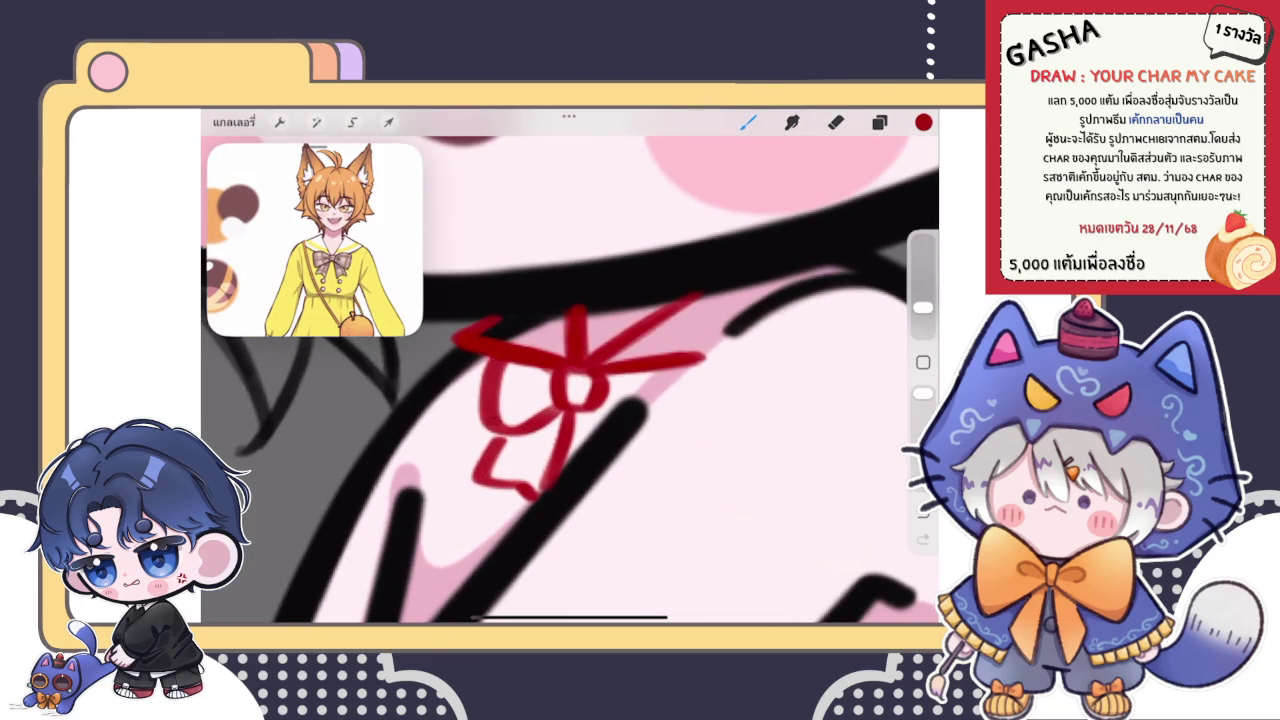
scroll(570, 380, "up", 3)
left_click(879, 122)
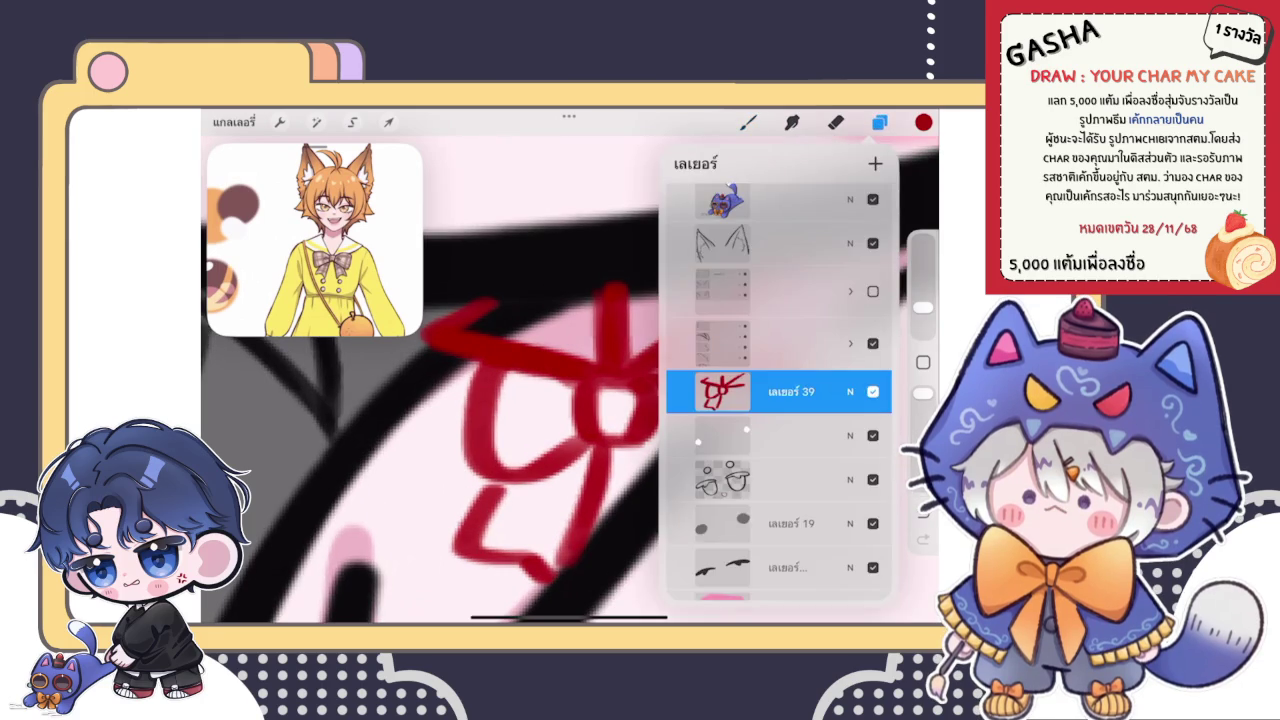
- Zoom out to compare the red bow with the whole chibi, then pick freehand selection
left_click(835, 122)
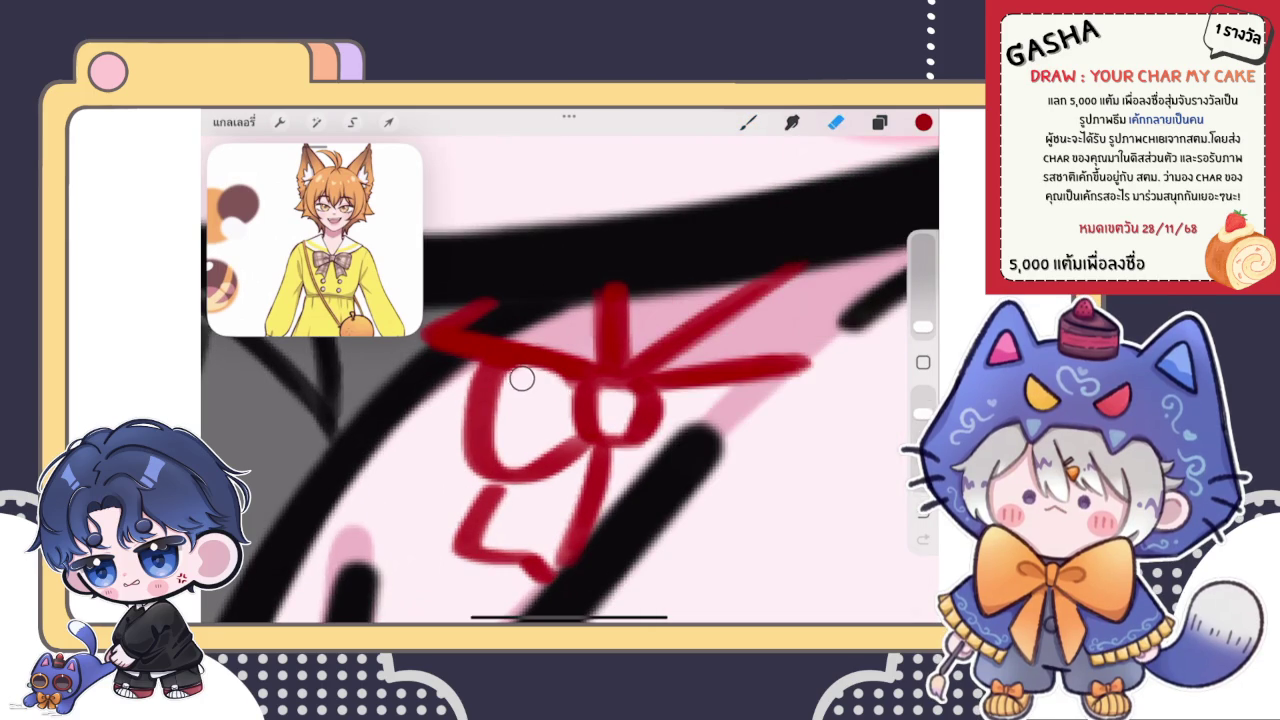
key("b")
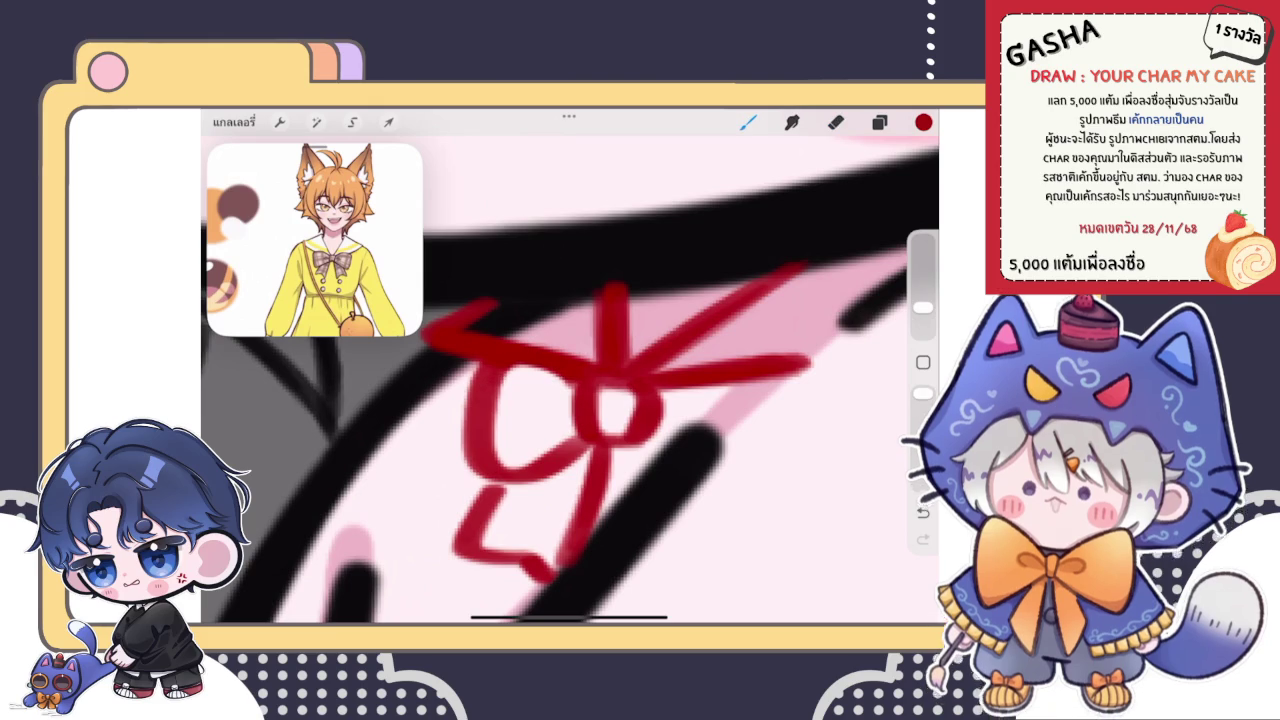
key("e")
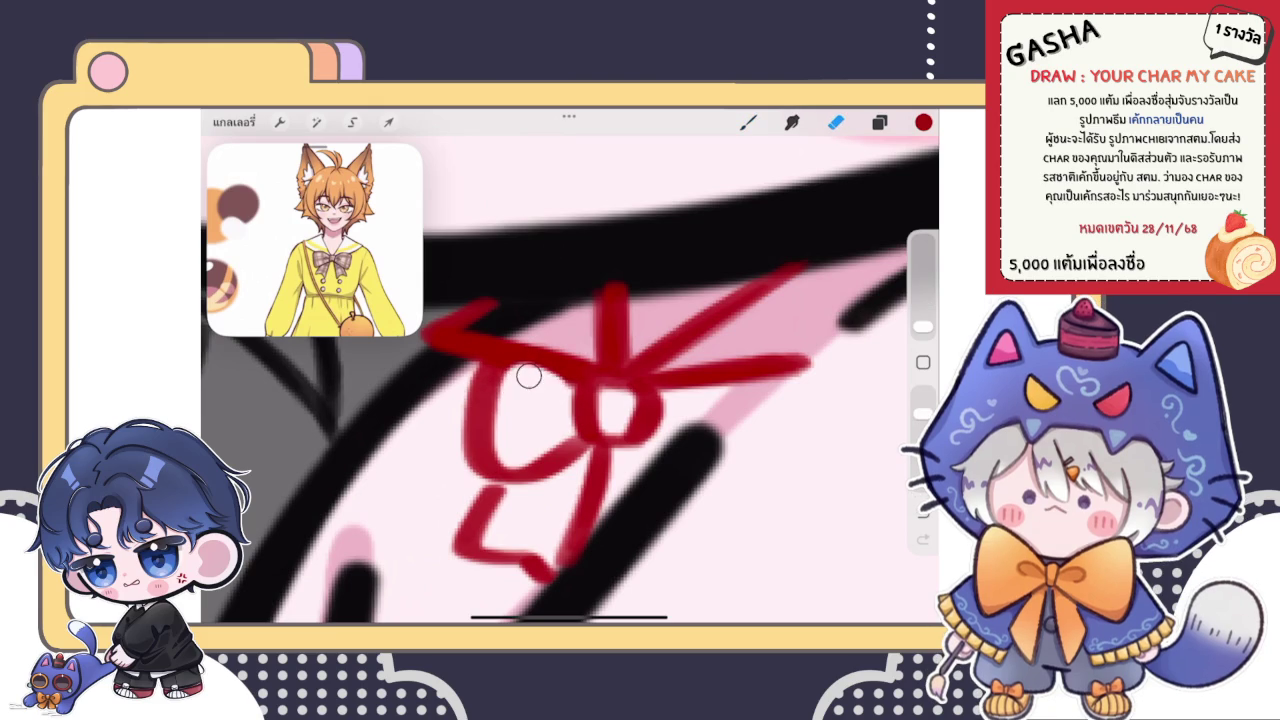
scroll(570, 370, "down", 10)
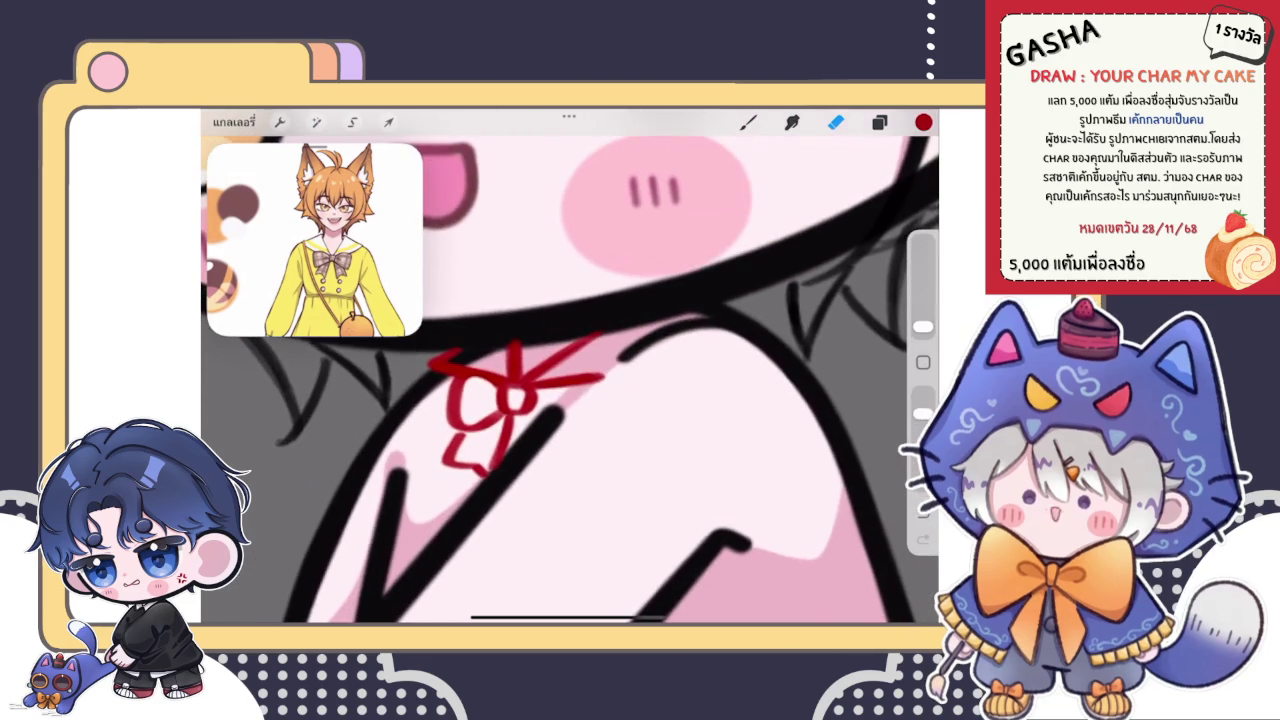
key("b")
scroll(530, 380, "up", 10)
scroll(540, 400, "down", 3)
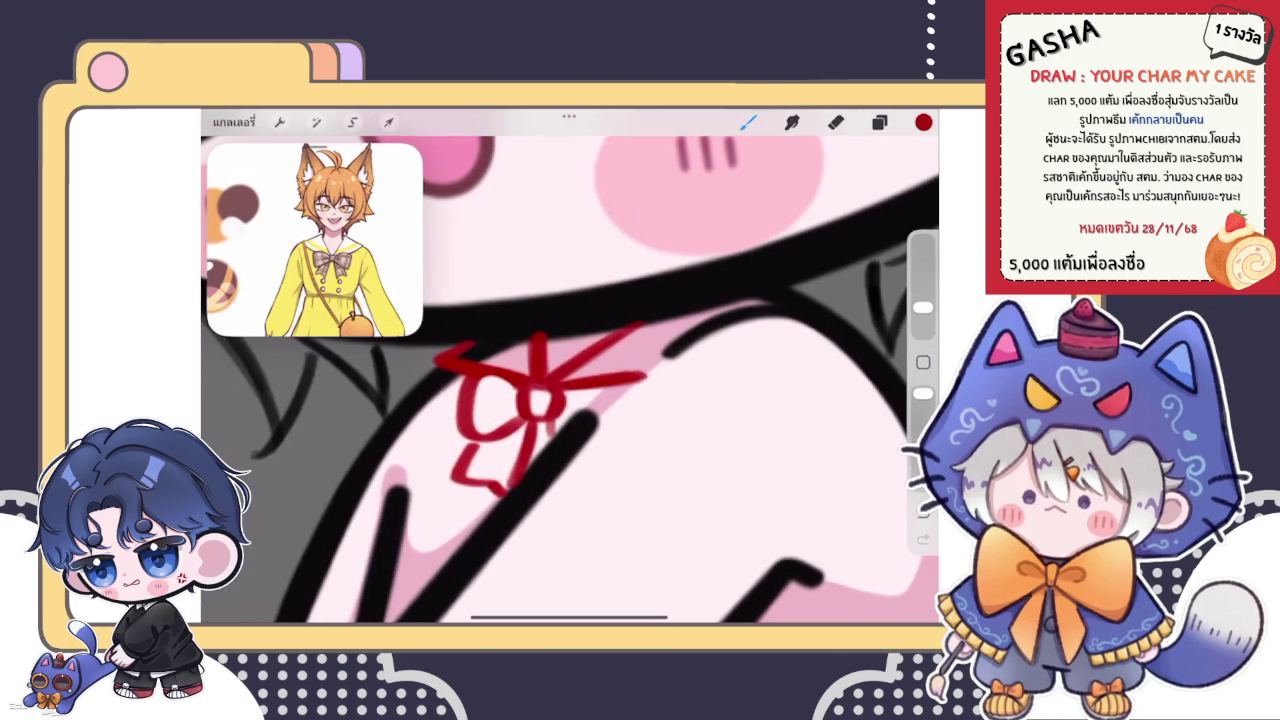
scroll(540, 400, "down", 3)
scroll(570, 370, "down", 5)
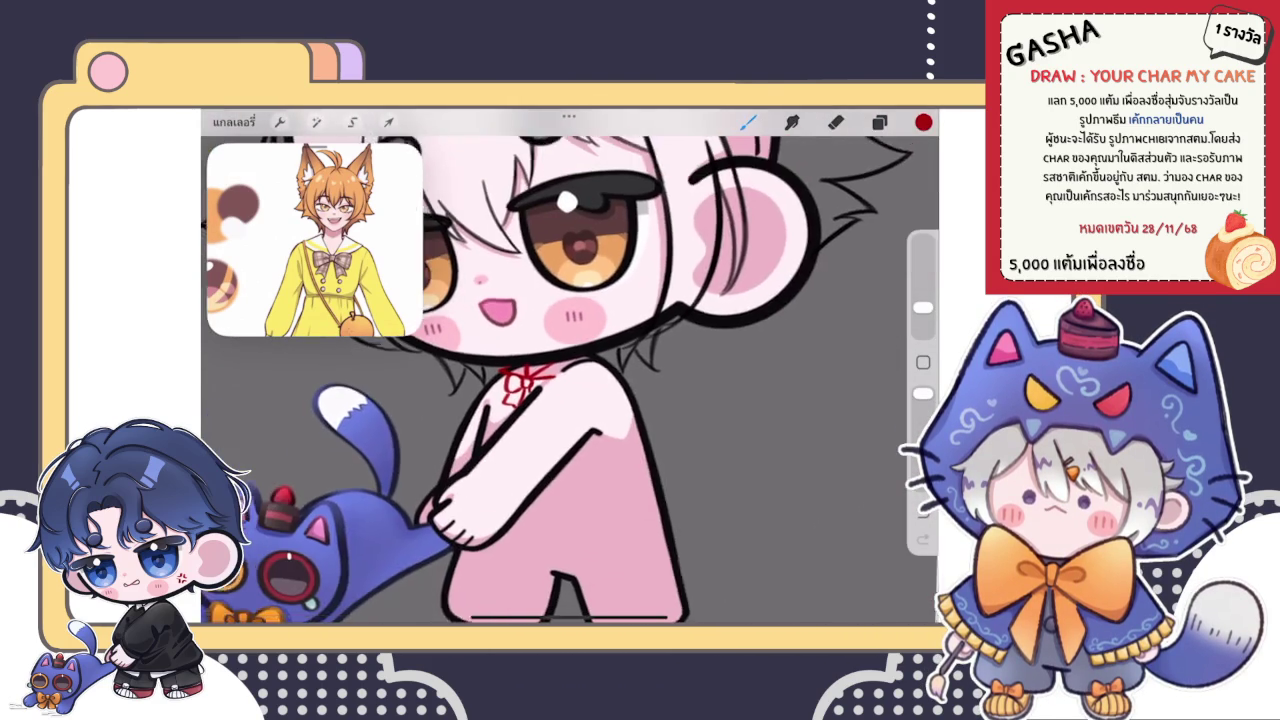
scroll(520, 340, "down", 3)
scroll(520, 340, "up", 5)
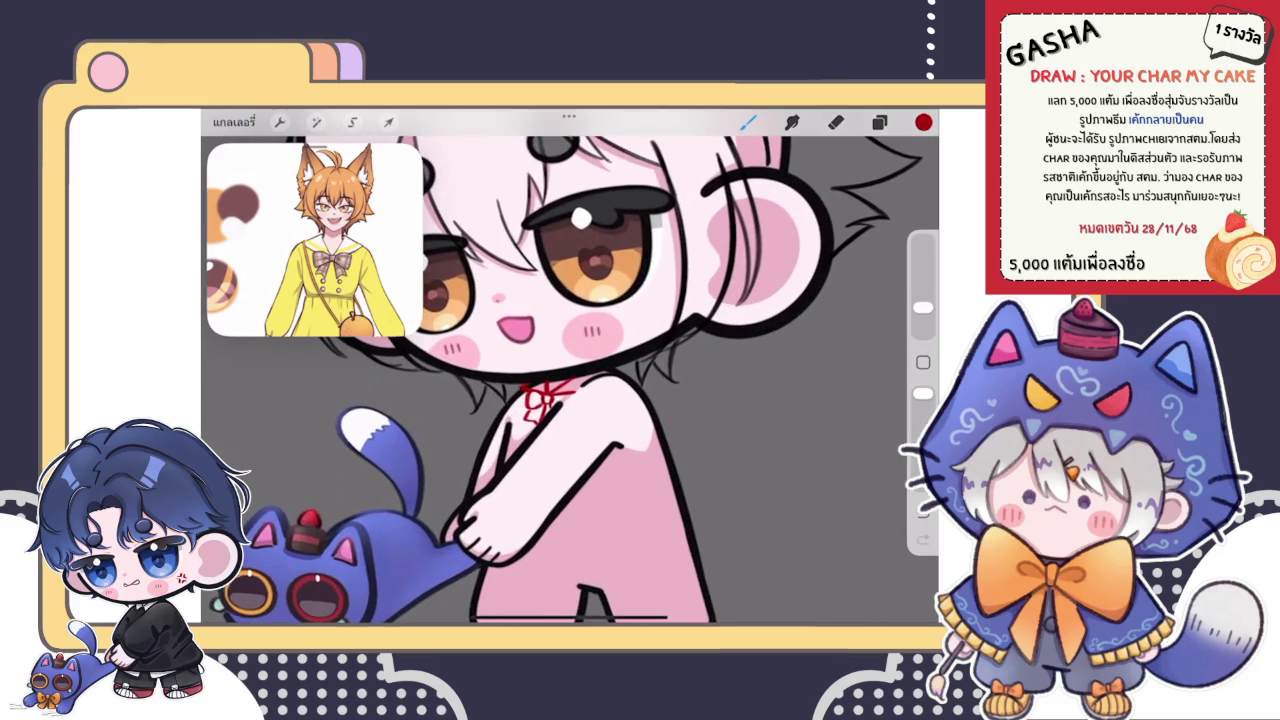
scroll(540, 380, "down", 5)
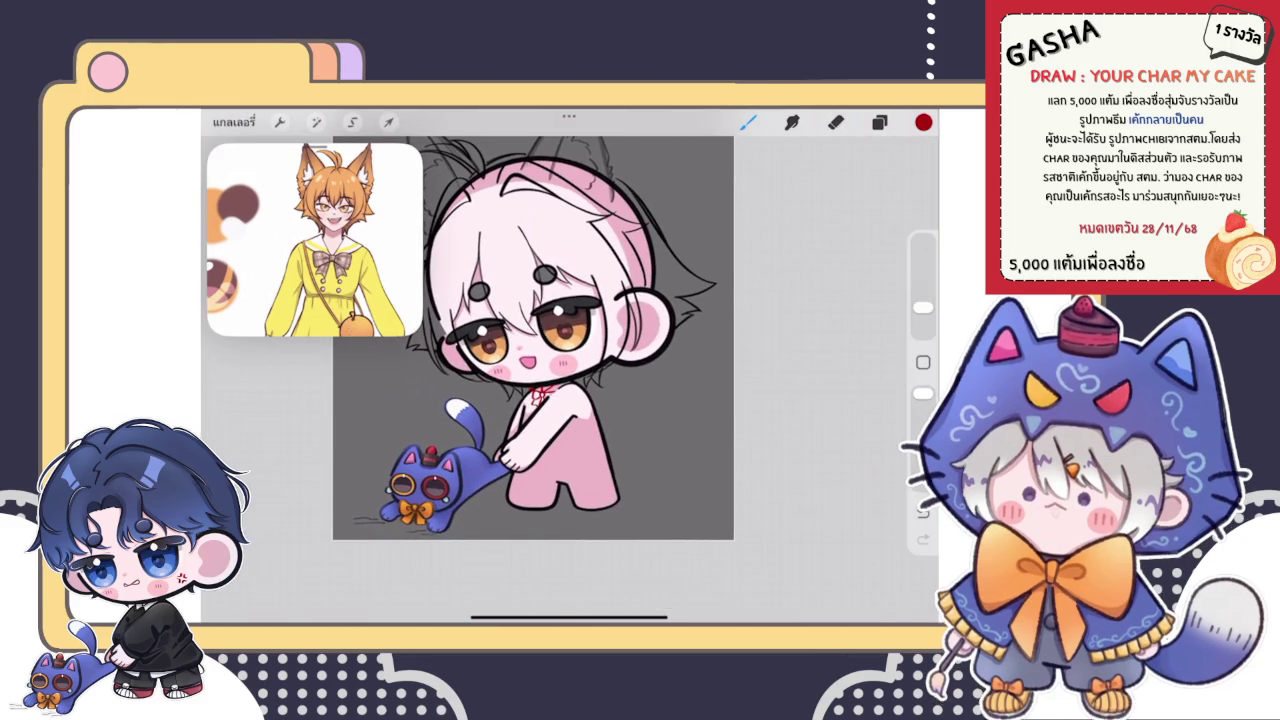
scroll(540, 380, "up", 2)
scroll(540, 380, "up", 2)
scroll(540, 380, "up", 2)
scroll(540, 380, "up", 1)
scroll(570, 380, "down", 1)
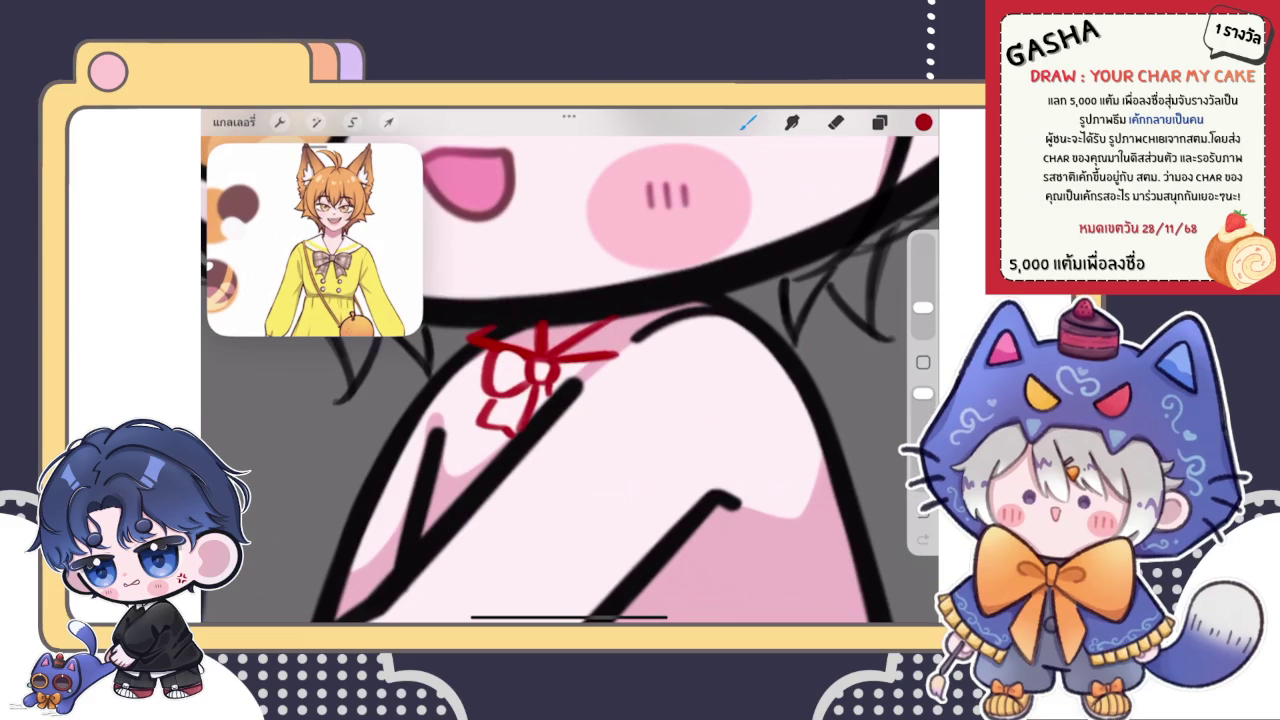
key("s")
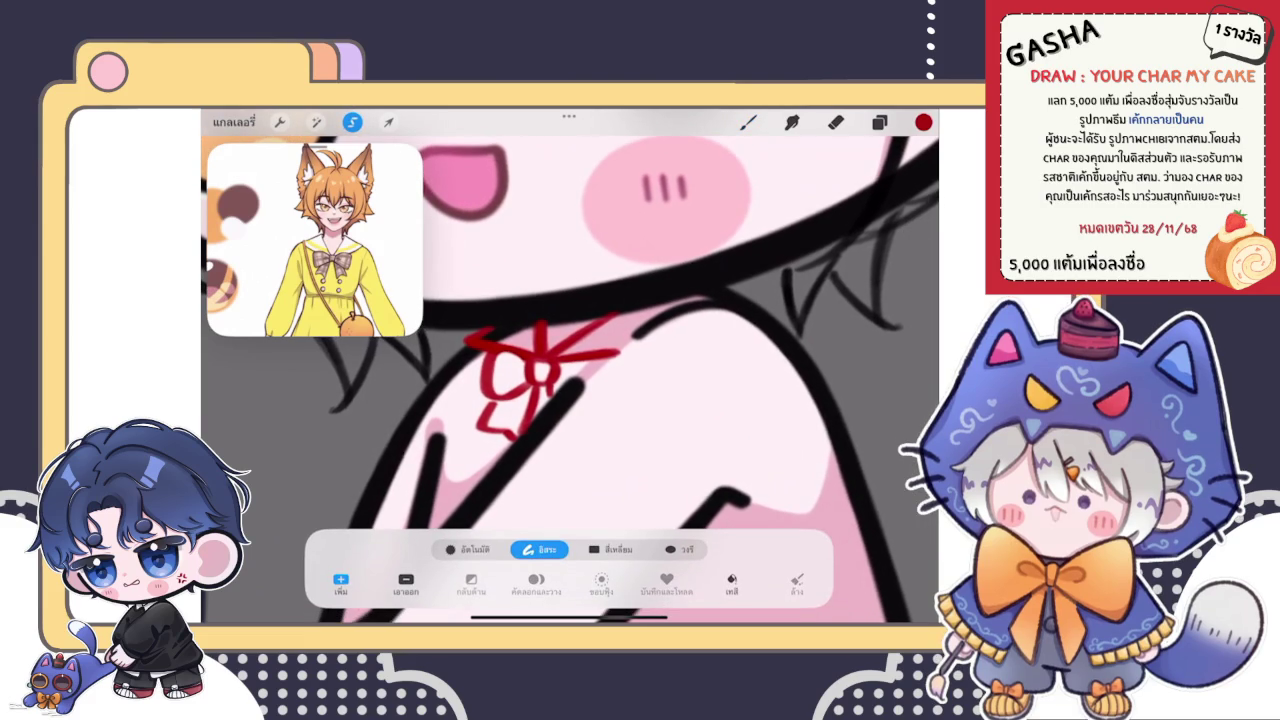
- Lasso the bow's lower knot and tails and enlarge them slightly to about 82 × 84 px
left_click_drag(492, 345, 469, 435)
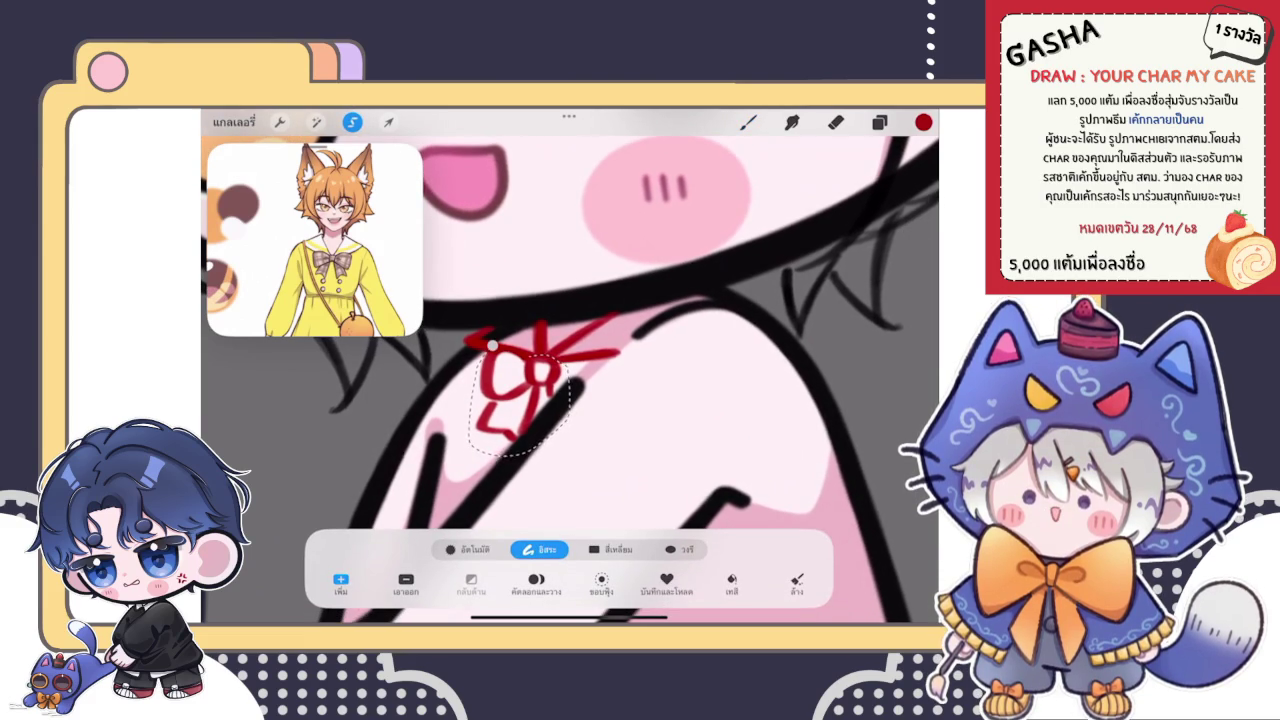
left_click(389, 122)
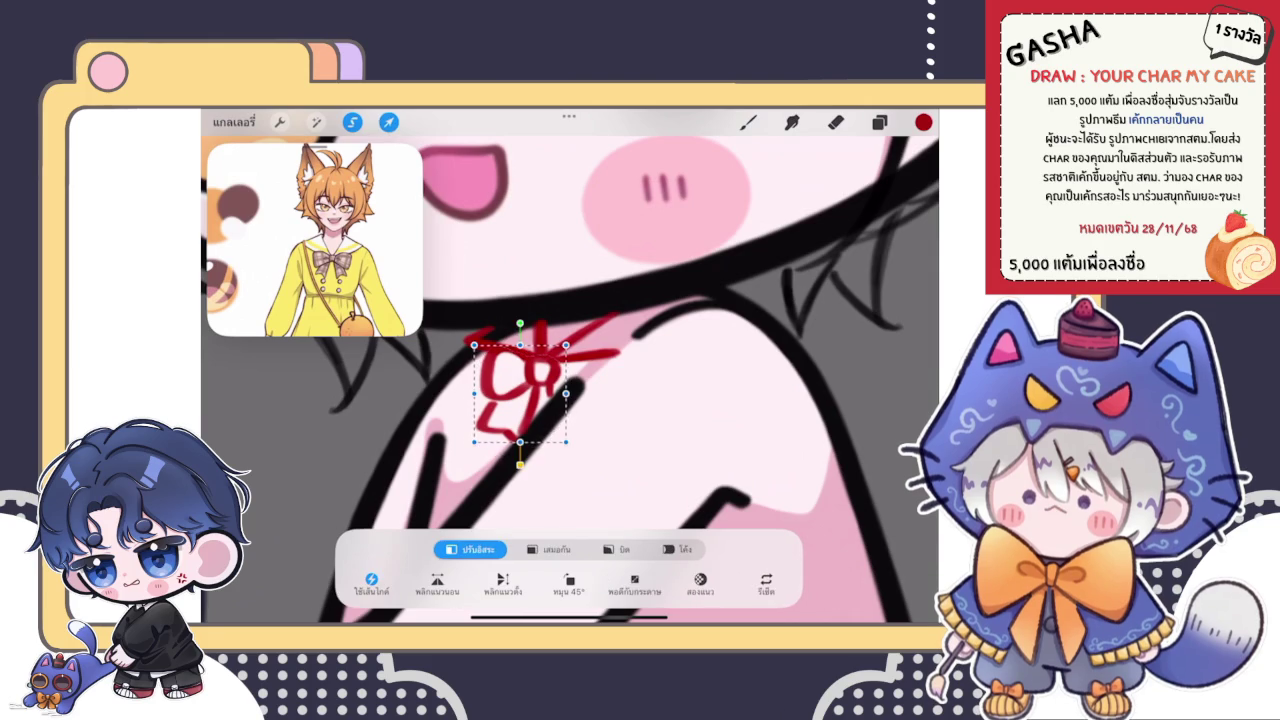
left_click_drag(474, 441, 462, 452)
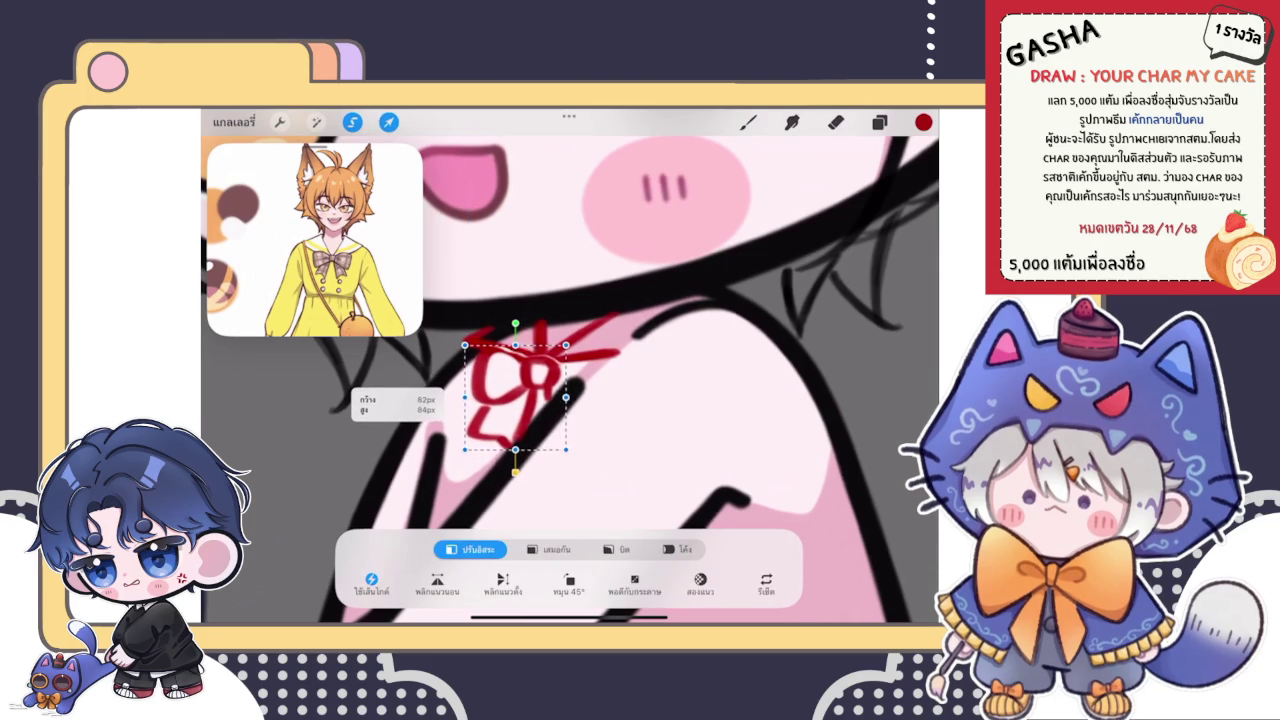
left_click(748, 122)
scroll(560, 420, "up", 5)
left_click_drag(492, 370, 548, 420)
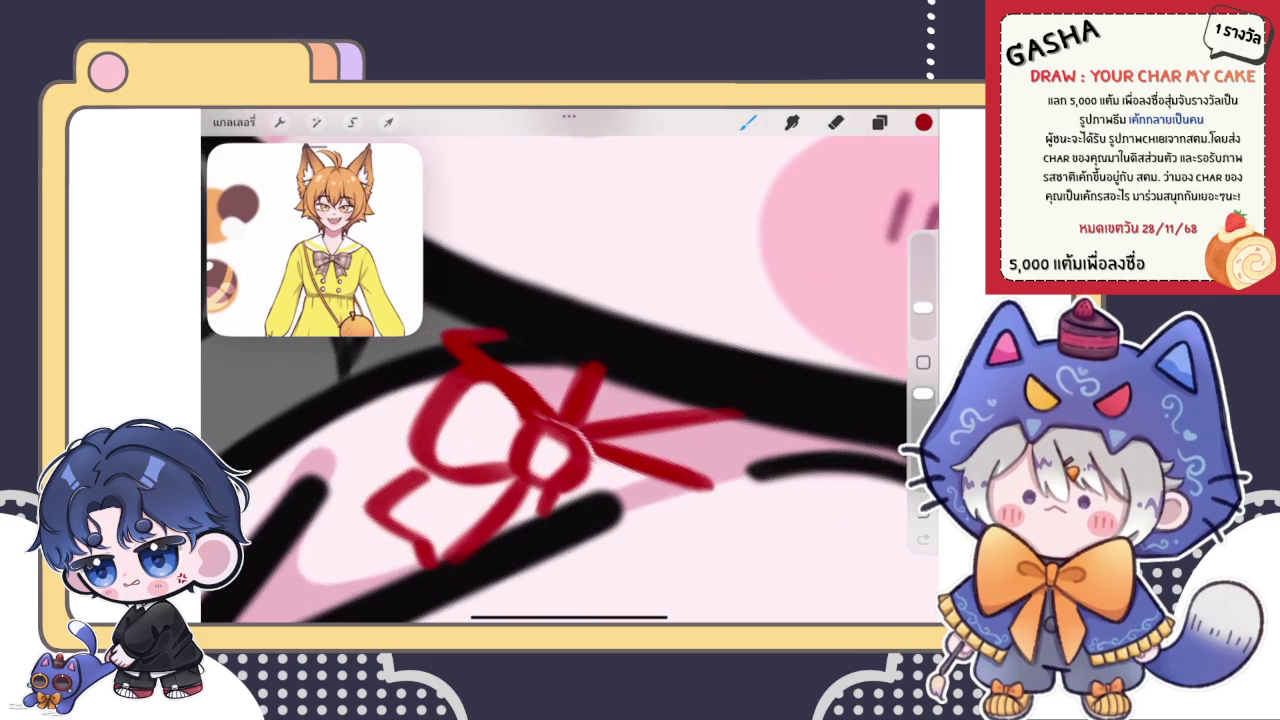
- Retrace the red bow lines and rotate the canvas to level the bow
scroll(560, 420, "up", 3)
left_click_drag(484, 384, 564, 474)
left_click_drag(498, 412, 570, 480)
mouse_move(496, 396)
left_mouse_down()
mouse_move(560, 472)
mouse_move(630, 522)
mouse_move(642, 550)
left_mouse_up()
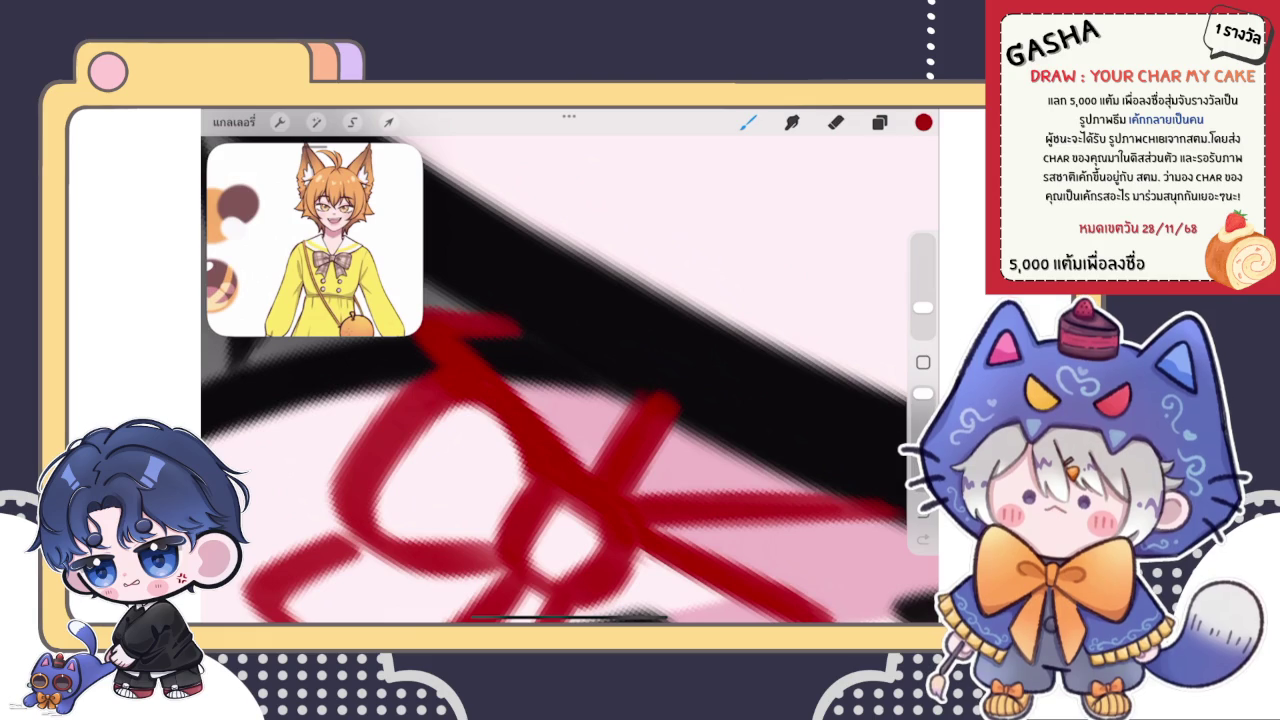
left_click_drag(570, 500, 555, 430)
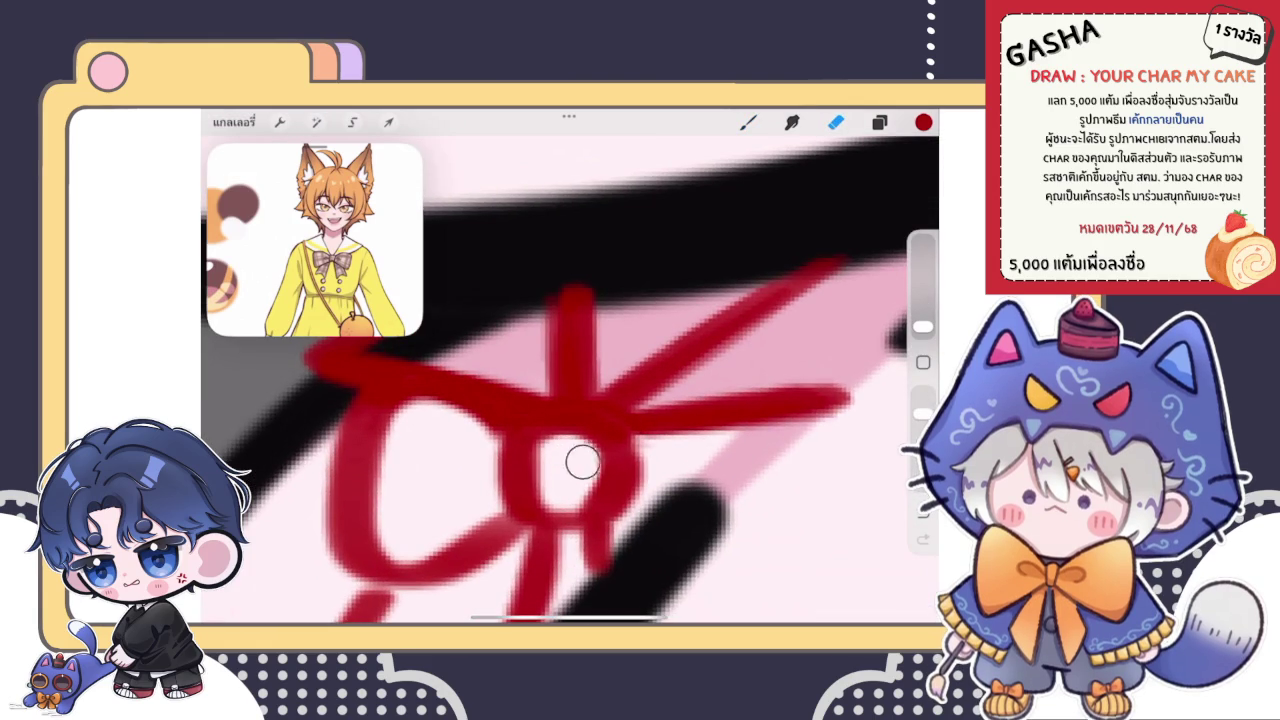
- Erase the red paint inside the bow's knot to clear its centre
left_click_drag(586, 457, 545, 470)
scroll(570, 380, "down", 2)
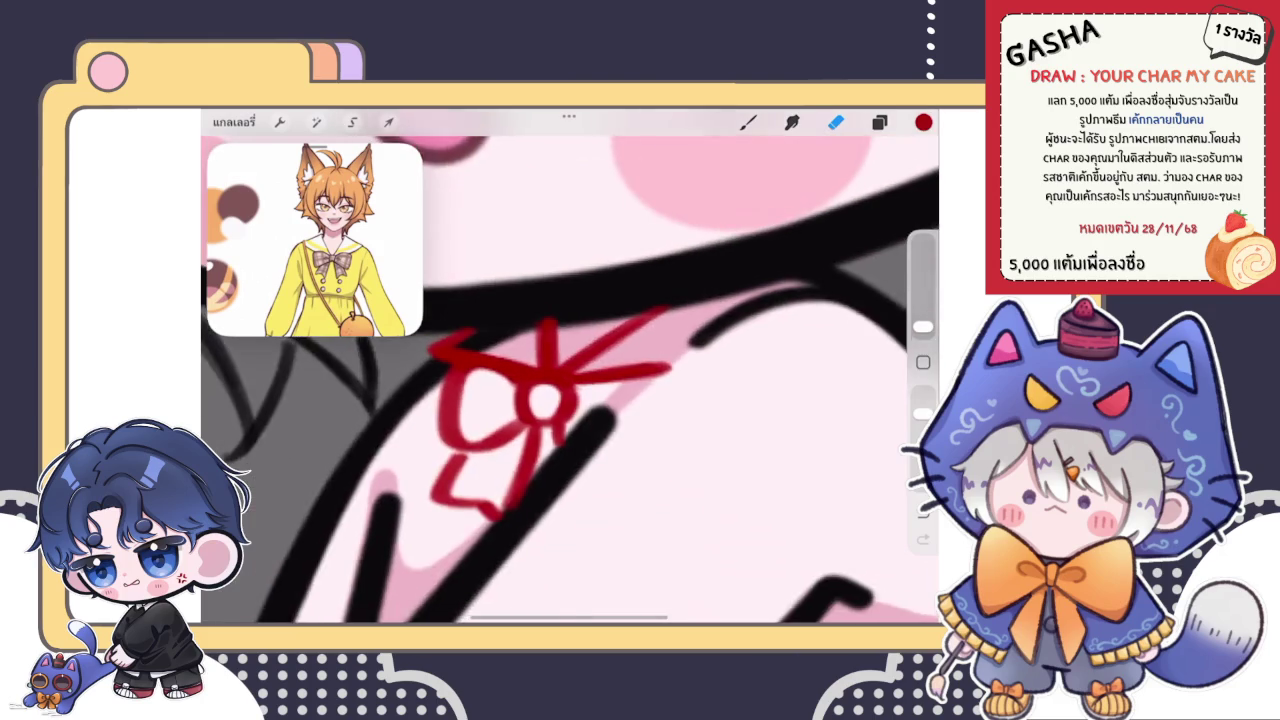
scroll(570, 380, "down", 2)
scroll(570, 380, "down", 2)
scroll(570, 380, "down", 1)
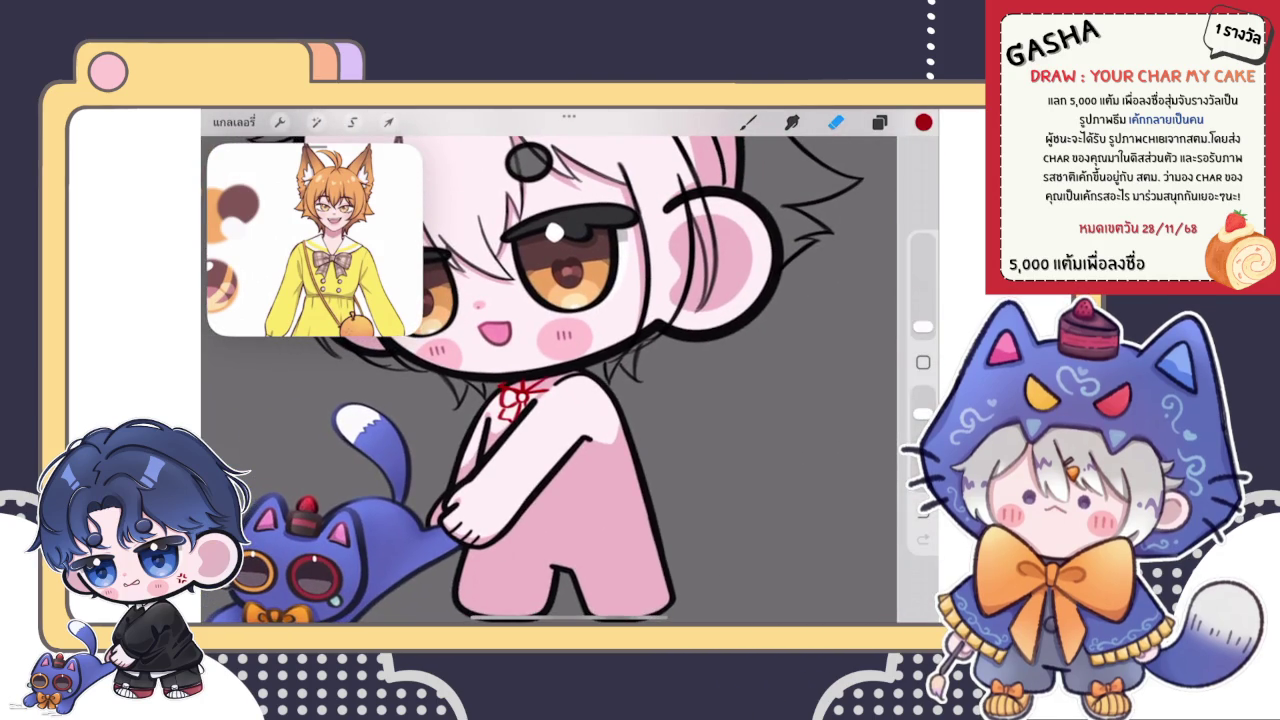
scroll(570, 380, "up", 2)
scroll(570, 380, "up", 2)
scroll(570, 380, "up", 2)
scroll(570, 380, "up", 1)
left_click(748, 121)
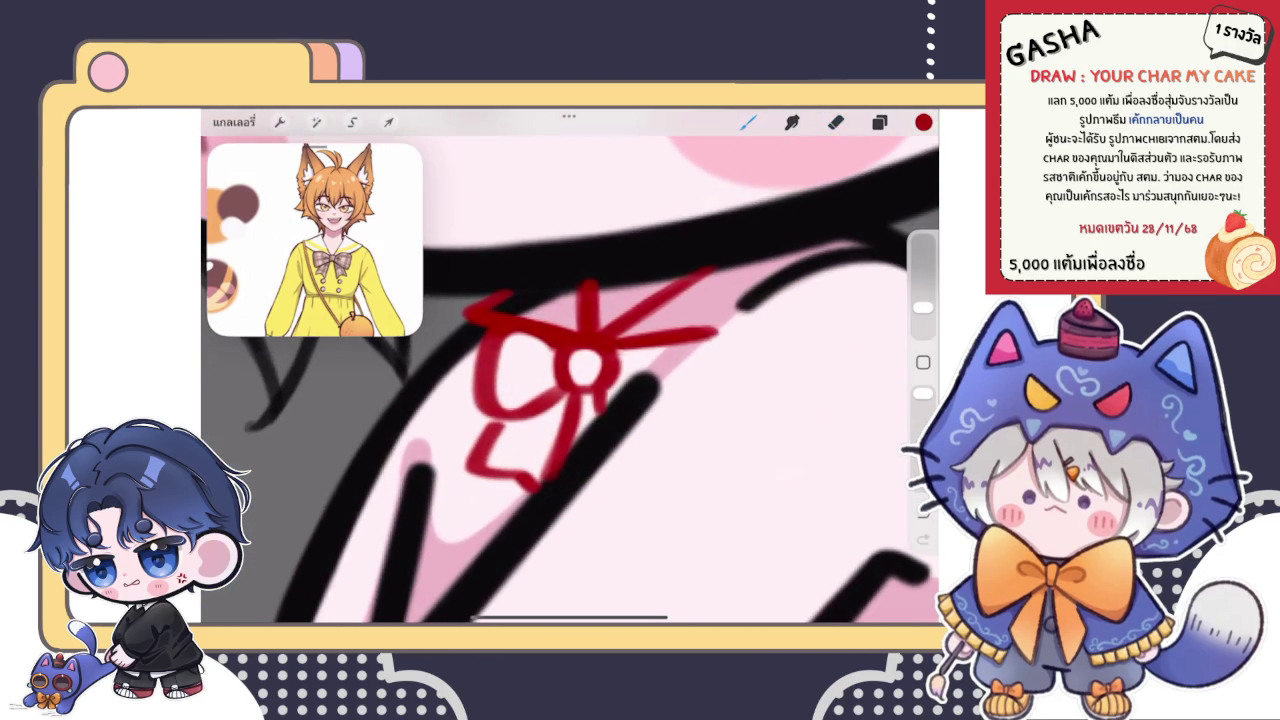
scroll(590, 380, "up", 2)
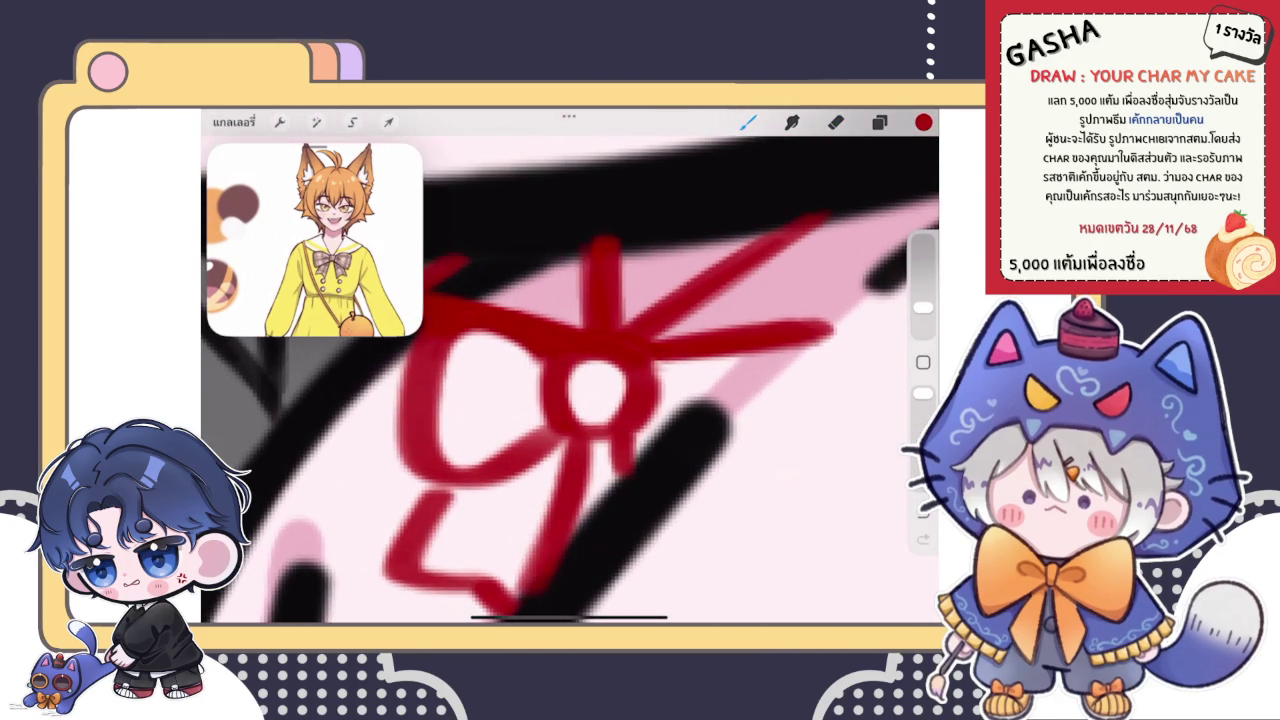
- Redraw the knot ring's left and right edges, then zoom out to the layers list
left_click_drag(570, 368, 580, 424)
left_click_drag(624, 372, 622, 406)
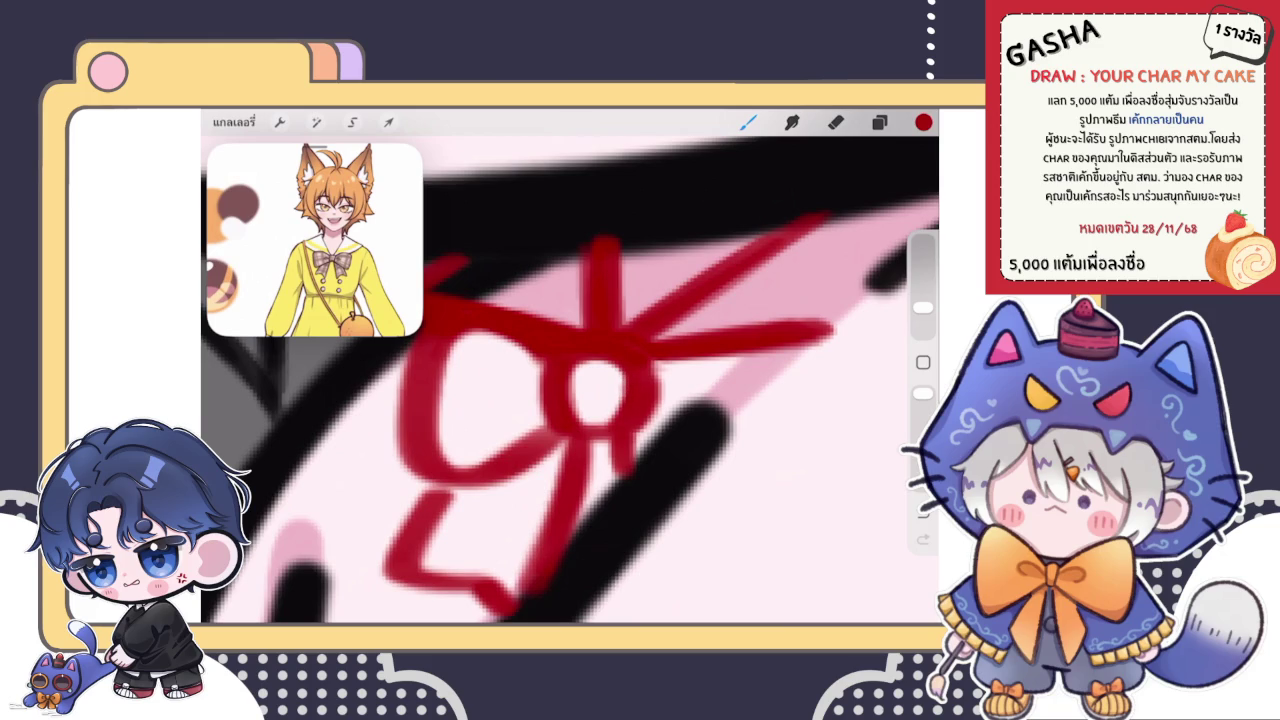
key("e")
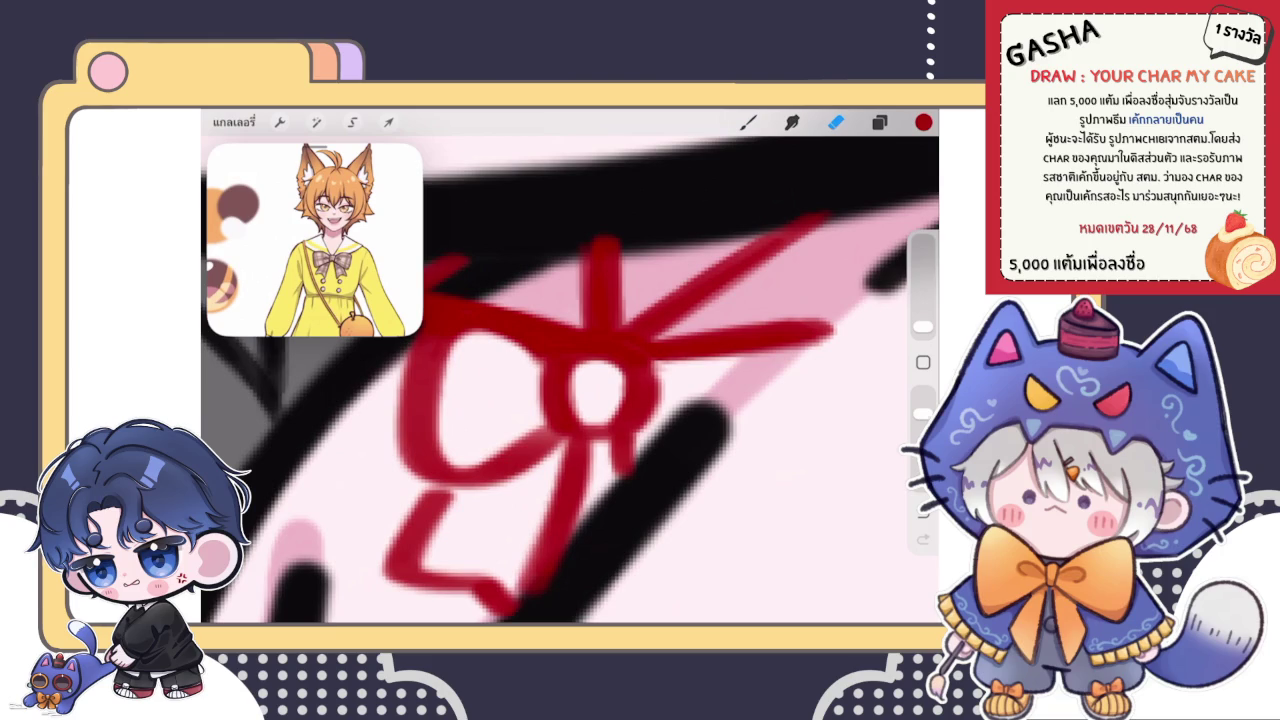
key("b")
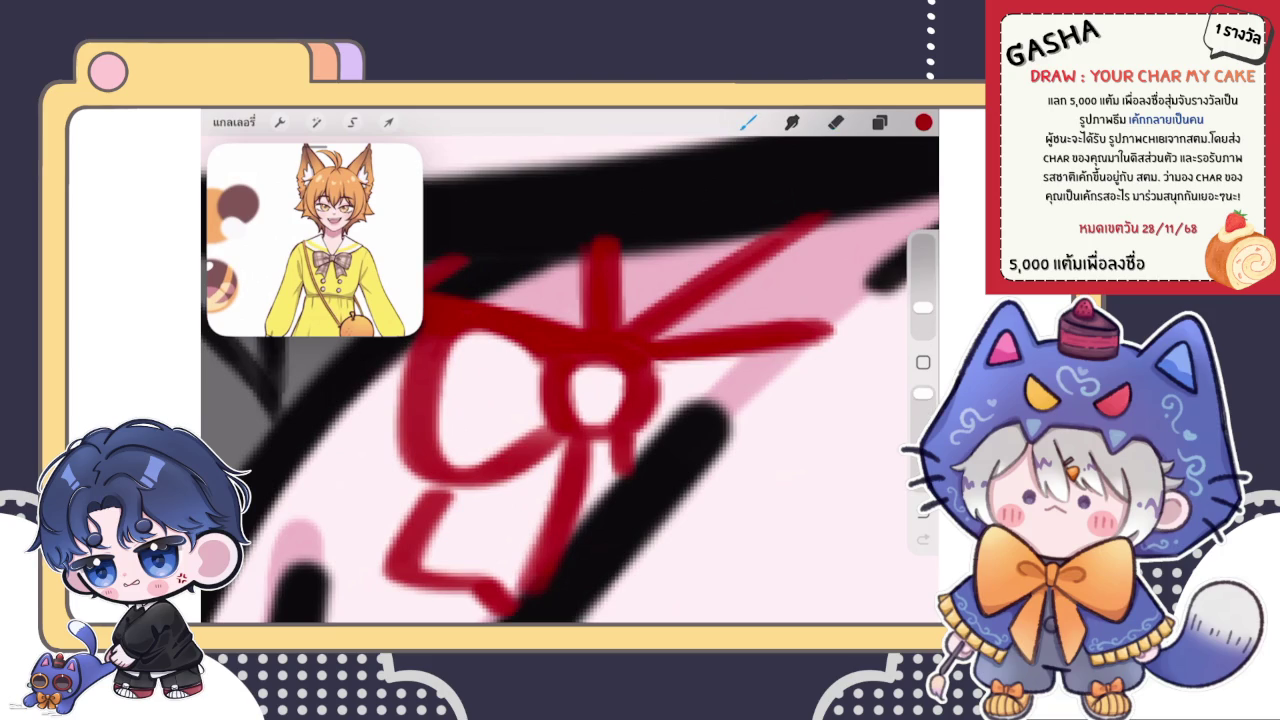
scroll(570, 366, "down", 3)
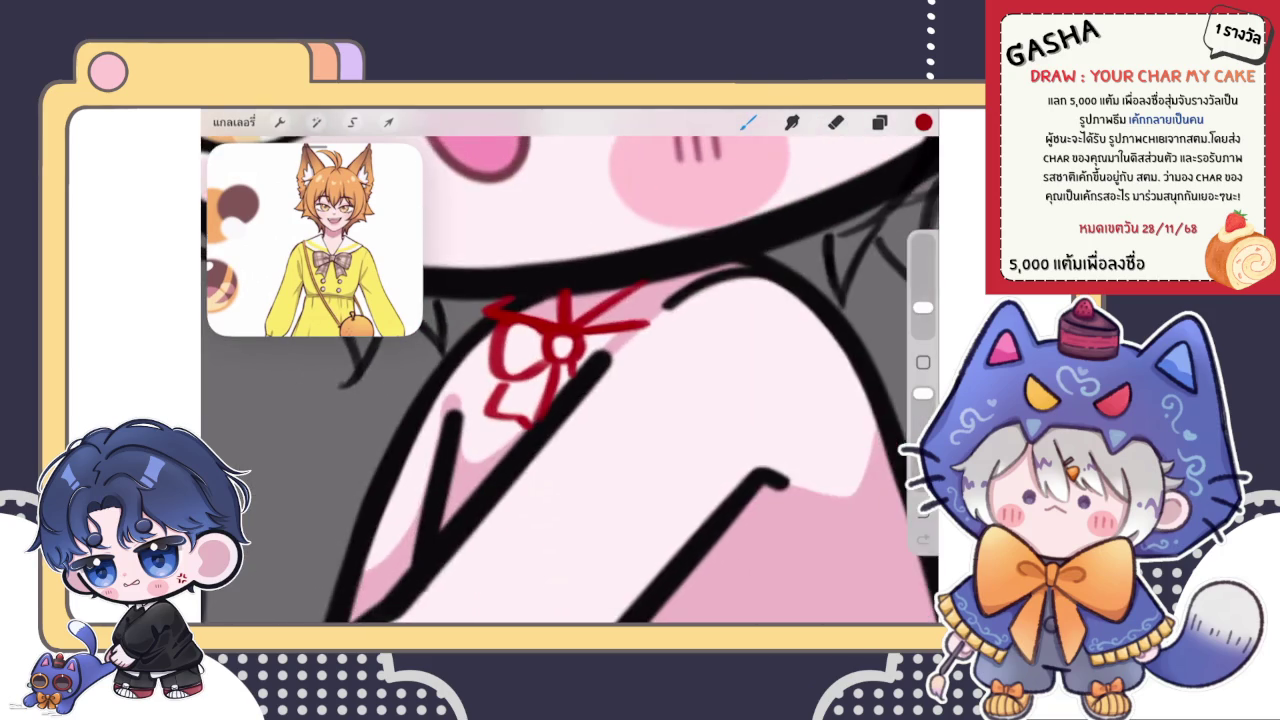
scroll(570, 366, "down", 3)
scroll(570, 366, "down", 2)
scroll(543, 354, "down", 1)
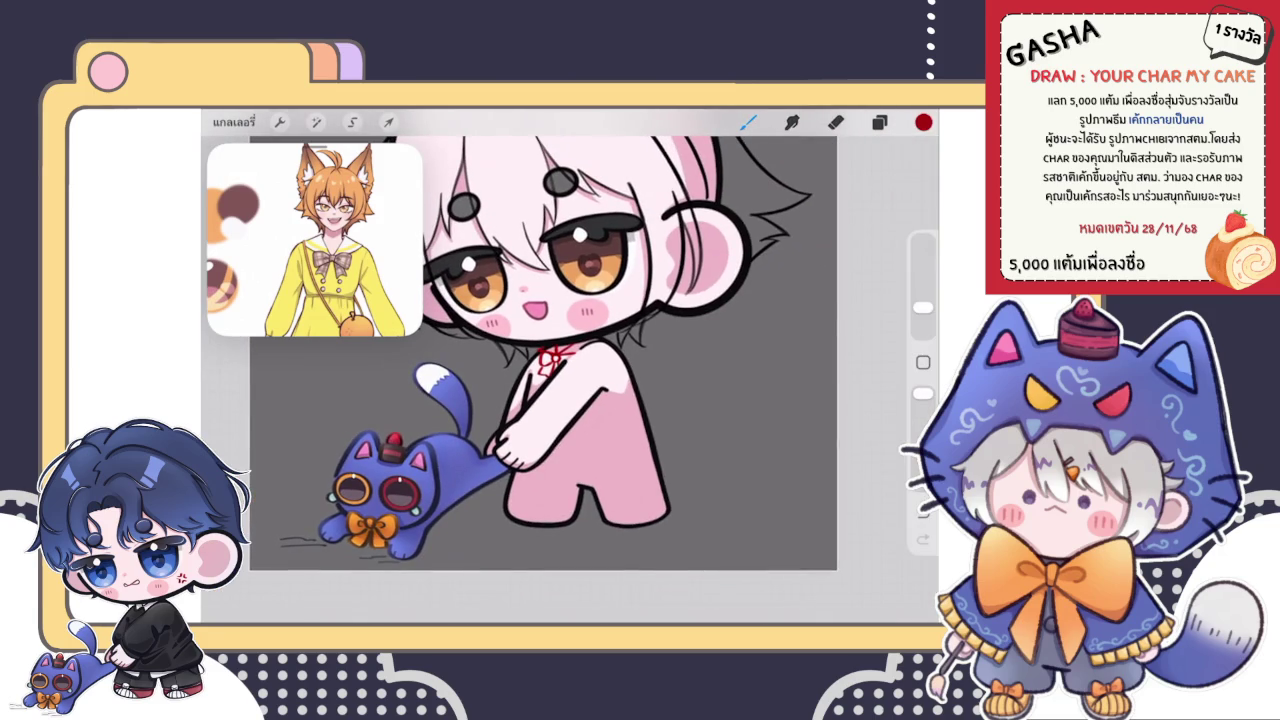
left_click(879, 122)
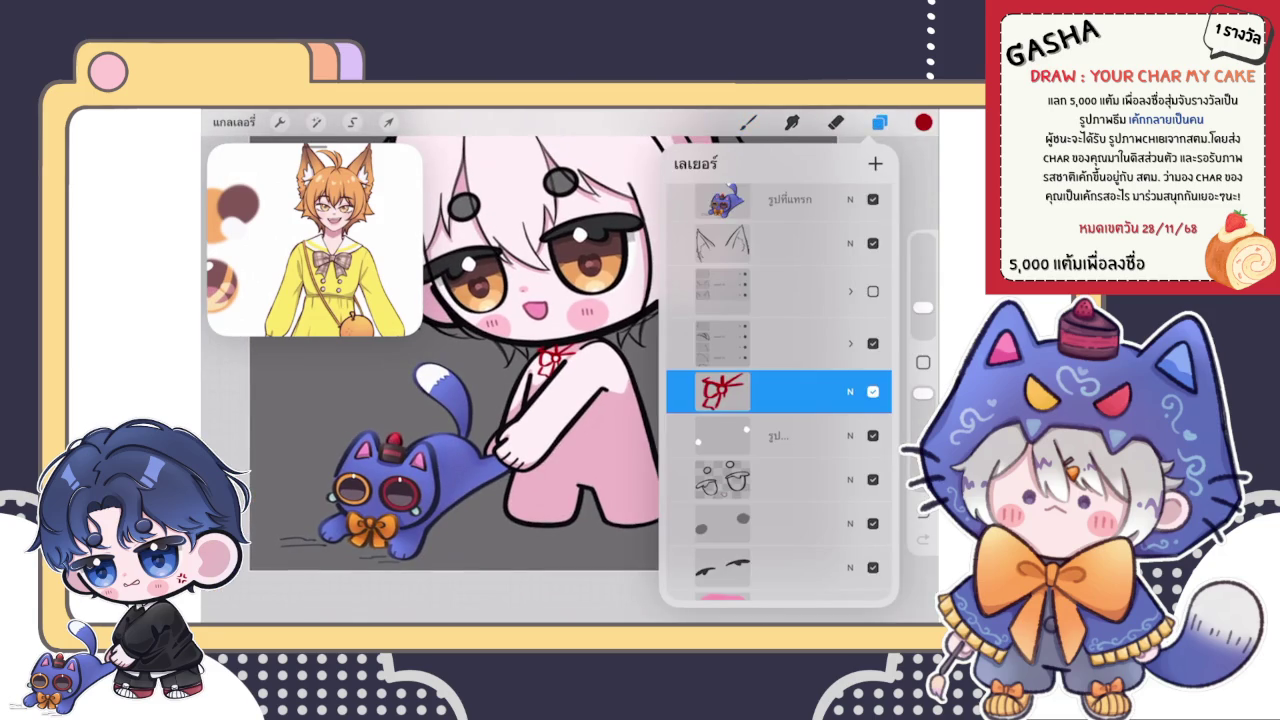
- On the layer below the red bow, paint faint pink shading beside the bow
left_click(780, 435)
left_click(748, 122)
scroll(552, 355, "up", 3)
scroll(552, 355, "up", 2)
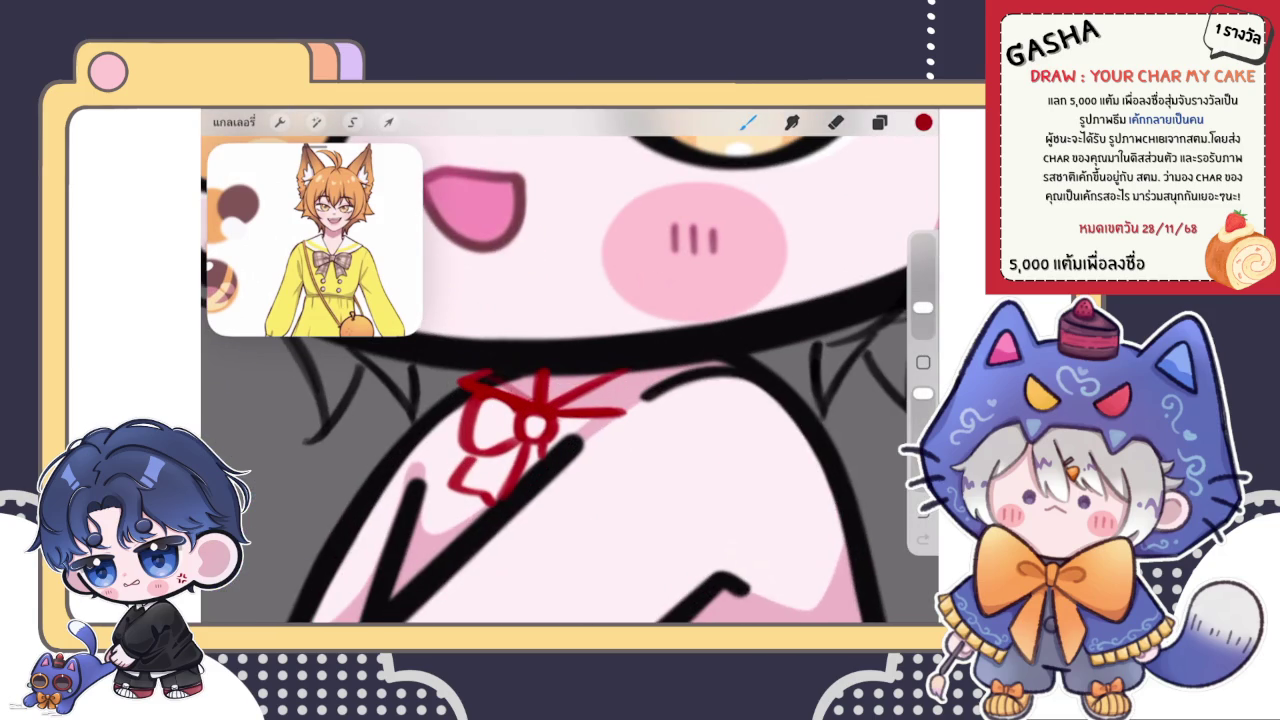
scroll(552, 380, "up", 3)
left_click_drag(530, 448, 654, 388)
left_click_drag(536, 444, 601, 411)
- Reselect the red bow layer and return to the brush
scroll(552, 380, "down", 3)
scroll(552, 380, "down", 2)
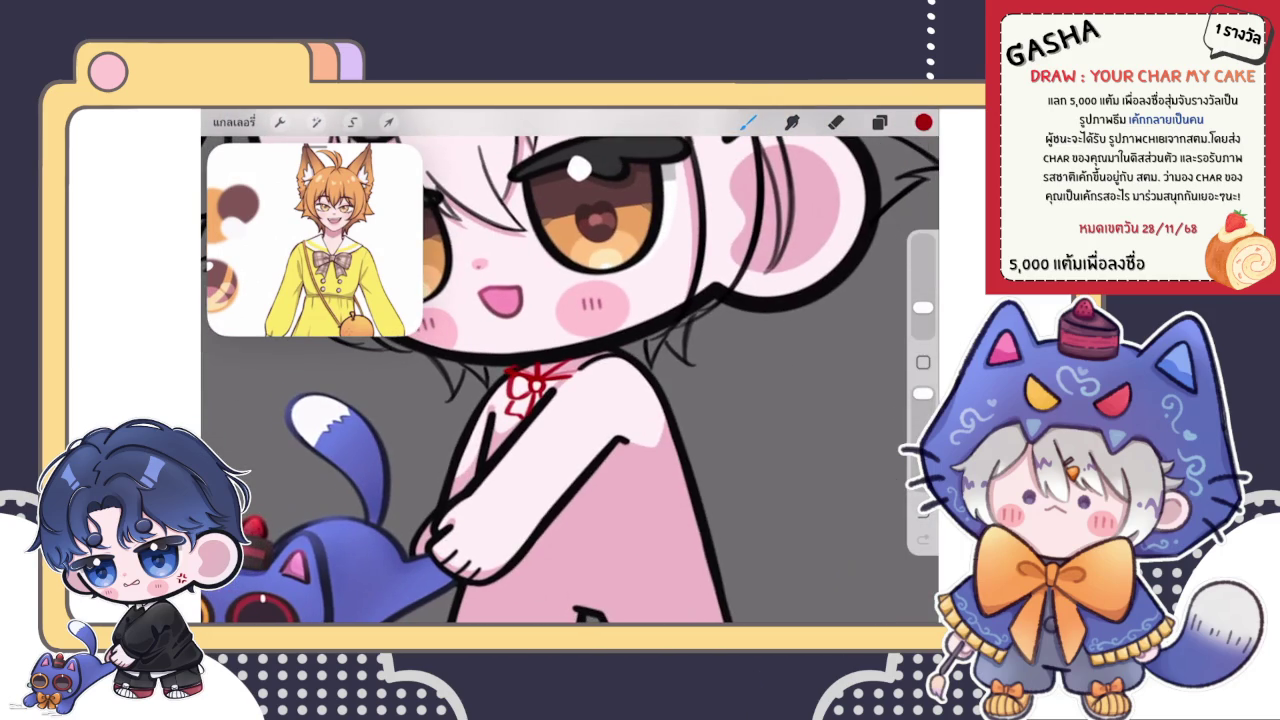
scroll(552, 380, "up", 3)
scroll(552, 380, "up", 1)
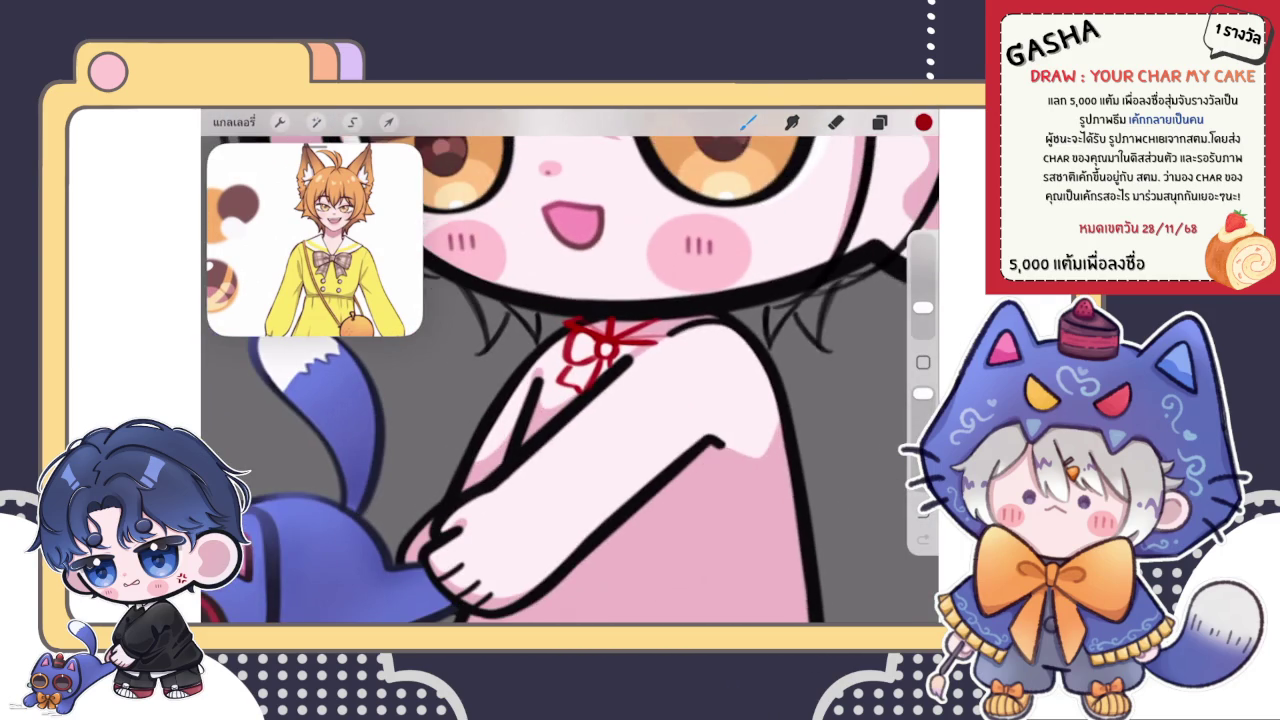
left_click(879, 122)
left_click(722, 391)
left_click(779, 347)
left_click(722, 347)
left_click(579, 383)
left_click(879, 122)
left_click(748, 122)
- Try a red stroke beside the bow twice, undoing each attempt
scroll(650, 380, "up", 2)
scroll(650, 380, "up", 2)
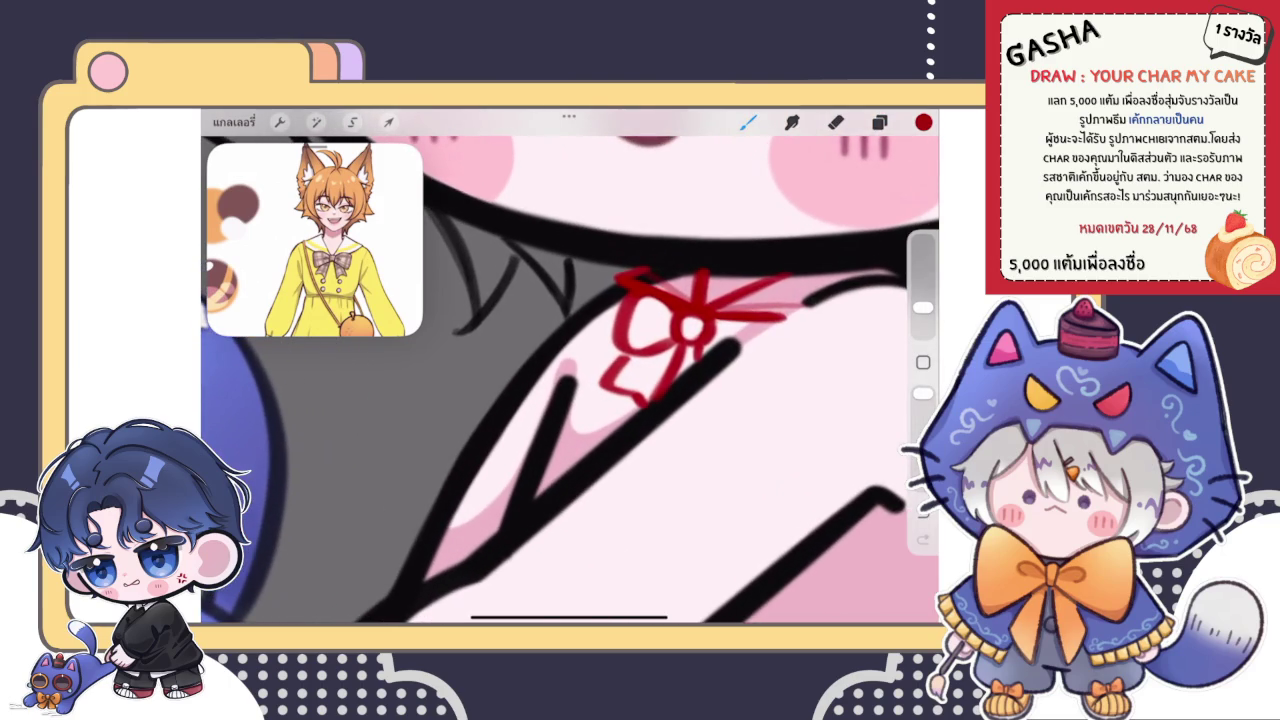
scroll(570, 370, "down", 2)
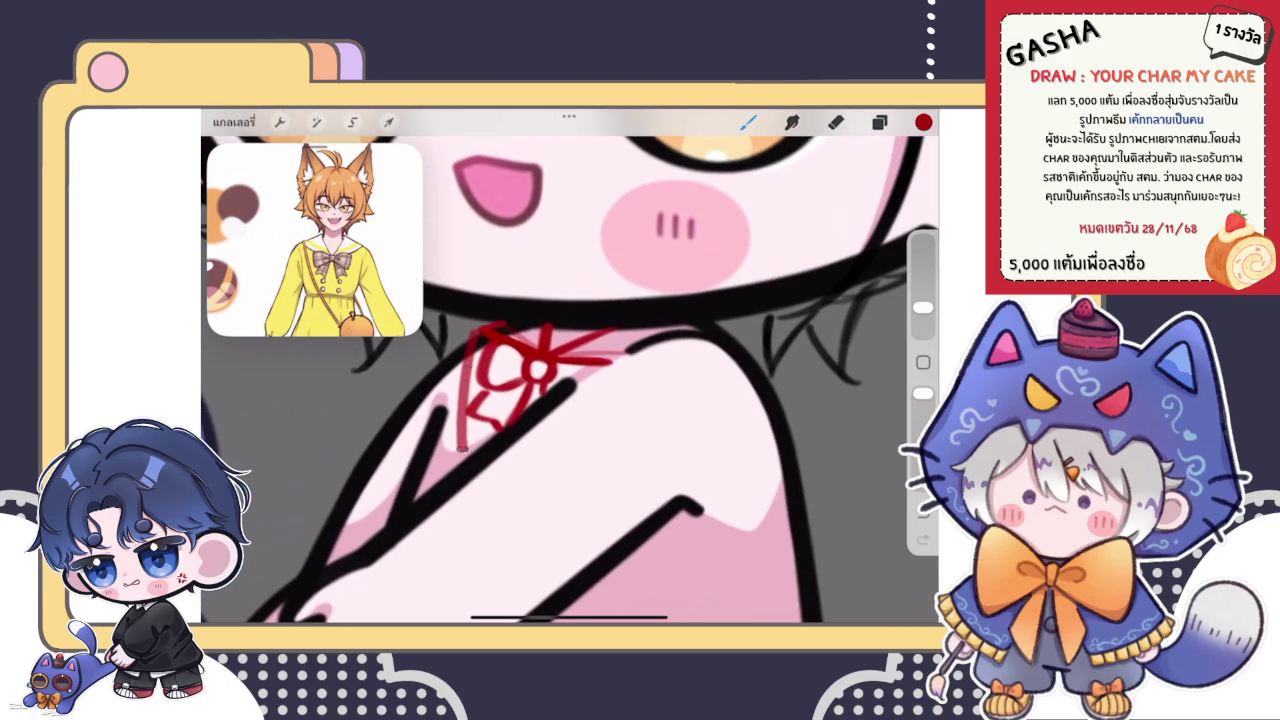
scroll(570, 380, "down", 2)
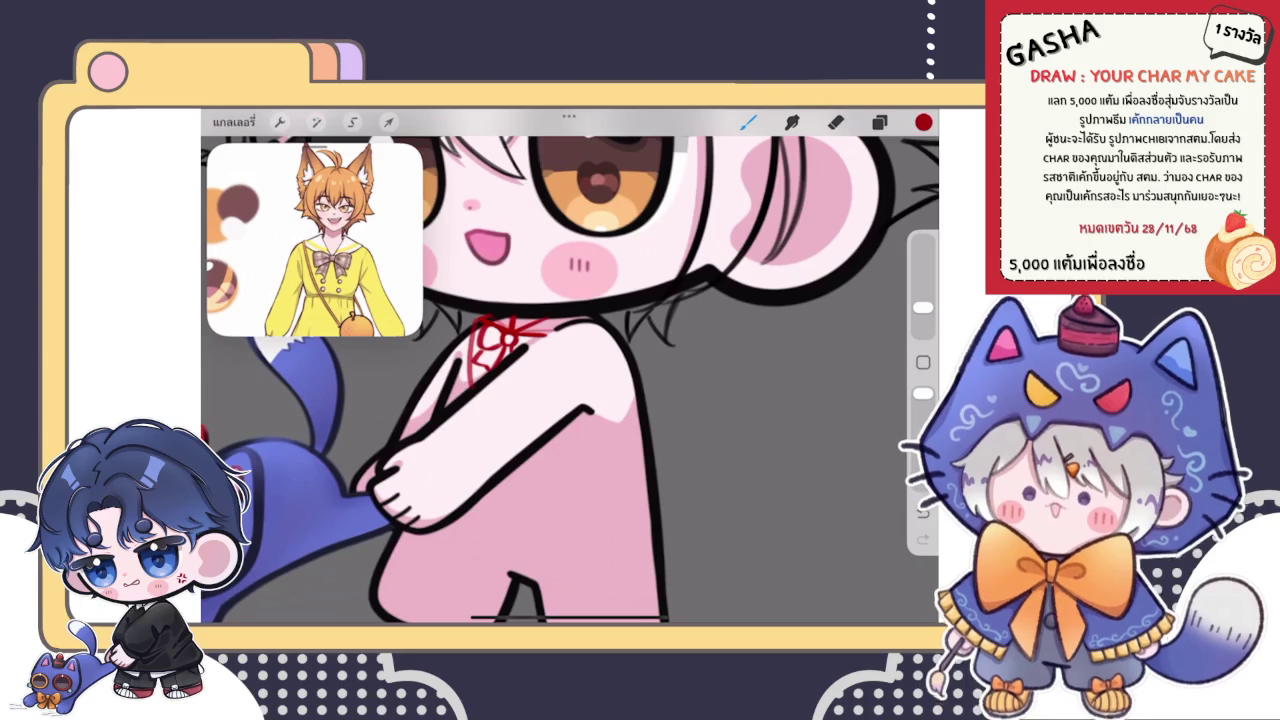
scroll(560, 370, "up", 3)
left_click_drag(508, 320, 492, 470)
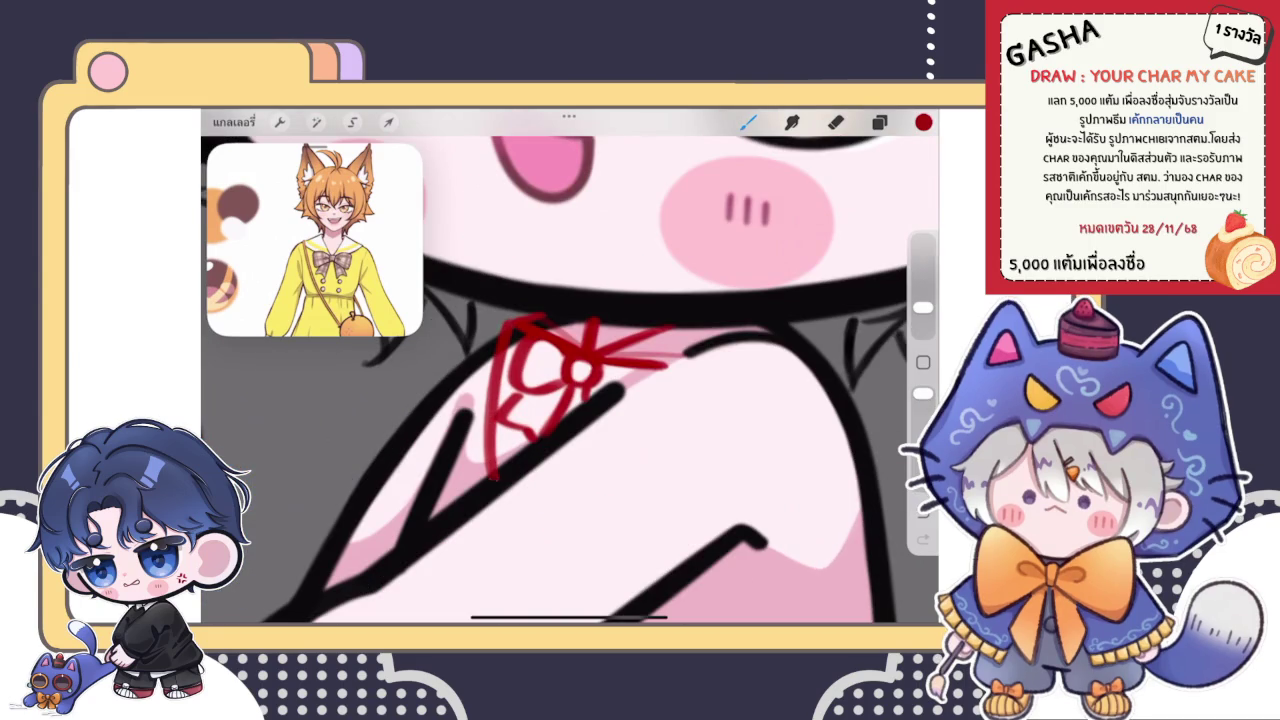
key("ctrl+z")
left_click_drag(505, 350, 482, 474)
key("ctrl+z")
- Erase the lower tail of the red bow
scroll(570, 380, "down", 2)
scroll(560, 370, "up", 2)
key("e")
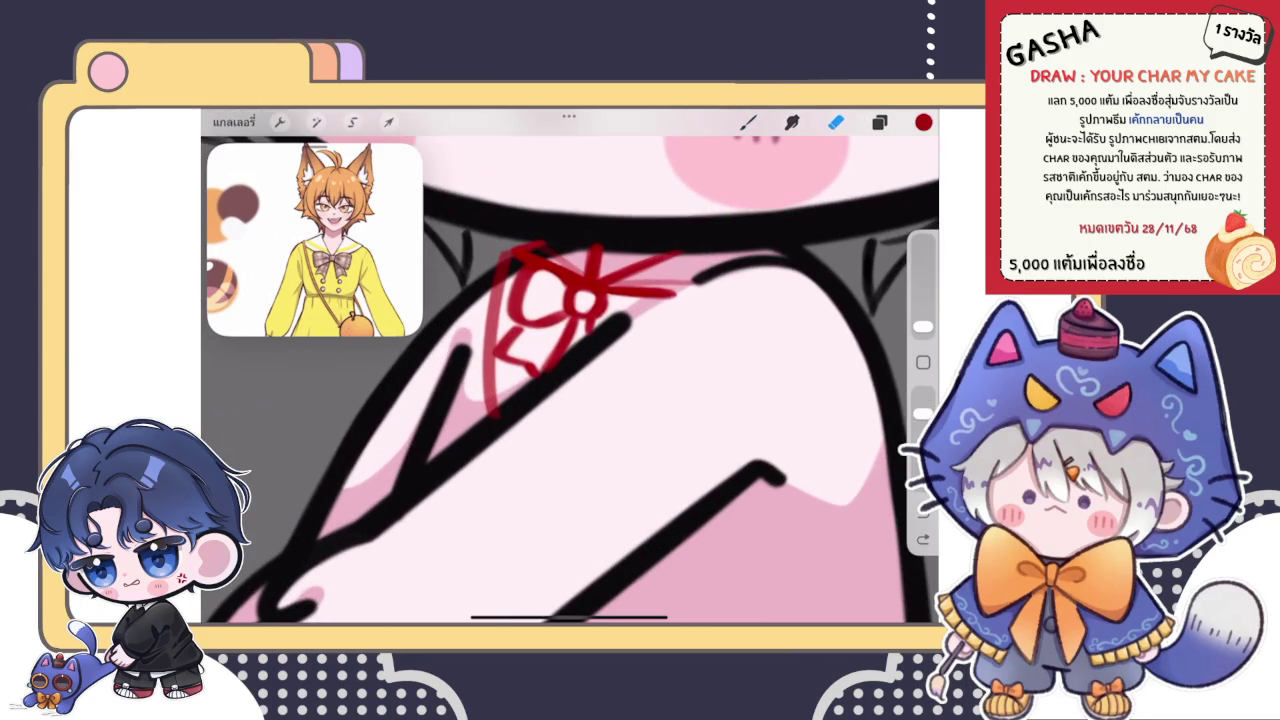
left_click_drag(503, 430, 488, 416)
- Draw a thin red strap line diagonally across the pink body
scroll(570, 380, "down", 3)
left_click_drag(512, 470, 576, 542)
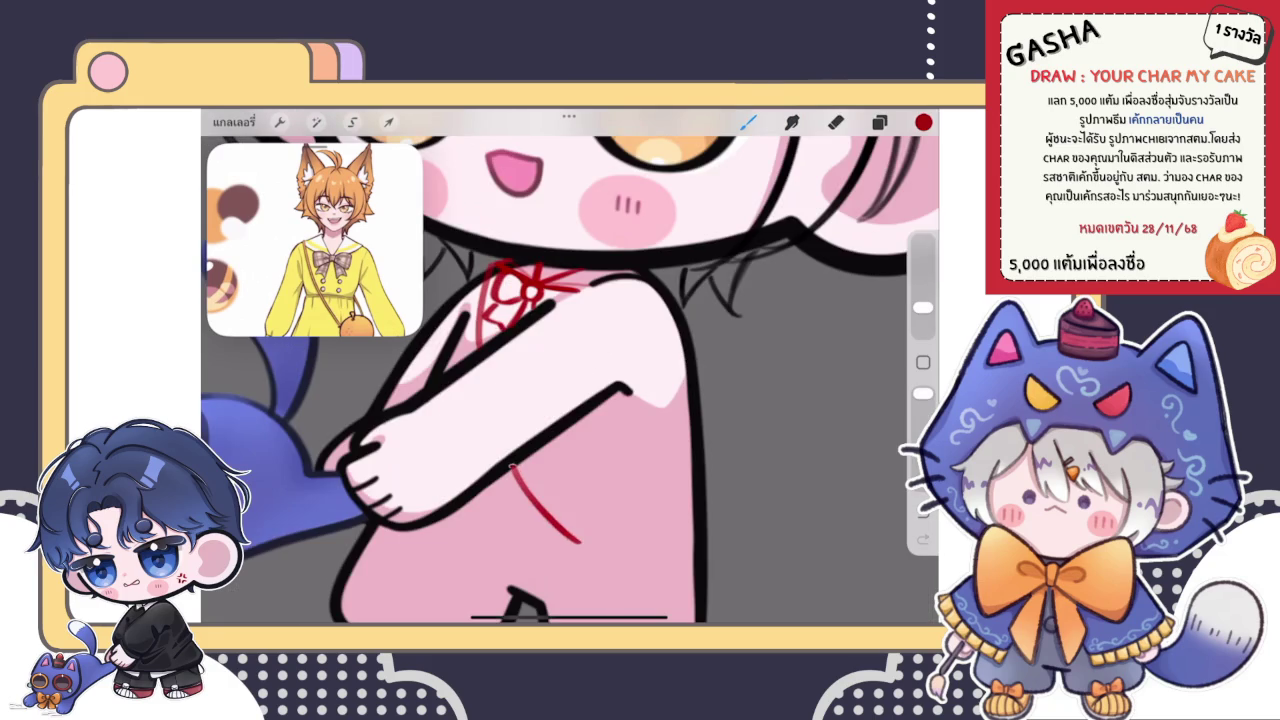
scroll(570, 380, "down", 1)
scroll(500, 440, "up", 3)
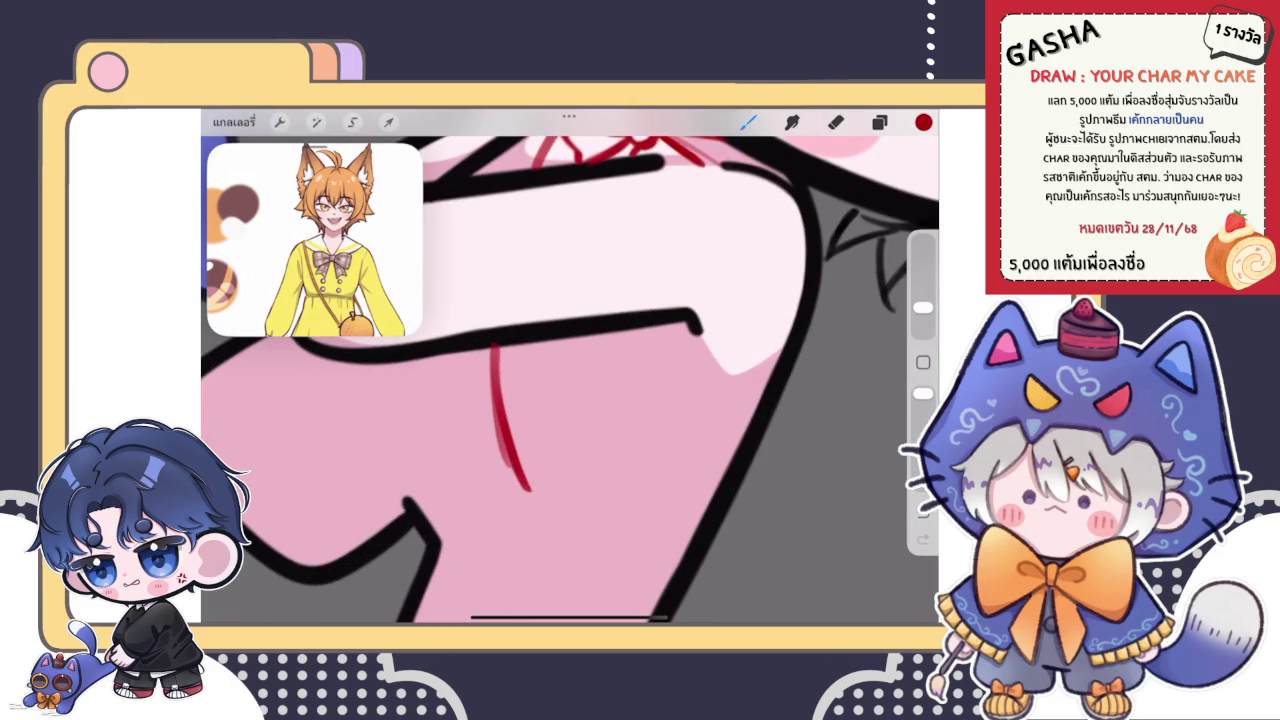
- Trim the strap's top tip with the eraser, then thicken its top with the brush
key("e")
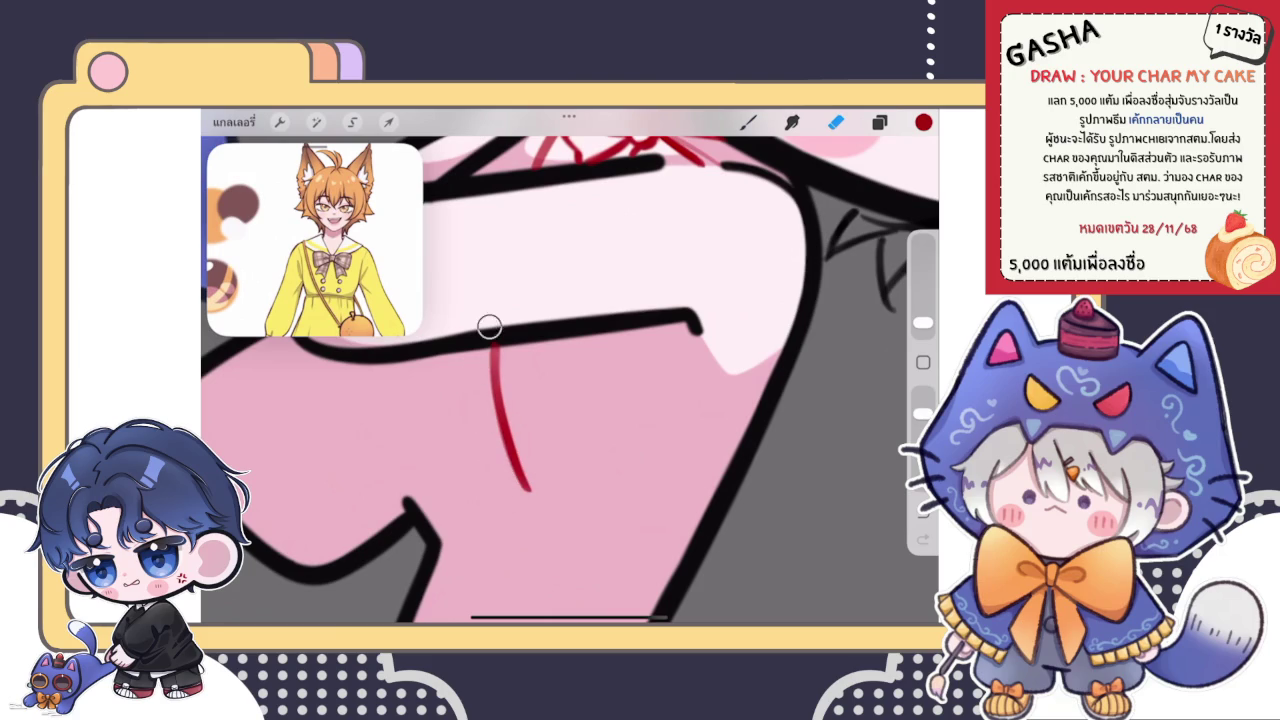
left_click_drag(493, 333, 496, 346)
scroll(570, 380, "down", 5)
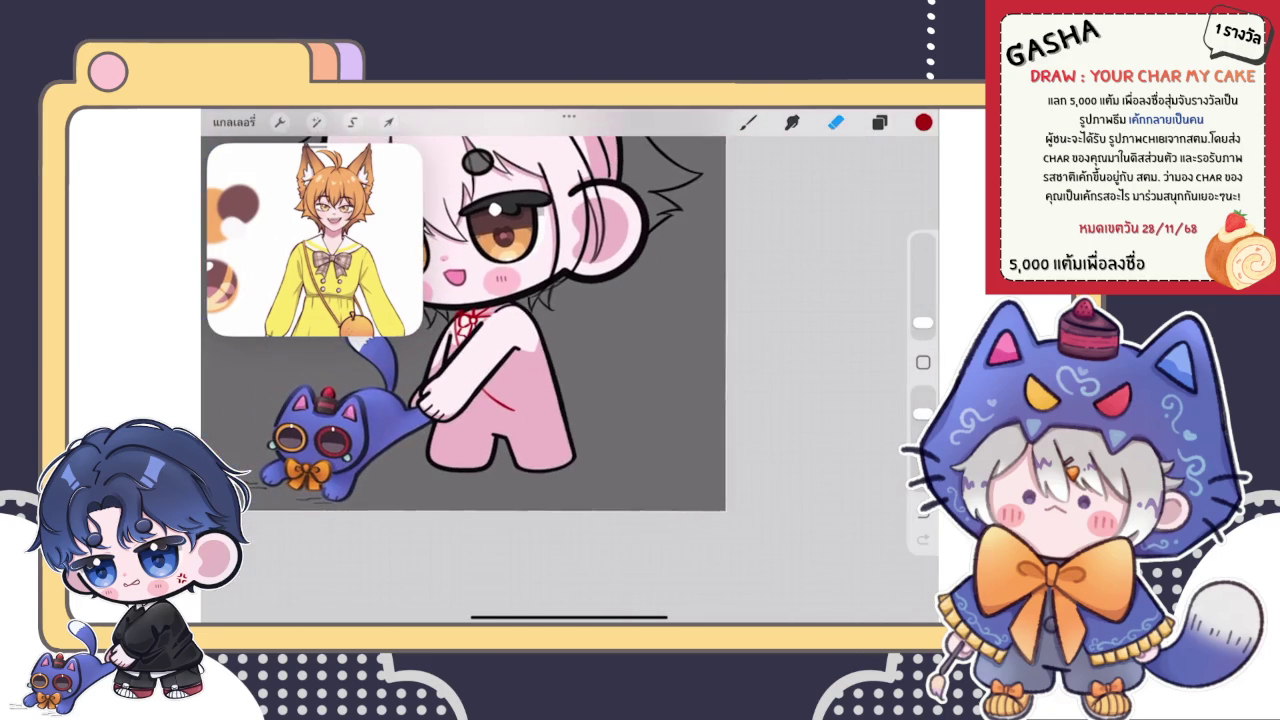
left_click(748, 121)
scroll(520, 420, "up", 5)
left_click_drag(506, 356, 512, 404)
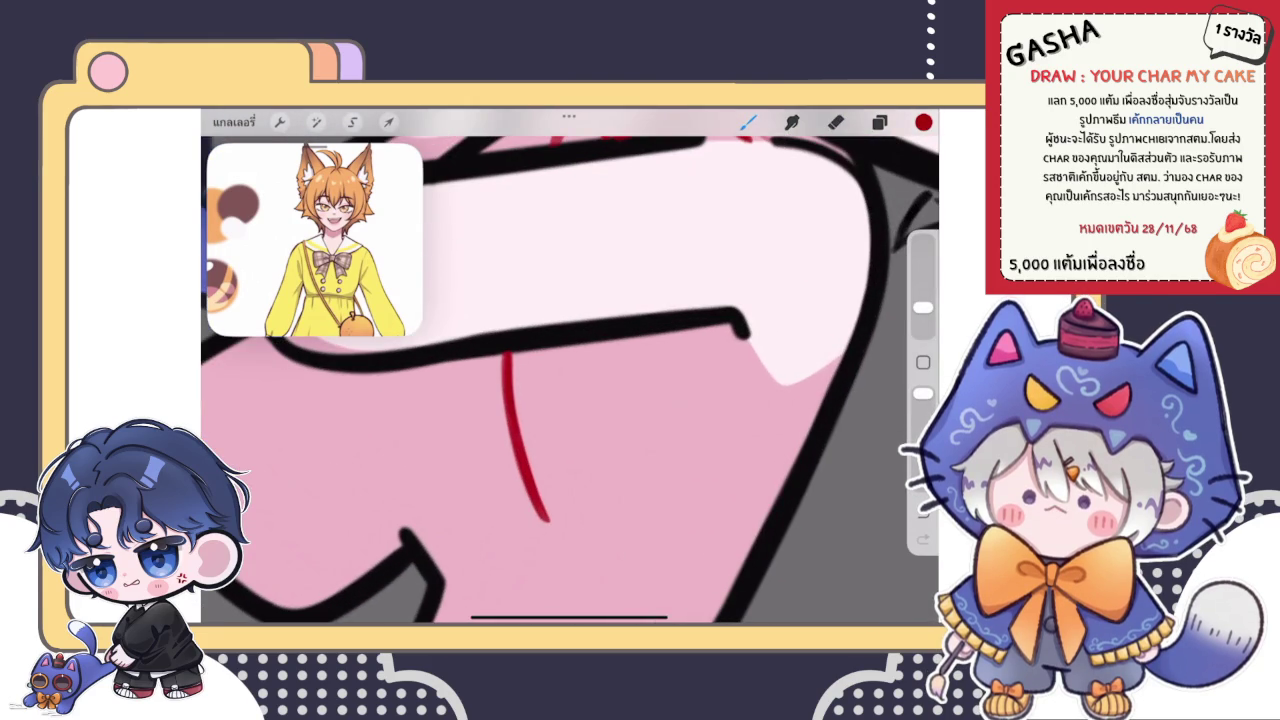
- Draw a red circle bag at the strap's end, redoing it once for a cleaner shape
scroll(570, 380, "down", 3)
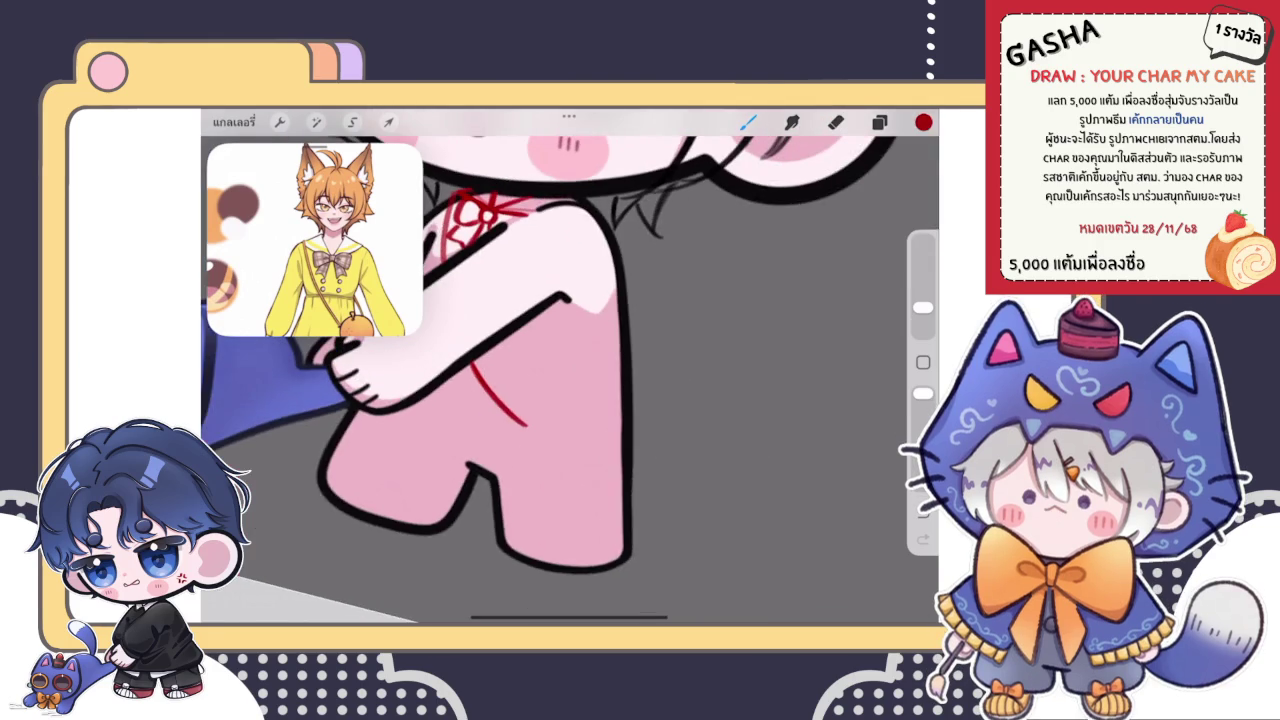
scroll(470, 400, "up", 3)
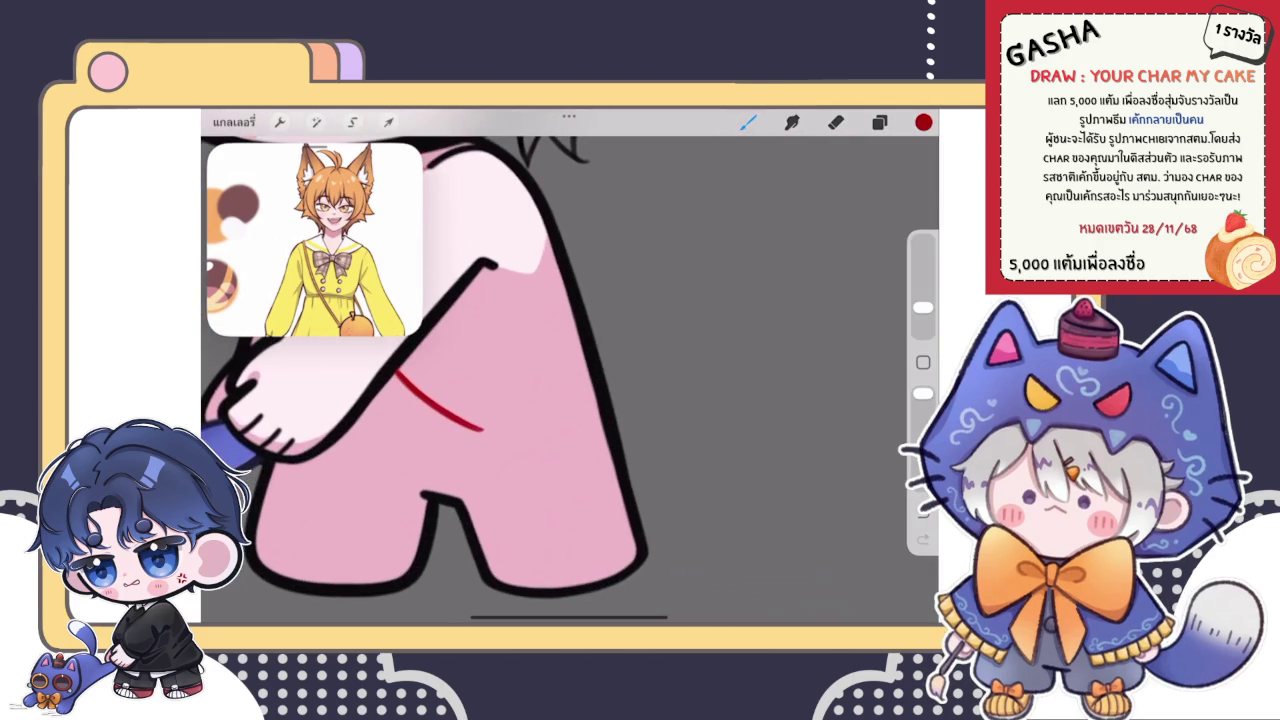
mouse_move(500, 398)
left_mouse_down()
mouse_move(480, 470)
mouse_move(490, 400)
left_mouse_up()
scroll(530, 400, "up", 2)
key("ctrl+z")
mouse_move(540, 345)
left_mouse_down()
mouse_move(600, 465)
mouse_move(545, 345)
left_mouse_up()
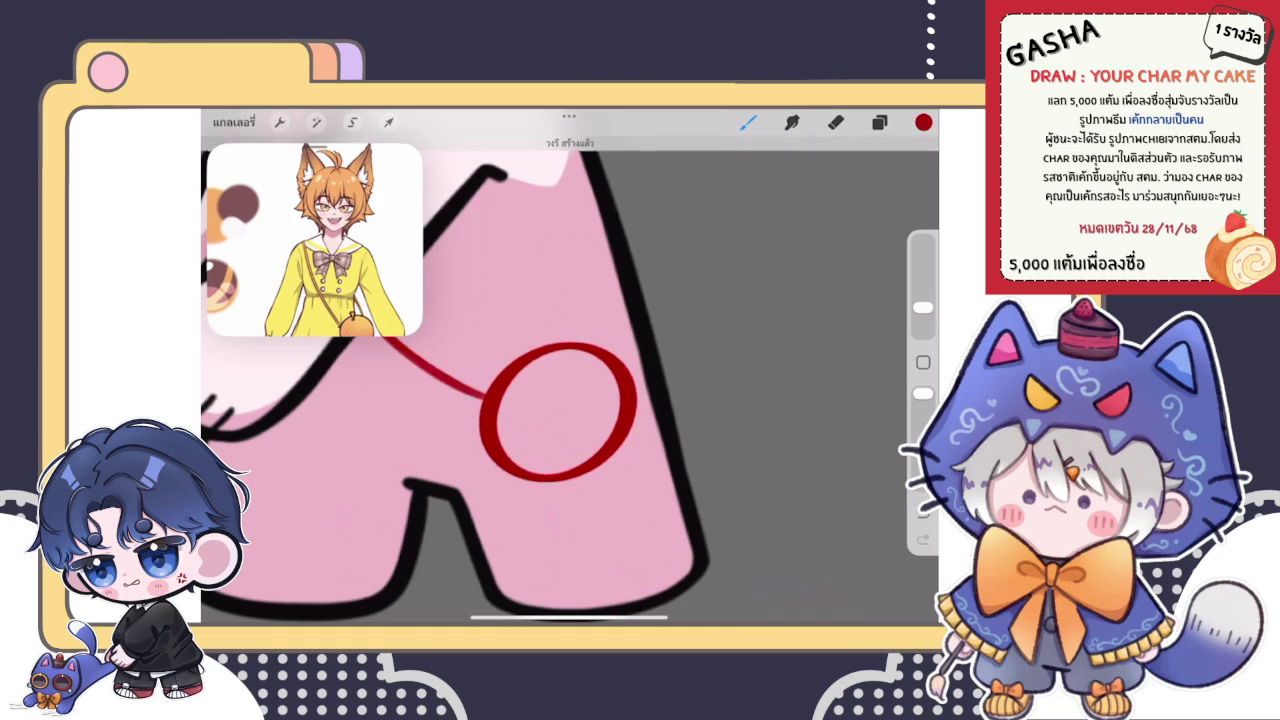
- Reshape the red circle into a rounder, even ring and nudge it slightly left and down
left_click_drag(594, 462, 602, 475)
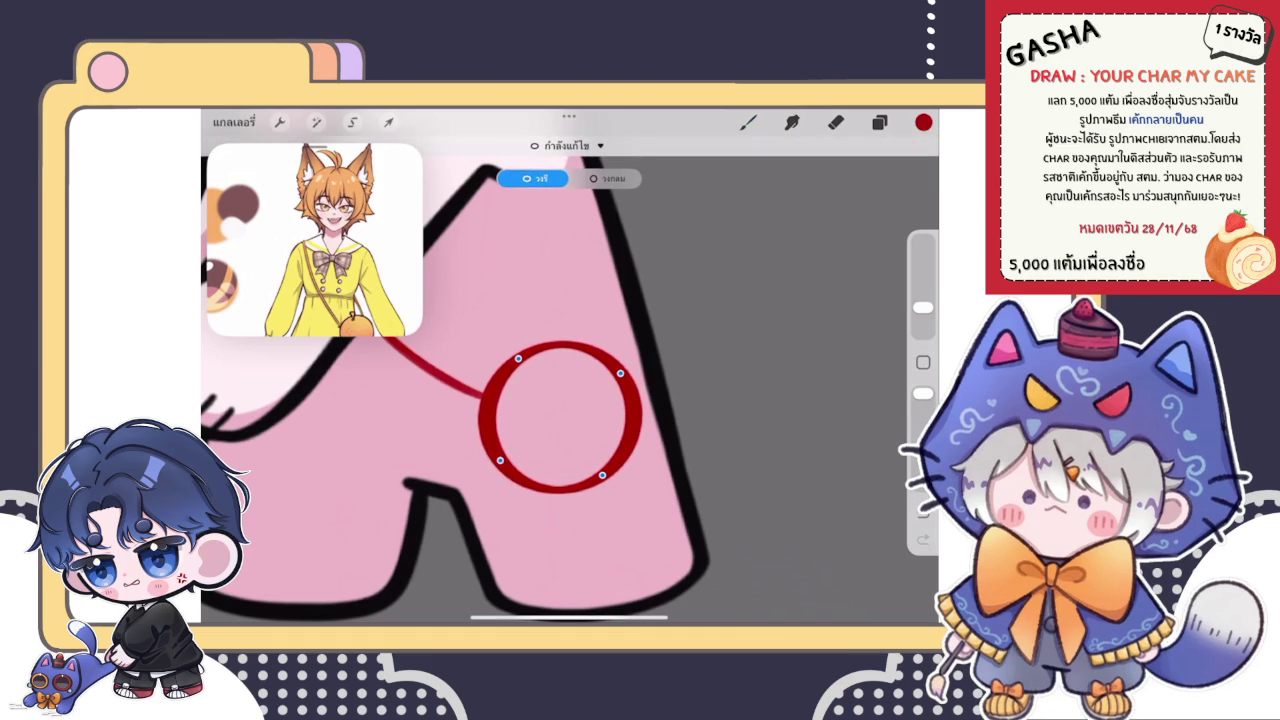
left_click_drag(602, 475, 608, 476)
left_click_drag(560, 415, 556, 417)
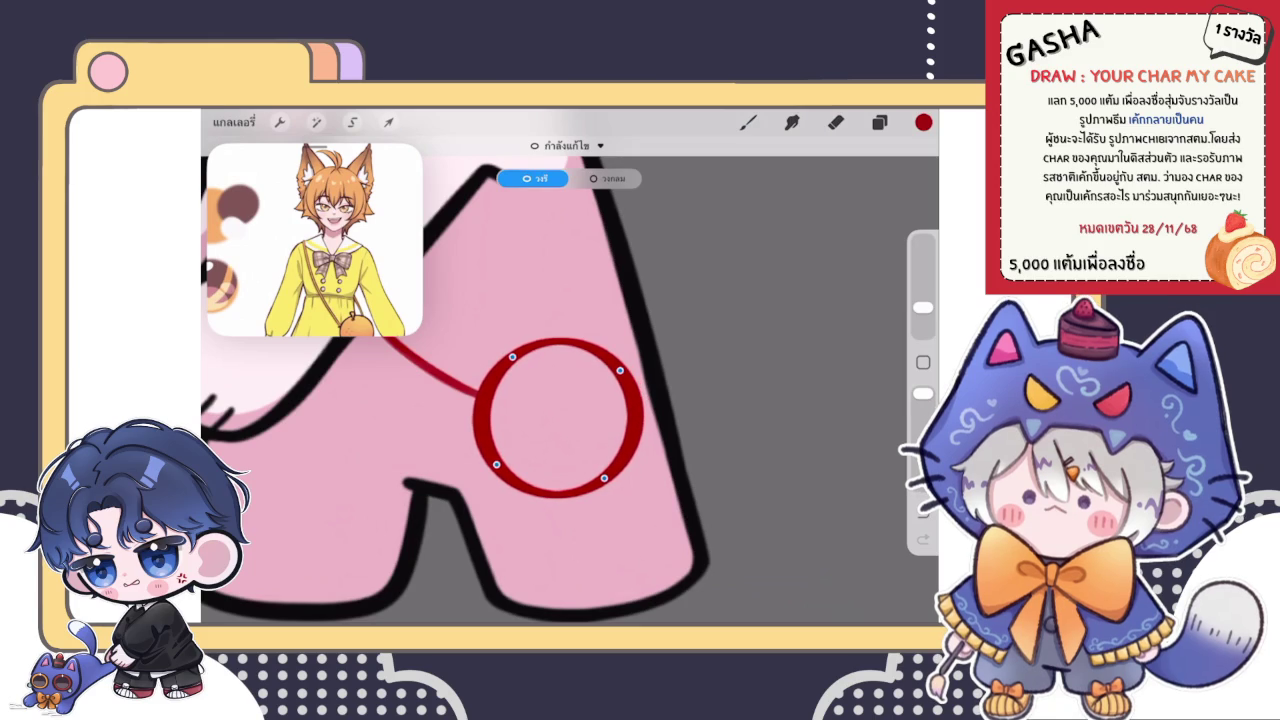
left_click(389, 122)
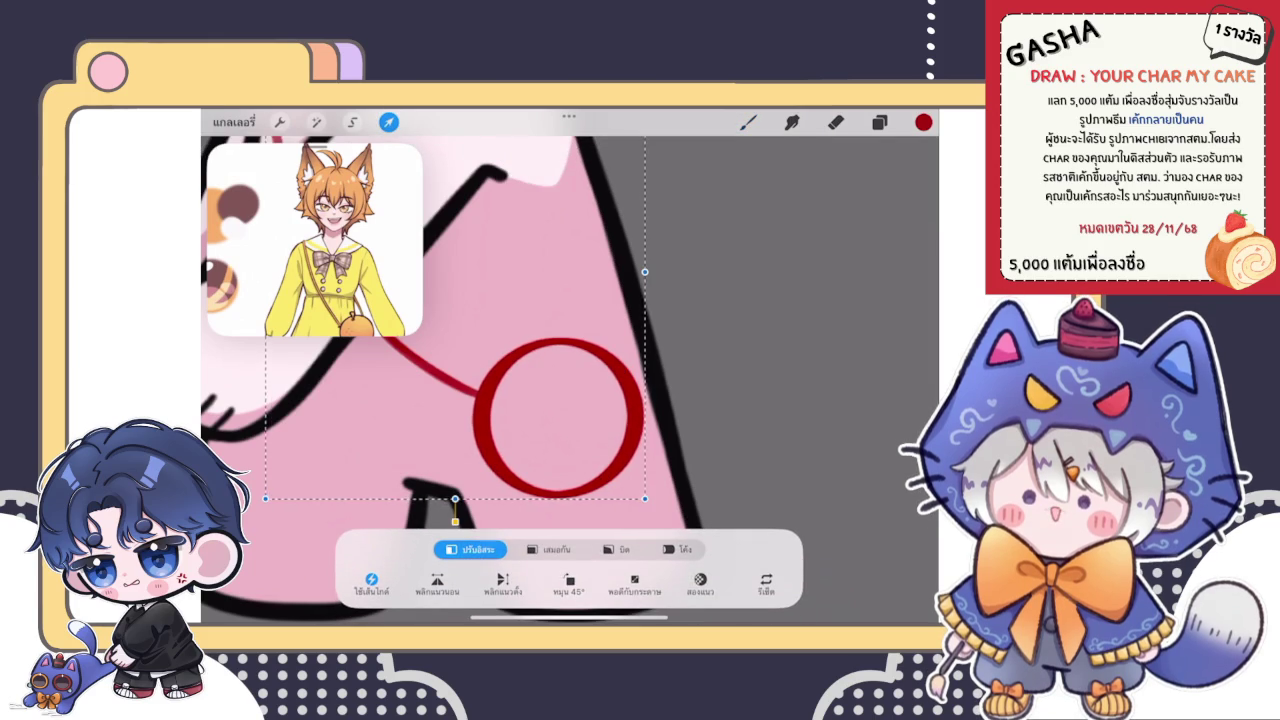
left_click(748, 122)
- Draw the strap rising from the circle's right side
scroll(450, 300, "down", 5)
scroll(530, 380, "up", 5)
left_click_drag(578, 347, 563, 402)
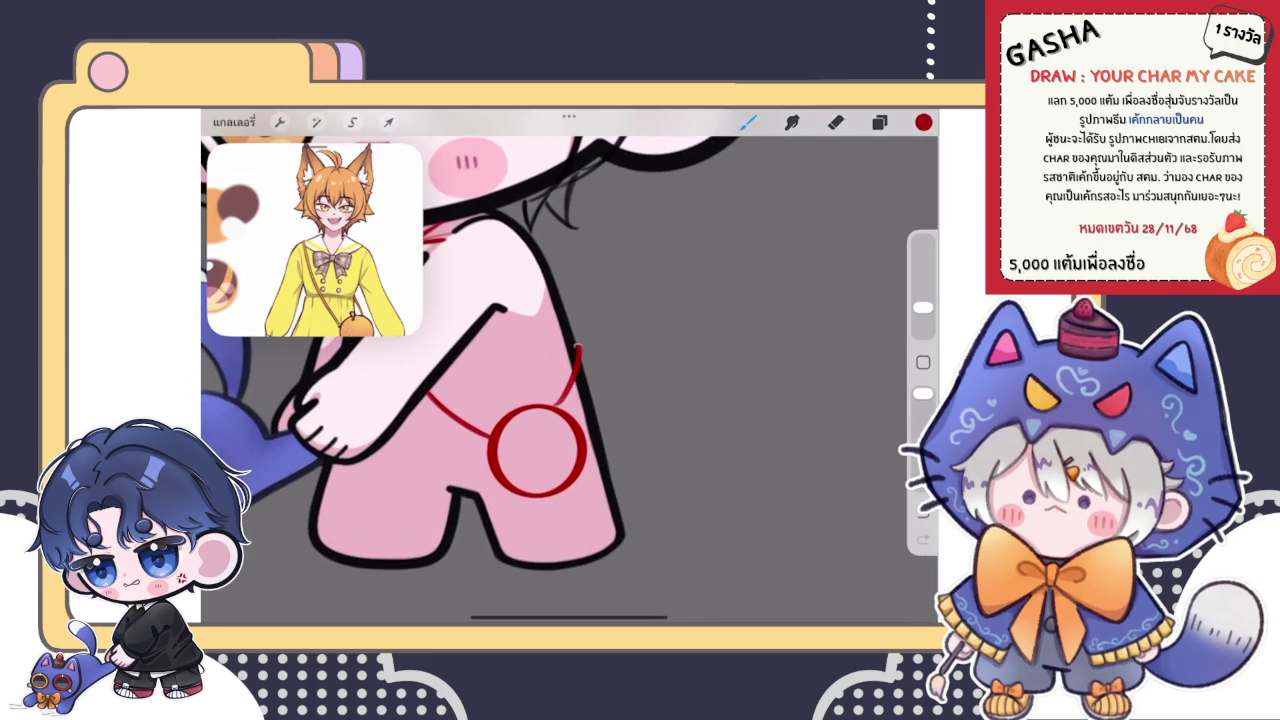
- Try stem curves inside the top of the red circle, undoing each attempt
scroll(540, 400, "down", 2)
scroll(540, 420, "up", 5)
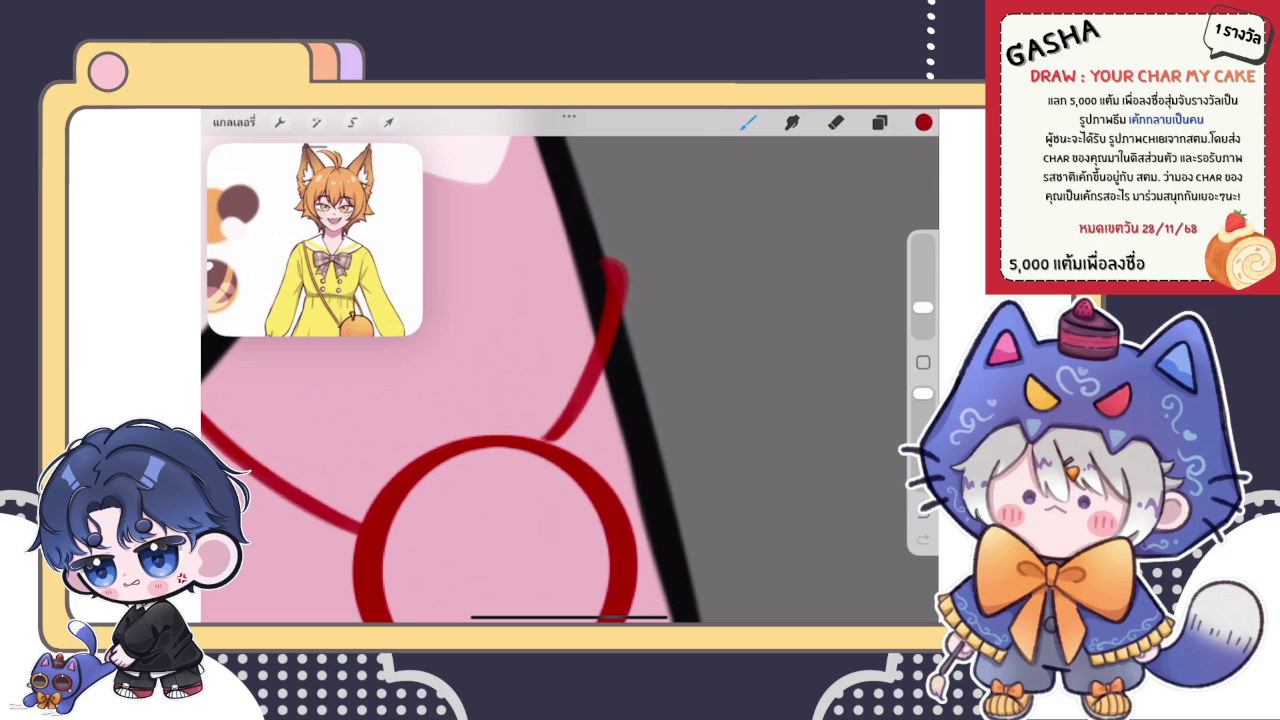
scroll(450, 400, "down", 3)
scroll(450, 400, "up", 3)
scroll(520, 400, "down", 3)
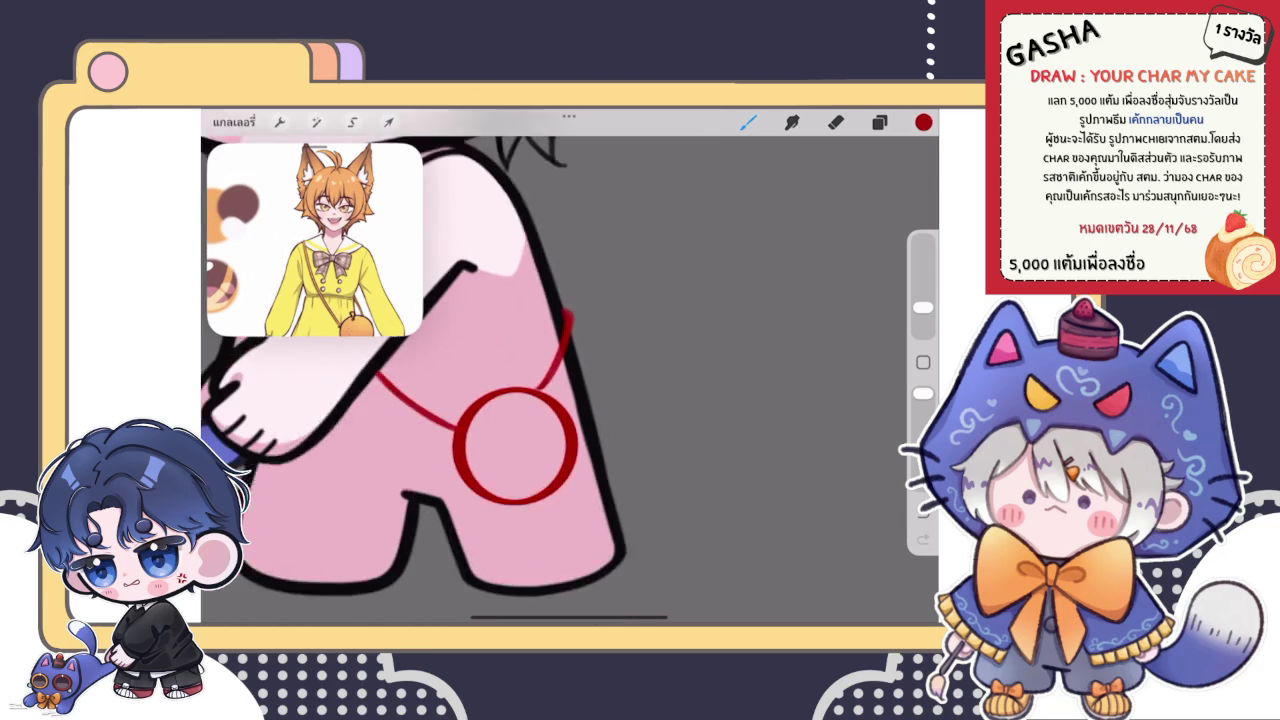
scroll(485, 350, "down", 3)
scroll(485, 350, "down", 2)
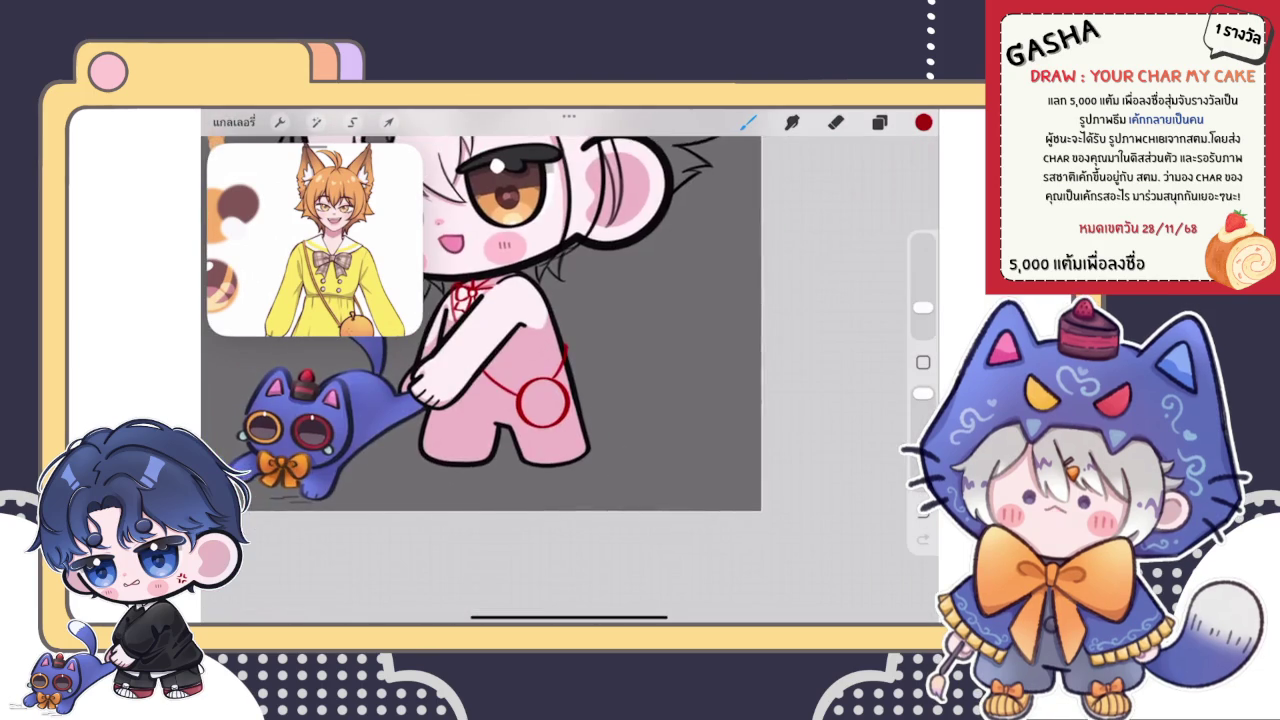
scroll(485, 310, "down", 2)
scroll(535, 405, "up", 3)
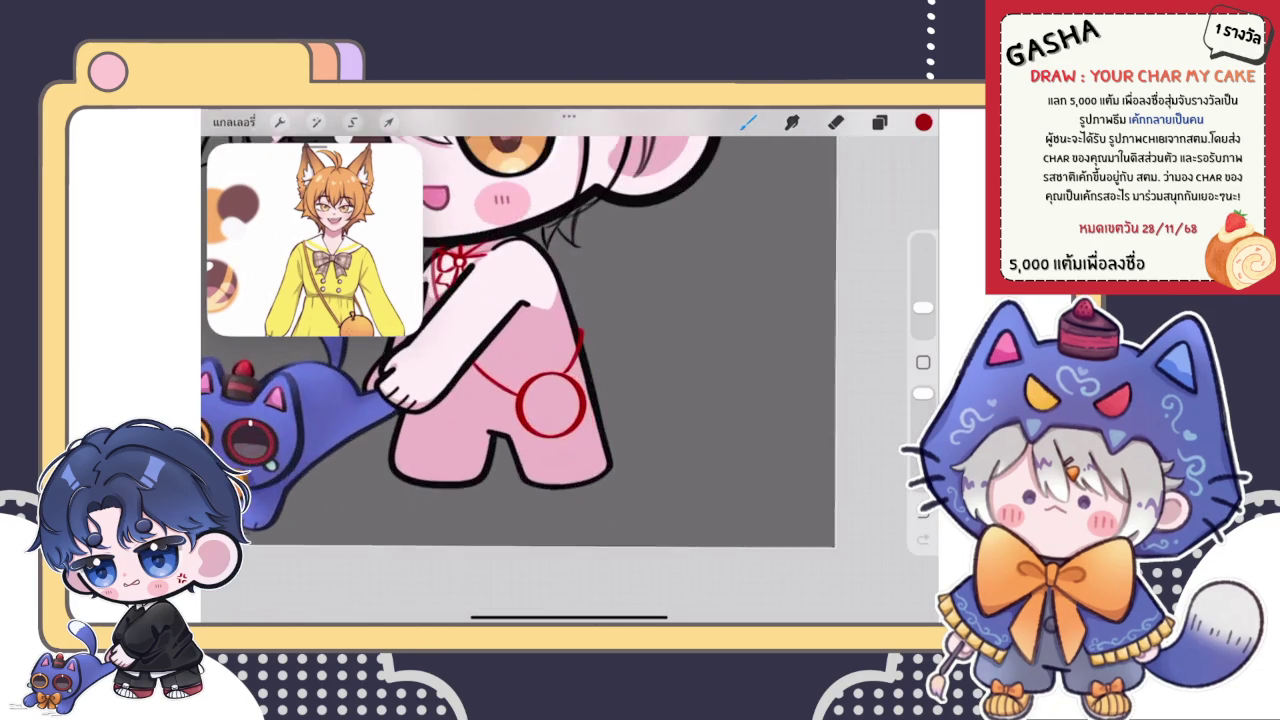
scroll(535, 405, "up", 3)
scroll(535, 440, "up", 2)
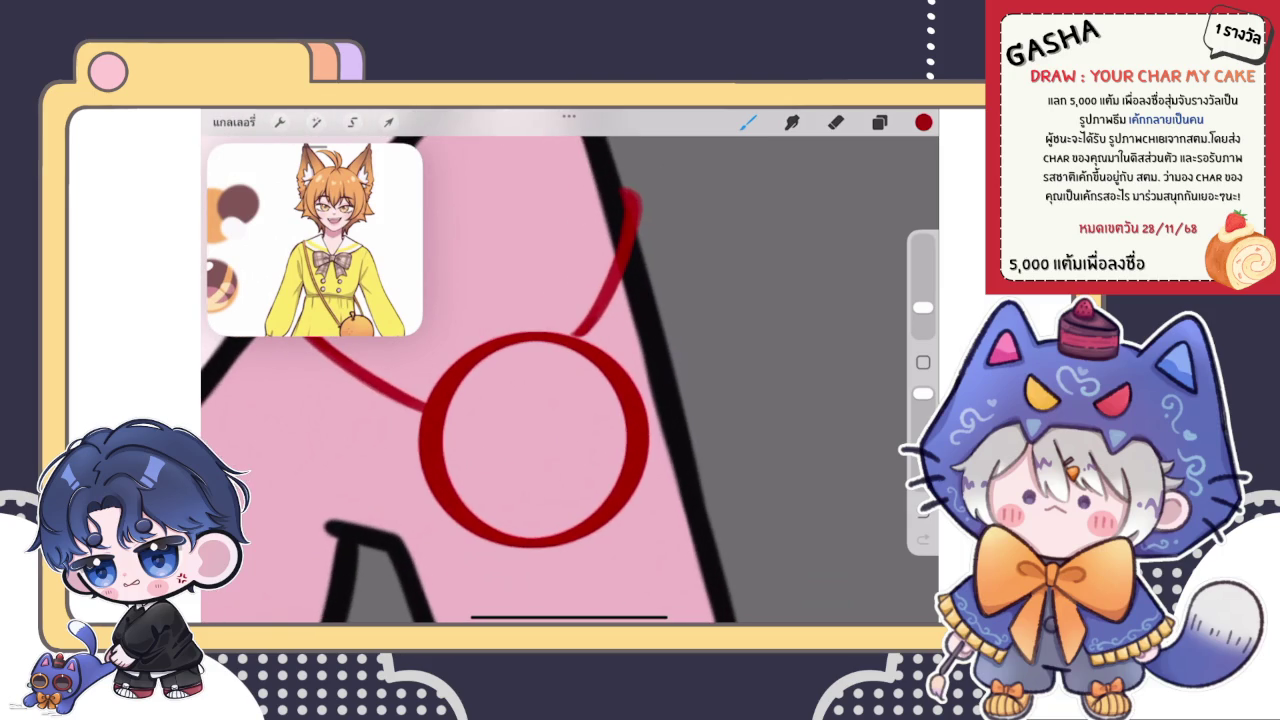
left_click_drag(506, 380, 550, 382)
scroll(530, 440, "up", 2)
key("ctrl+z")
left_click_drag(476, 400, 550, 362)
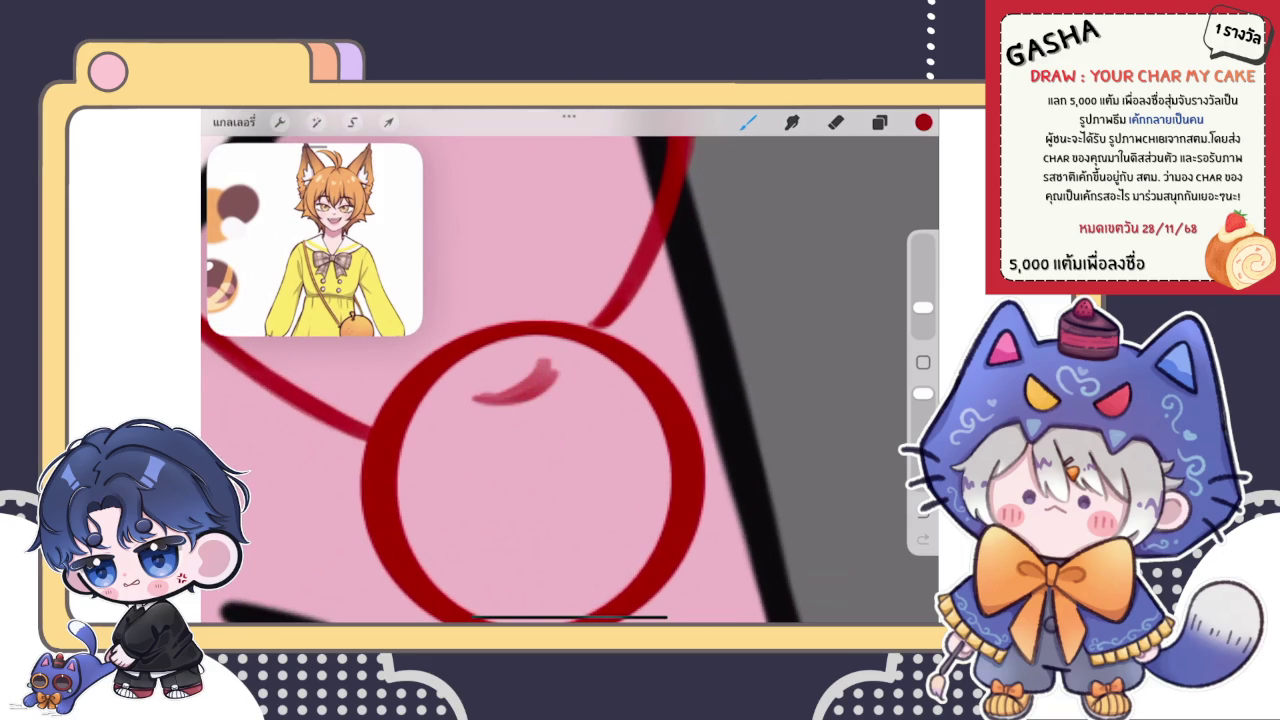
key("ctrl+z")
- Draw a small V-shaped stem at the top of the red circle
left_click_drag(476, 396, 546, 366)
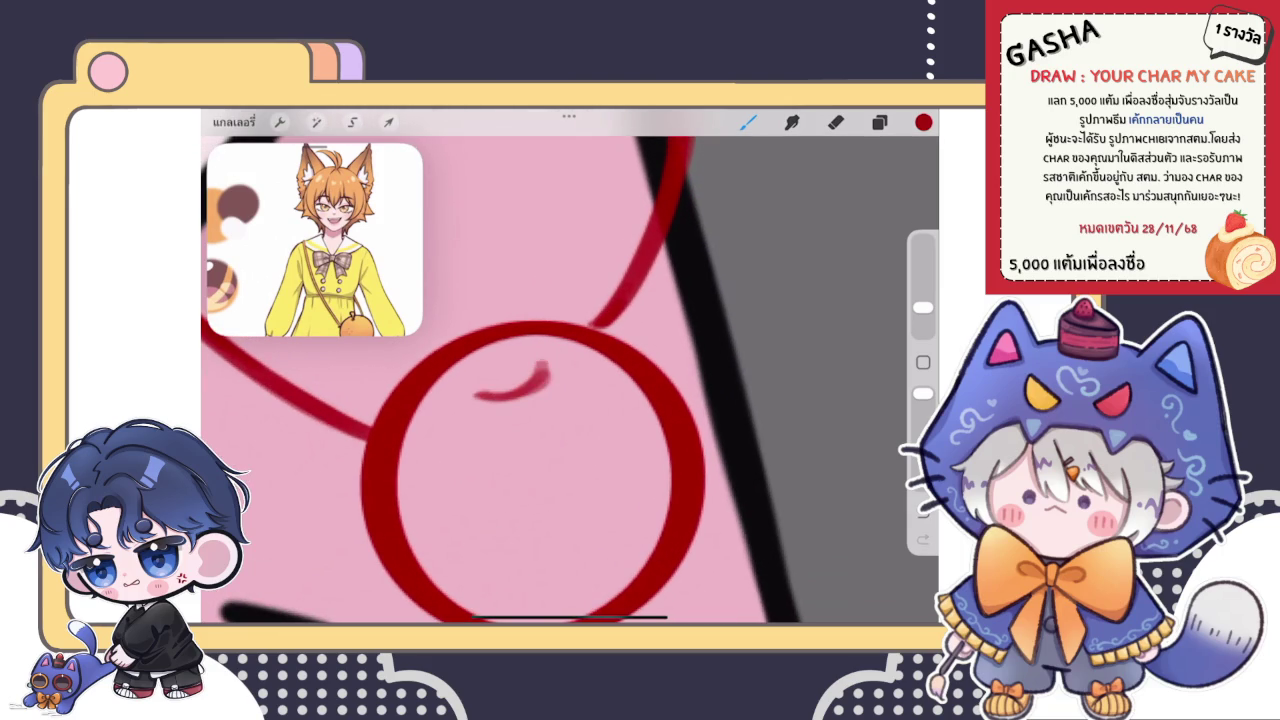
scroll(530, 440, "down", 2)
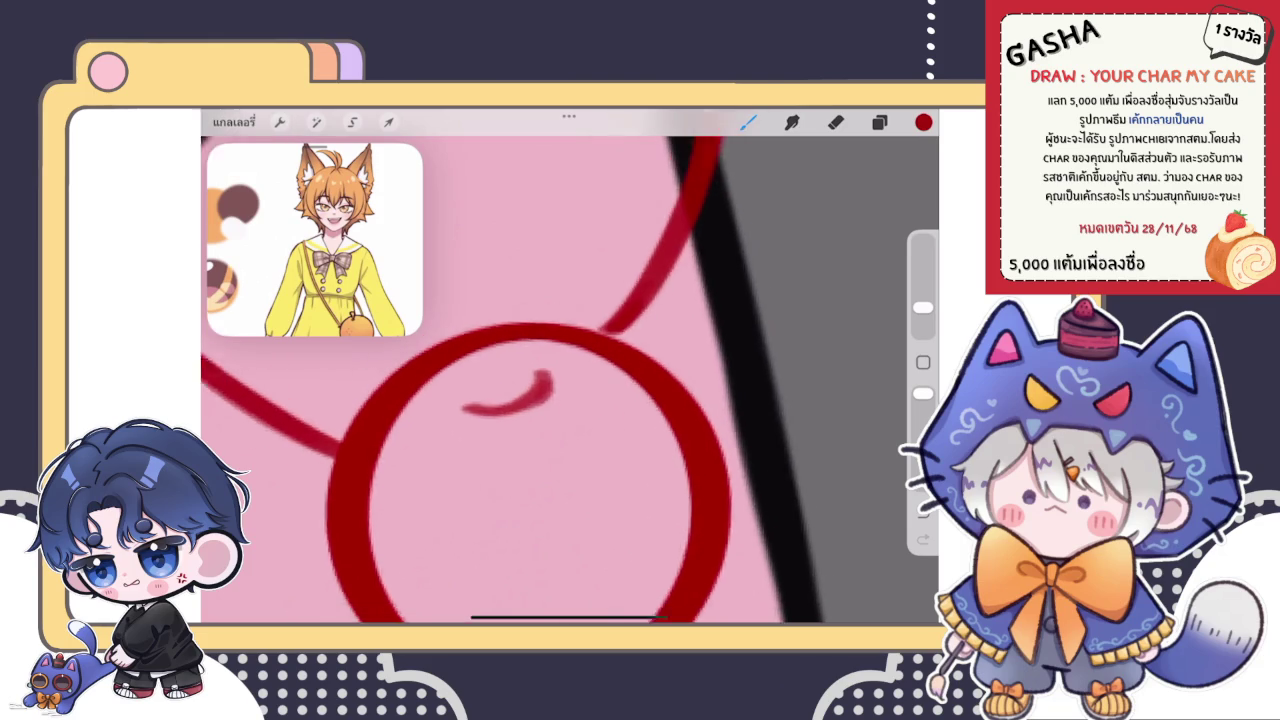
left_click(879, 121)
left_click(748, 121)
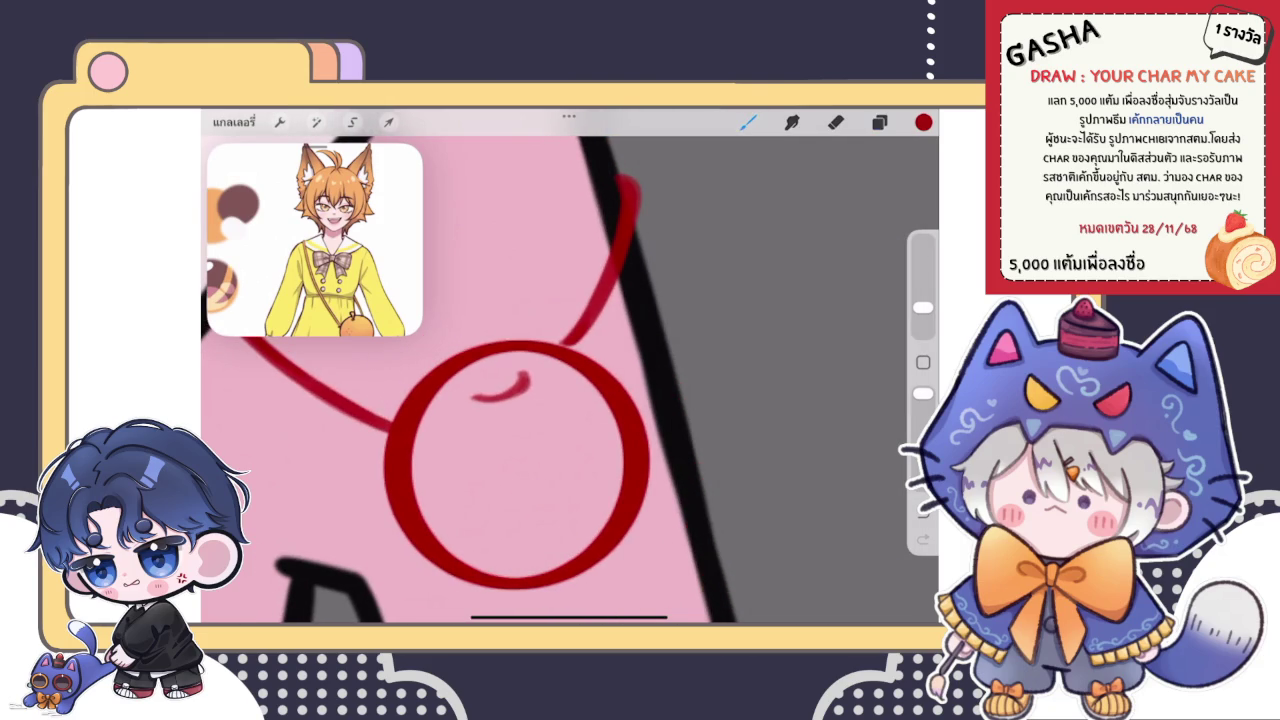
scroll(520, 340, "up", 3)
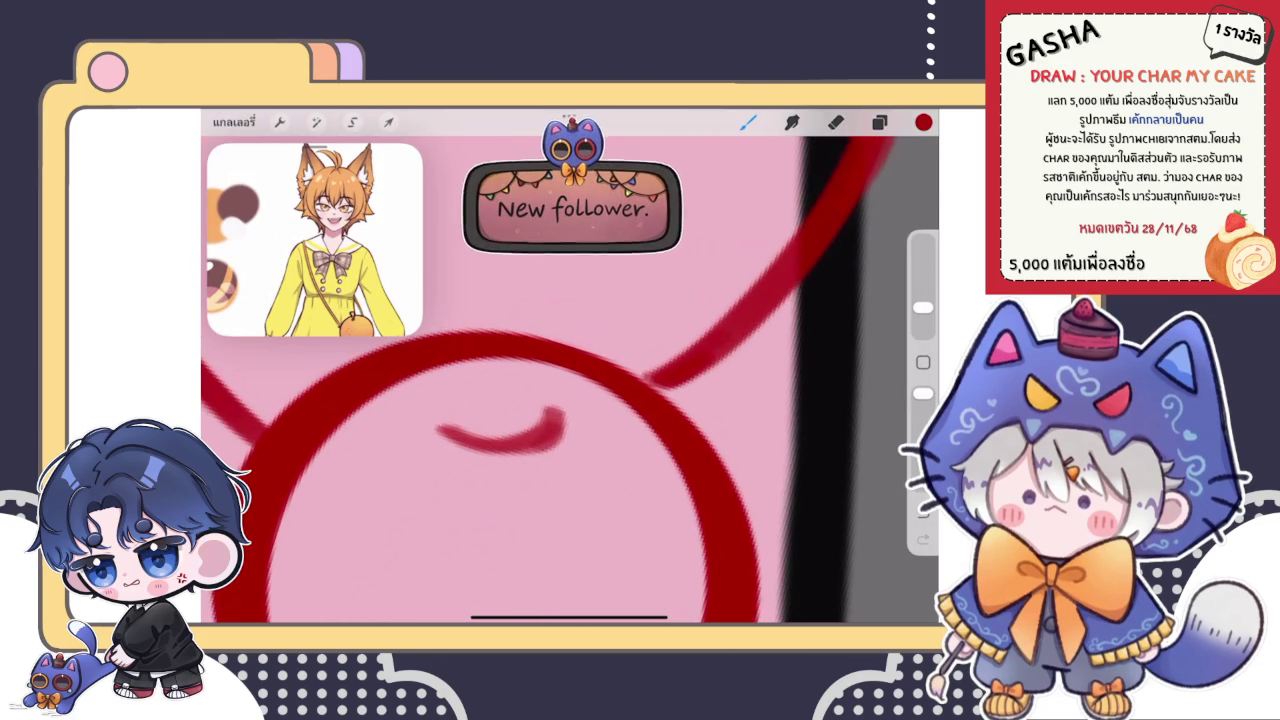
left_click_drag(468, 352, 540, 362)
scroll(540, 366, "down", 2)
scroll(540, 366, "up", 3)
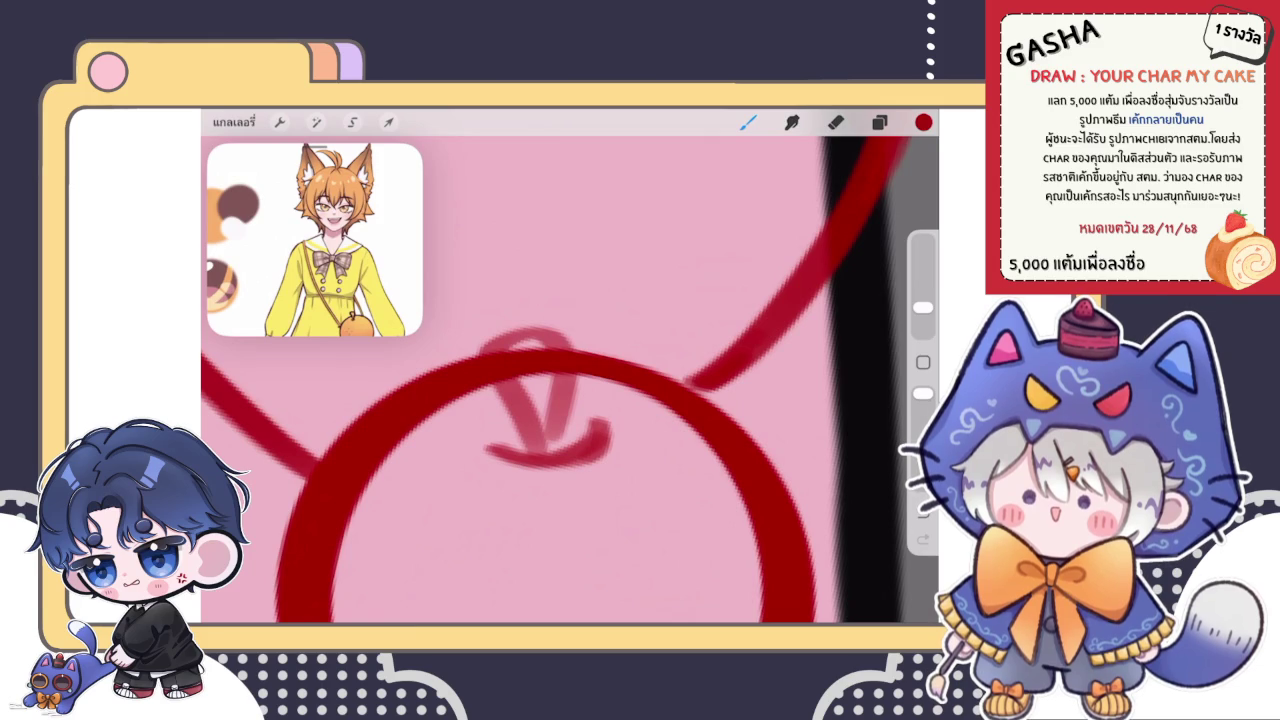
- Check the layers list and switch to the eraser
left_click(879, 122)
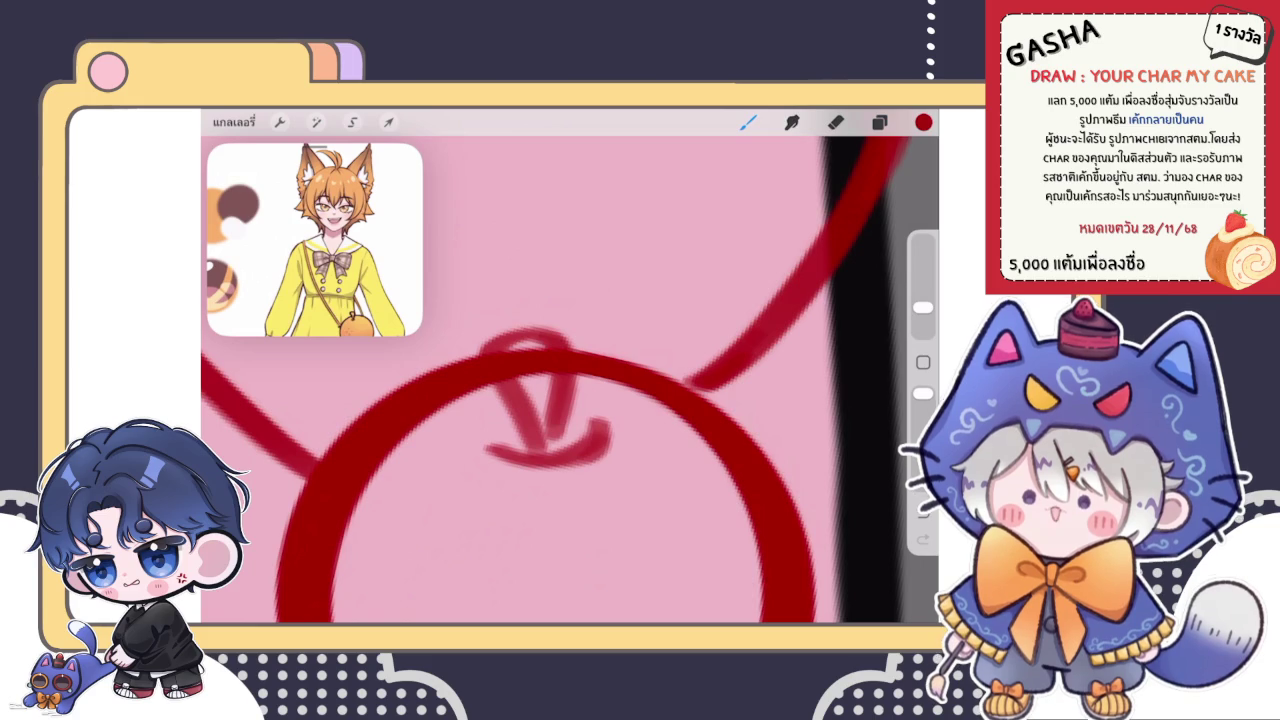
key("e")
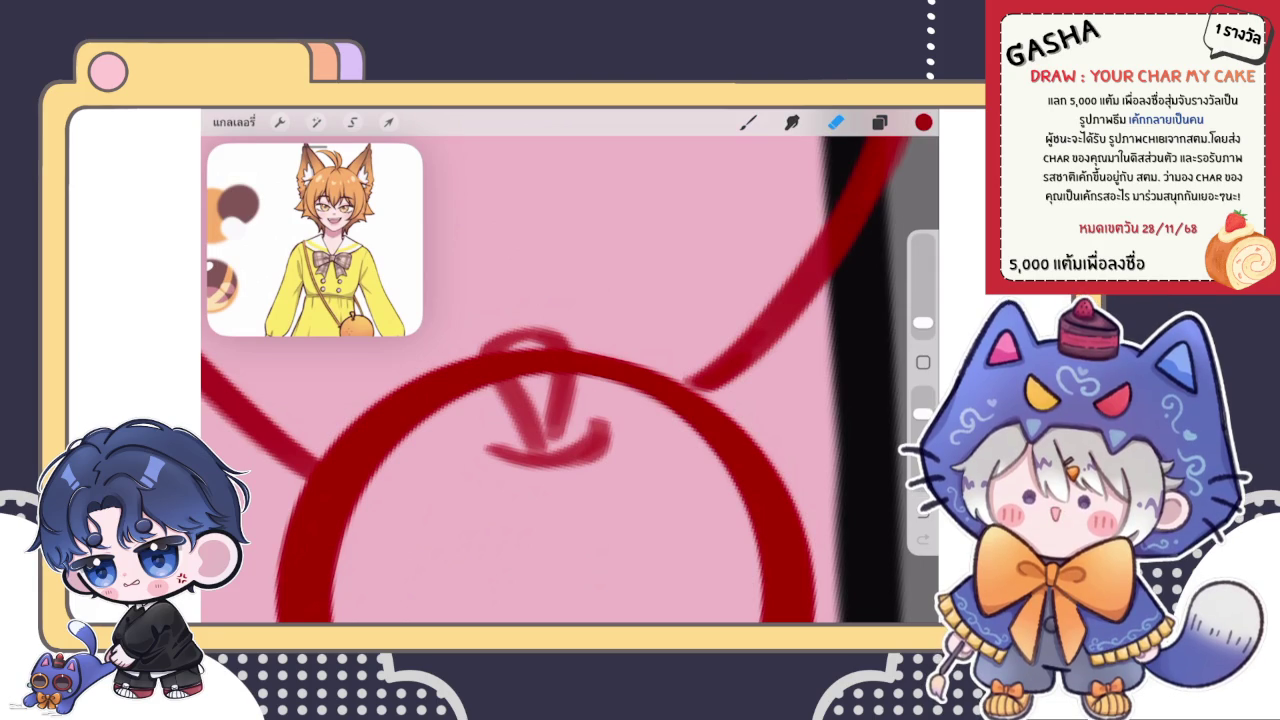
left_click(879, 122)
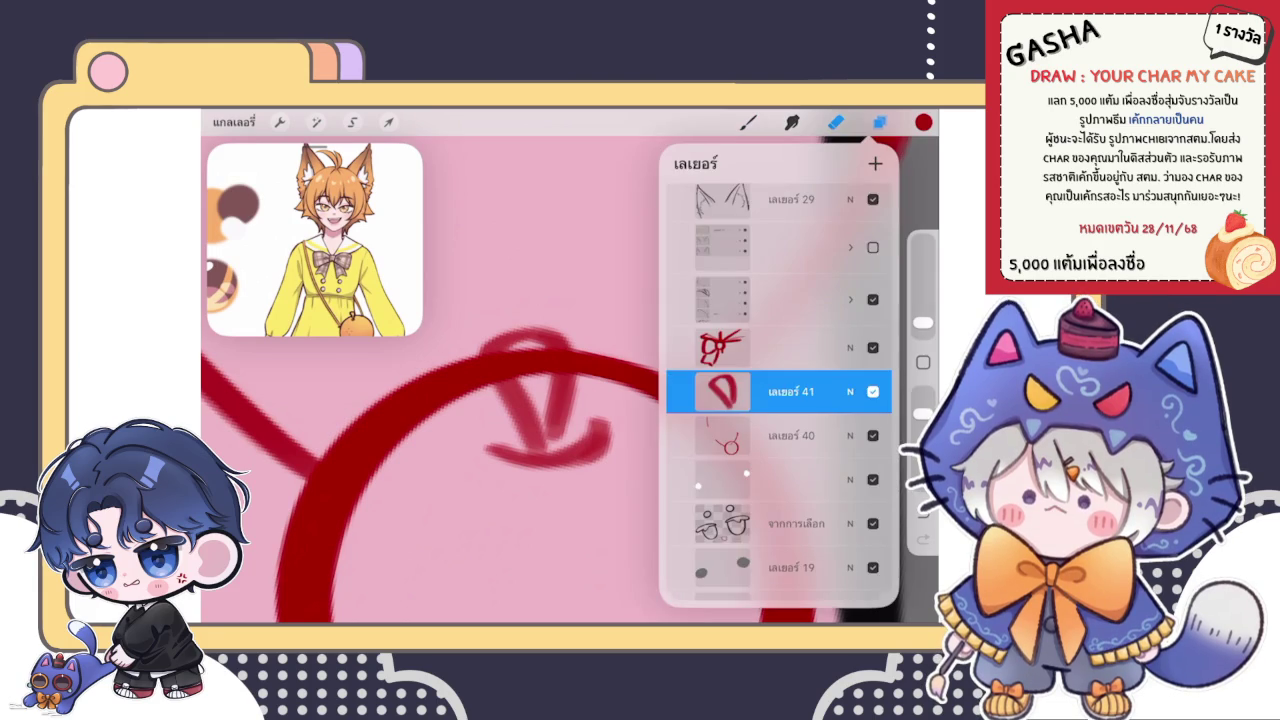
- Thicken the right stroke and darken the left arm of the apple's stem
left_click(879, 122)
left_click(748, 122)
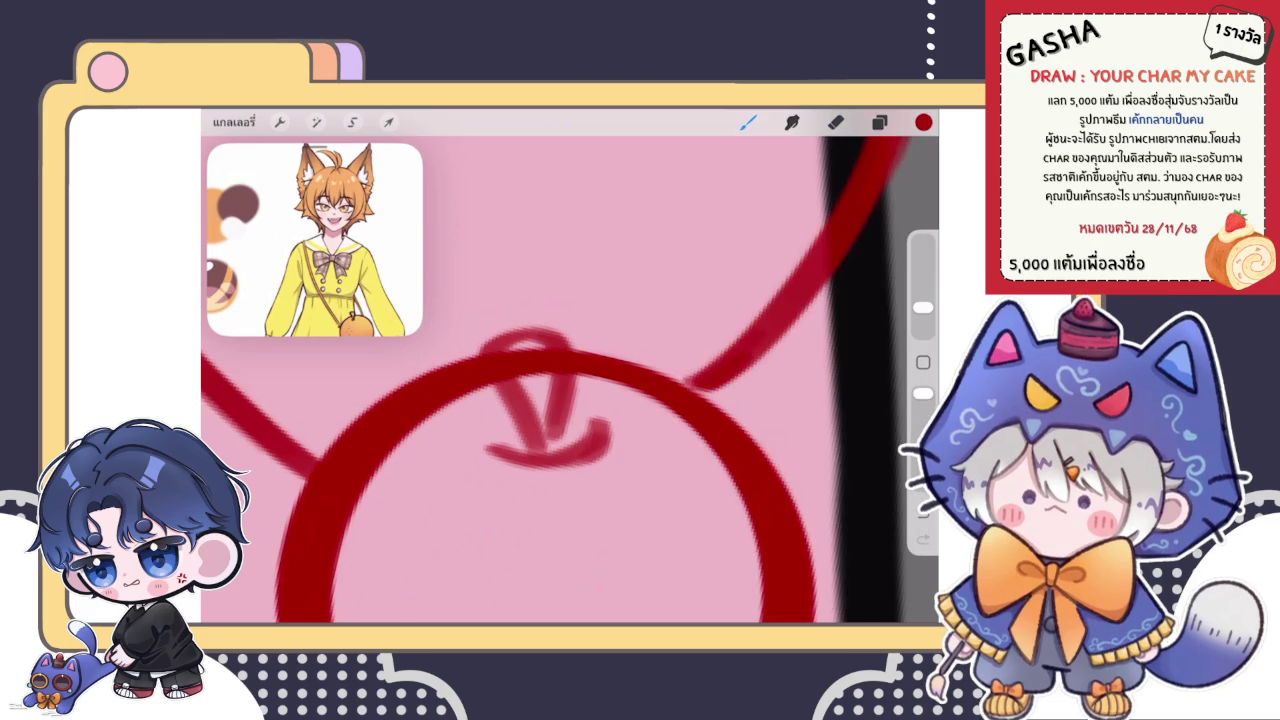
left_click_drag(558, 384, 553, 433)
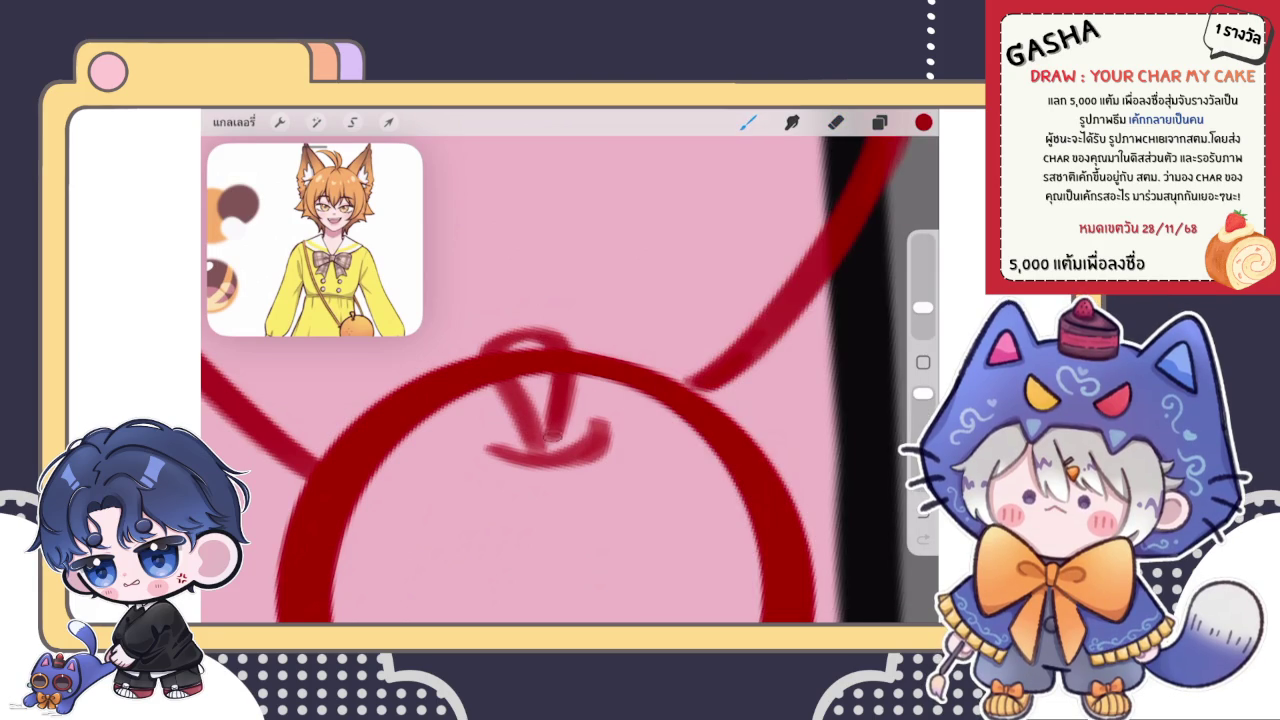
left_click_drag(508, 382, 538, 434)
scroll(560, 380, "down", 5)
scroll(560, 380, "down", 3)
scroll(563, 385, "up", 5)
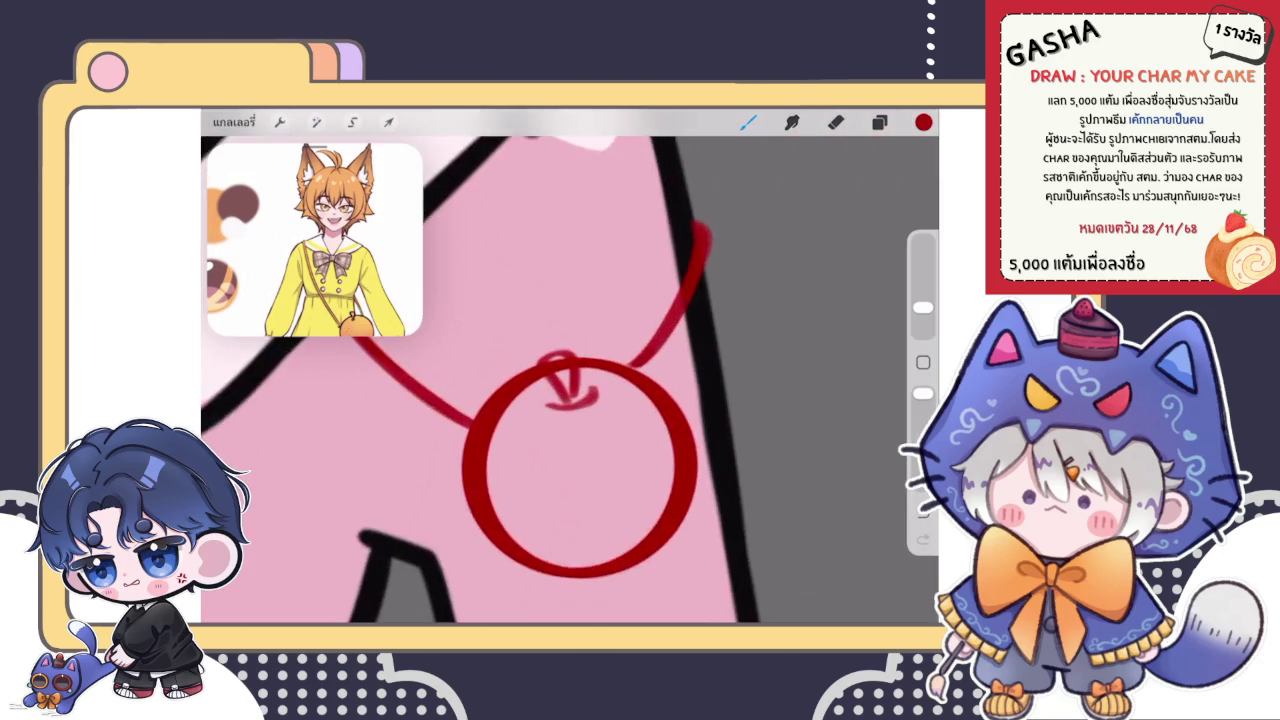
scroll(563, 385, "up", 5)
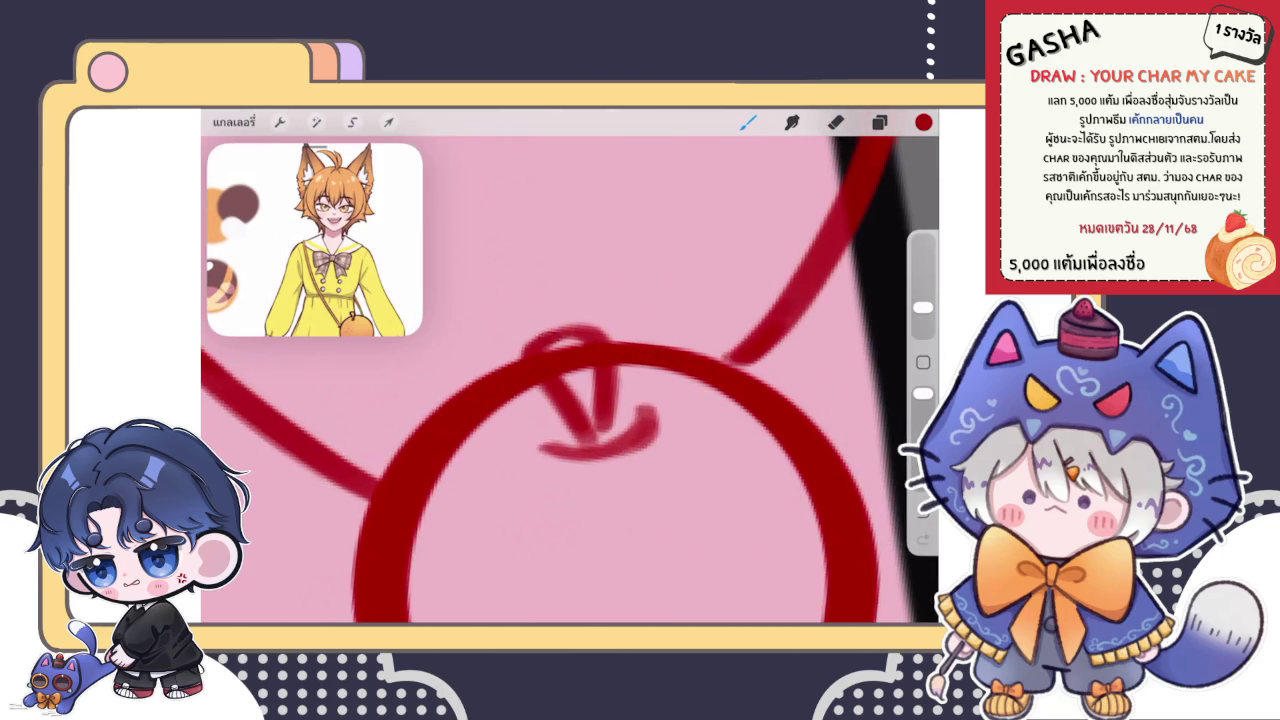
- On the layer below, erase the red inside the stem's small loop
left_click(879, 121)
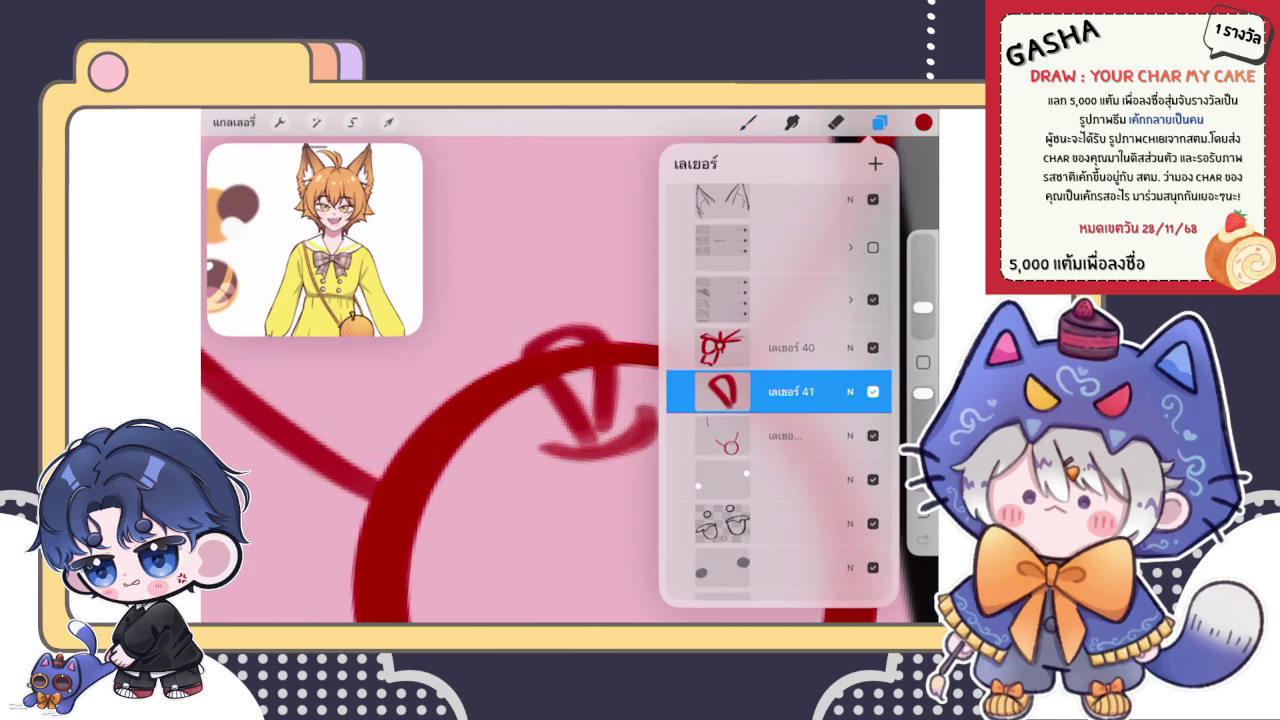
left_click(750, 434)
left_click(835, 121)
left_click_drag(556, 348, 588, 390)
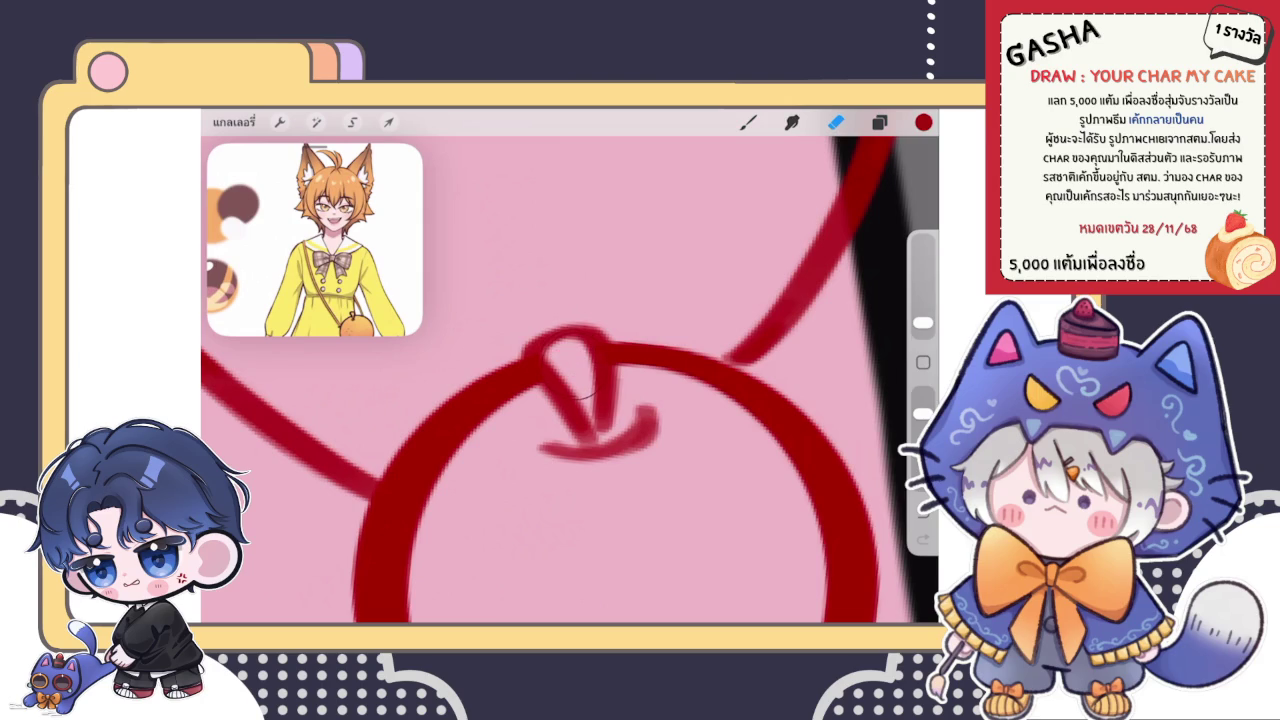
key("b")
scroll(570, 380, "down", 5)
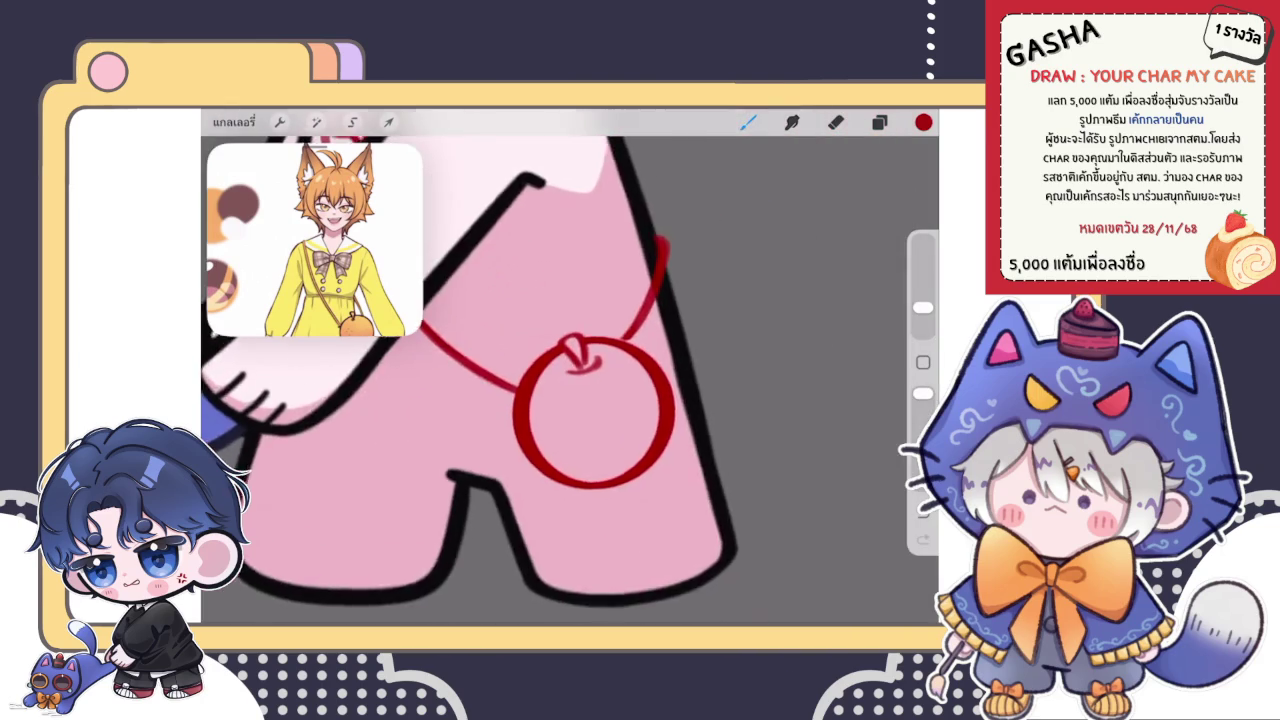
scroll(570, 380, "down", 3)
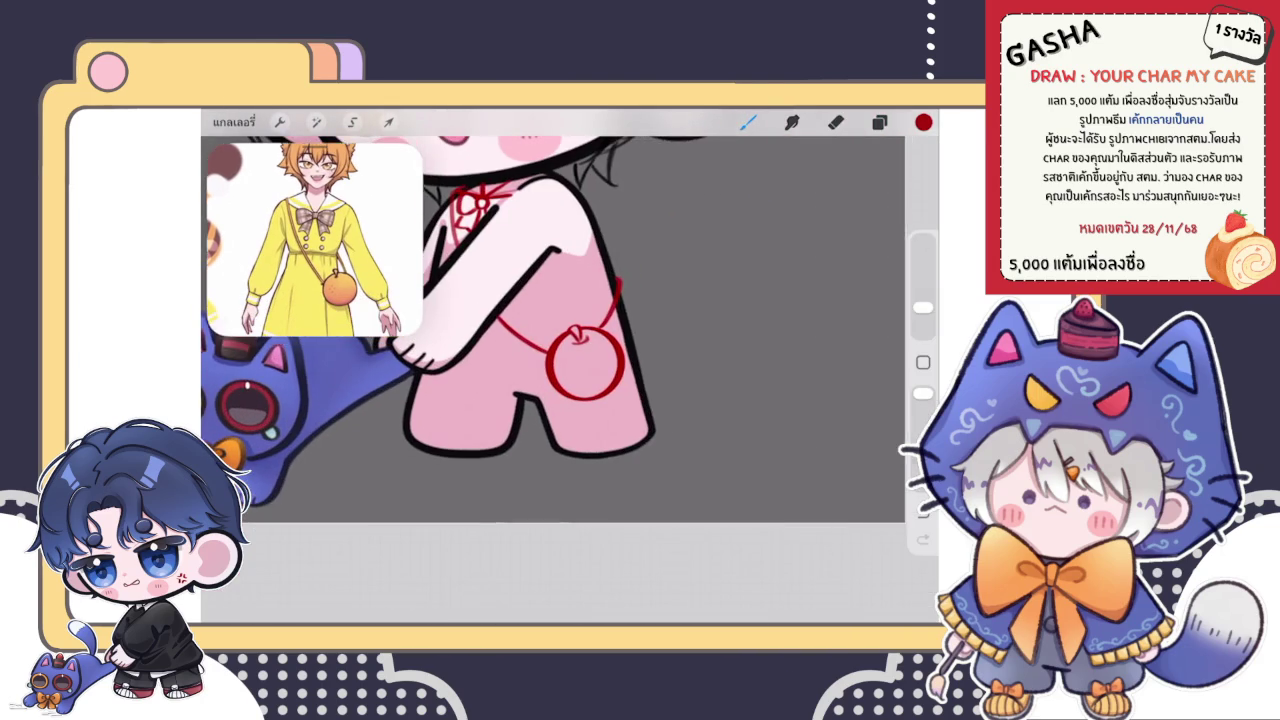
scroll(580, 380, "up", 5)
- Merge the circle's layer down into the layer below
left_click(879, 122)
left_click(722, 391)
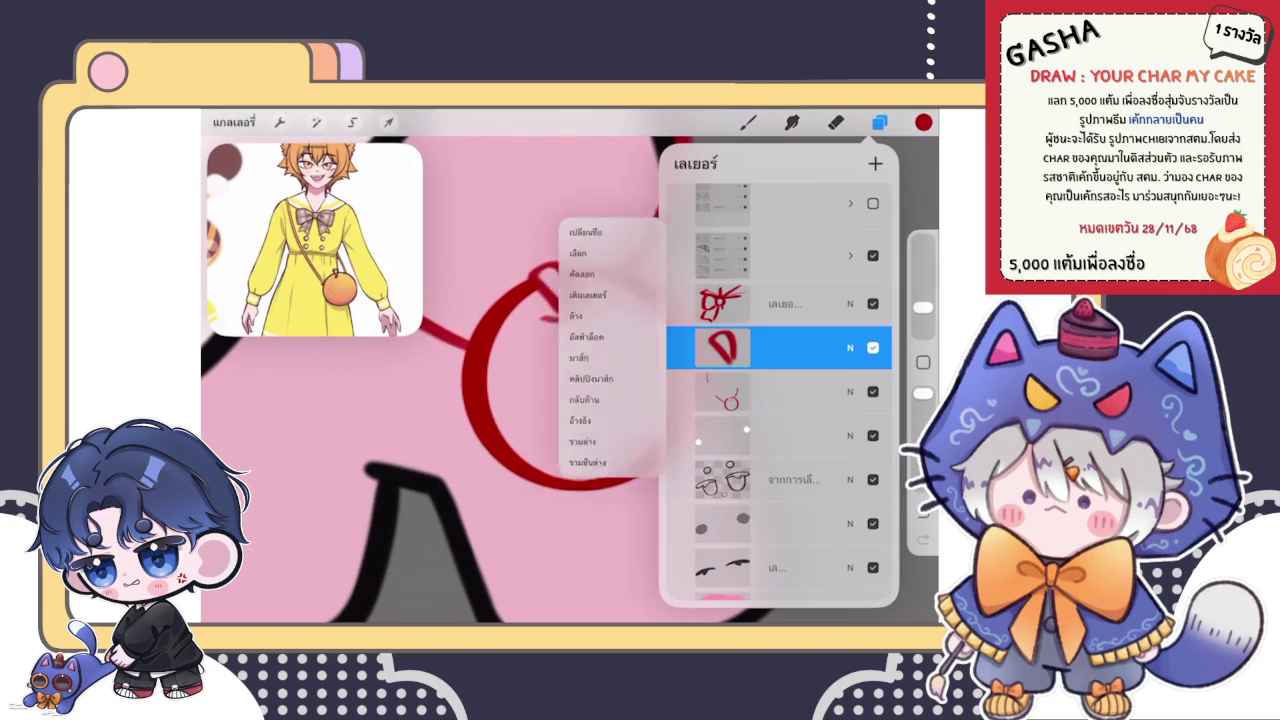
left_click(600, 448)
left_click(748, 122)
- Dab a couple of small pink highlight marks inside the apple bag
left_click(520, 368)
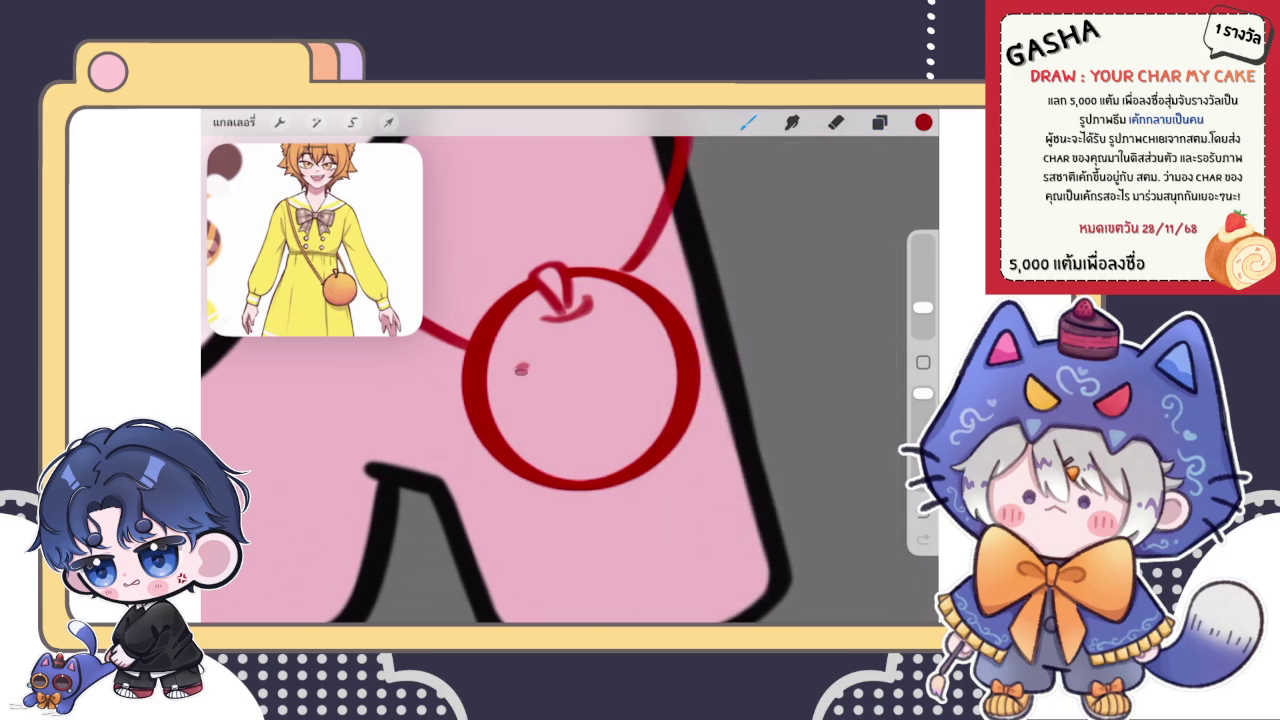
left_click(568, 381)
scroll(570, 365, "down", 5)
scroll(570, 365, "down", 5)
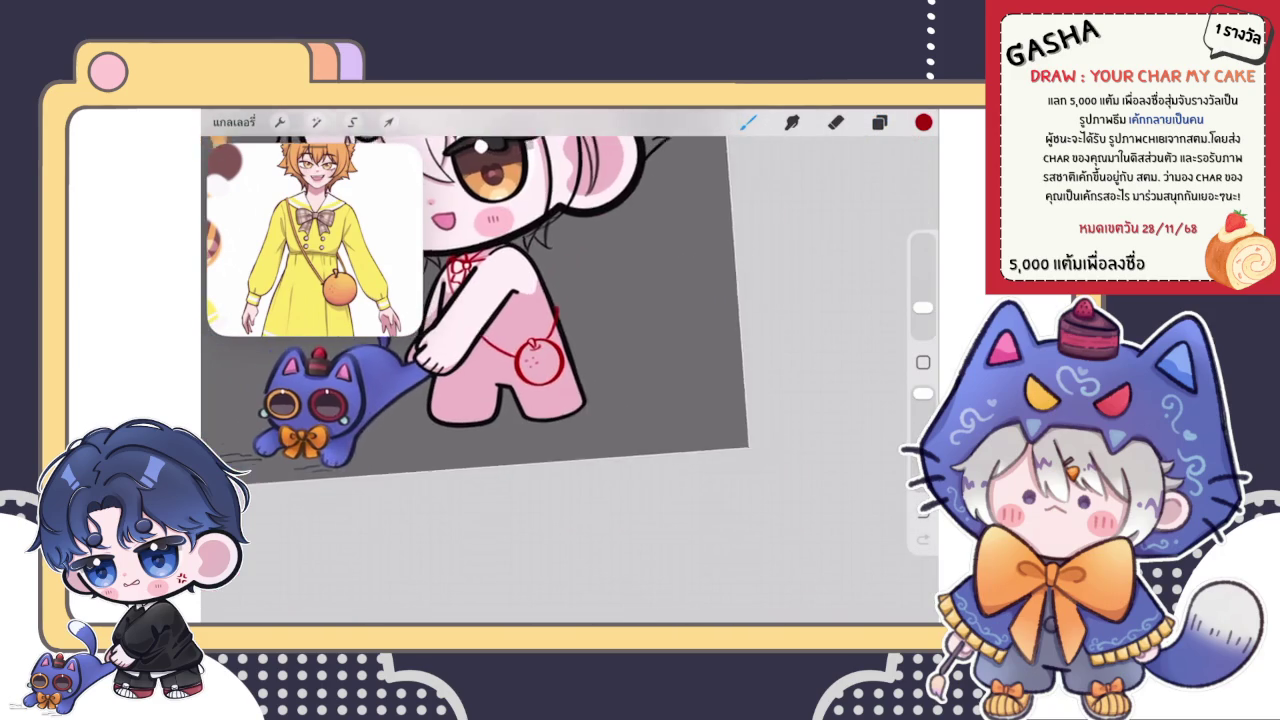
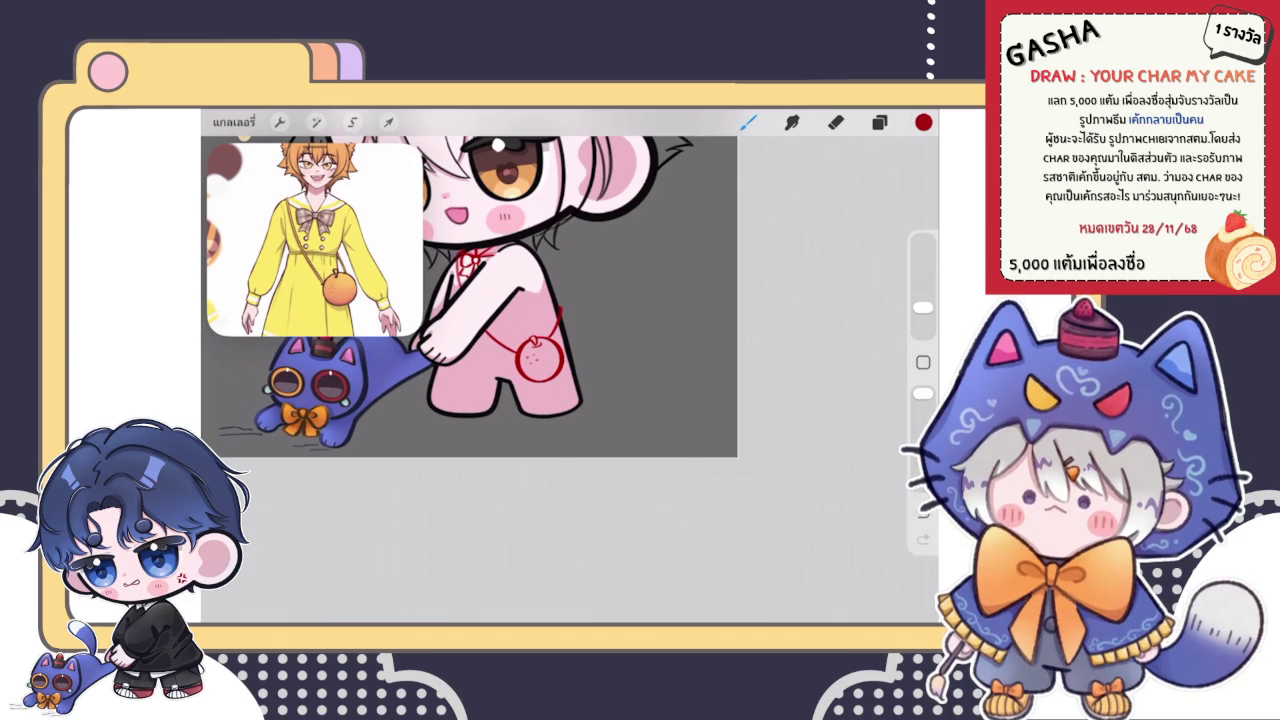
- Dab one more small red speckle onto the apple bag
left_click(879, 122)
left_click(747, 122)
scroll(540, 362, "up", 10)
left_click(600, 322)
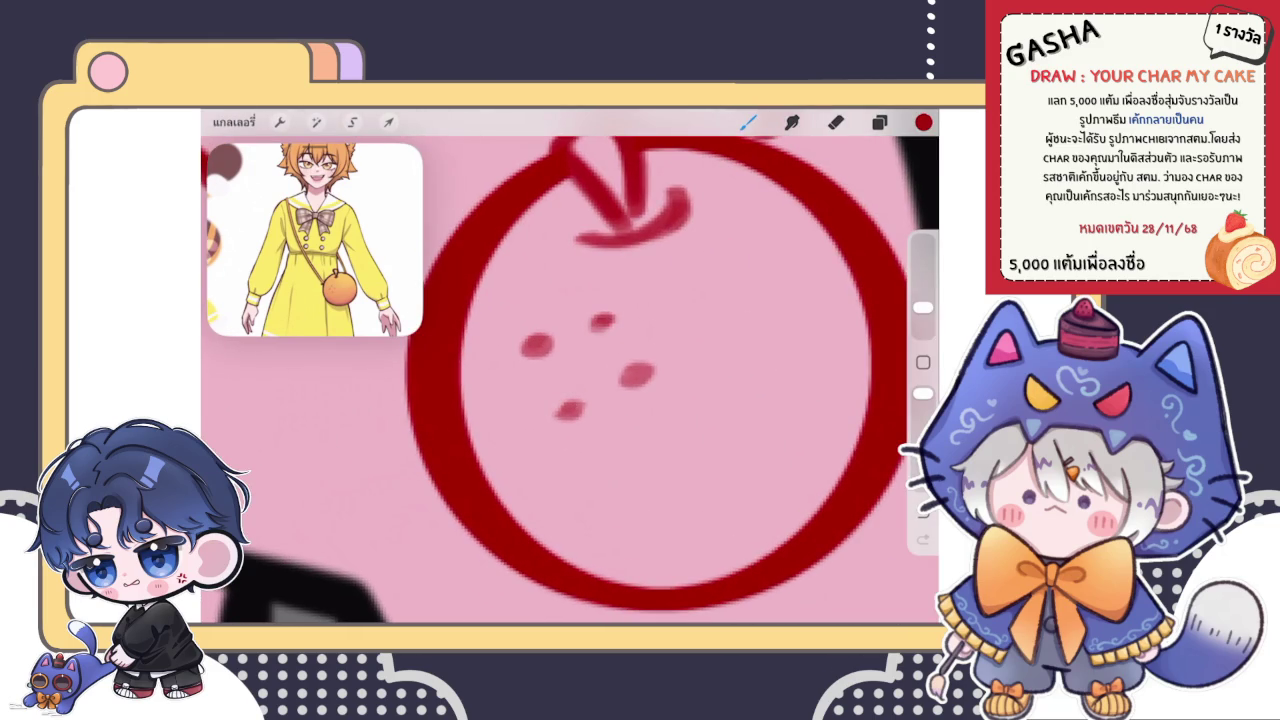
- Scroll over the canvas and bring up the Layers list
scroll(570, 365, "down", 5)
scroll(570, 365, "down", 3)
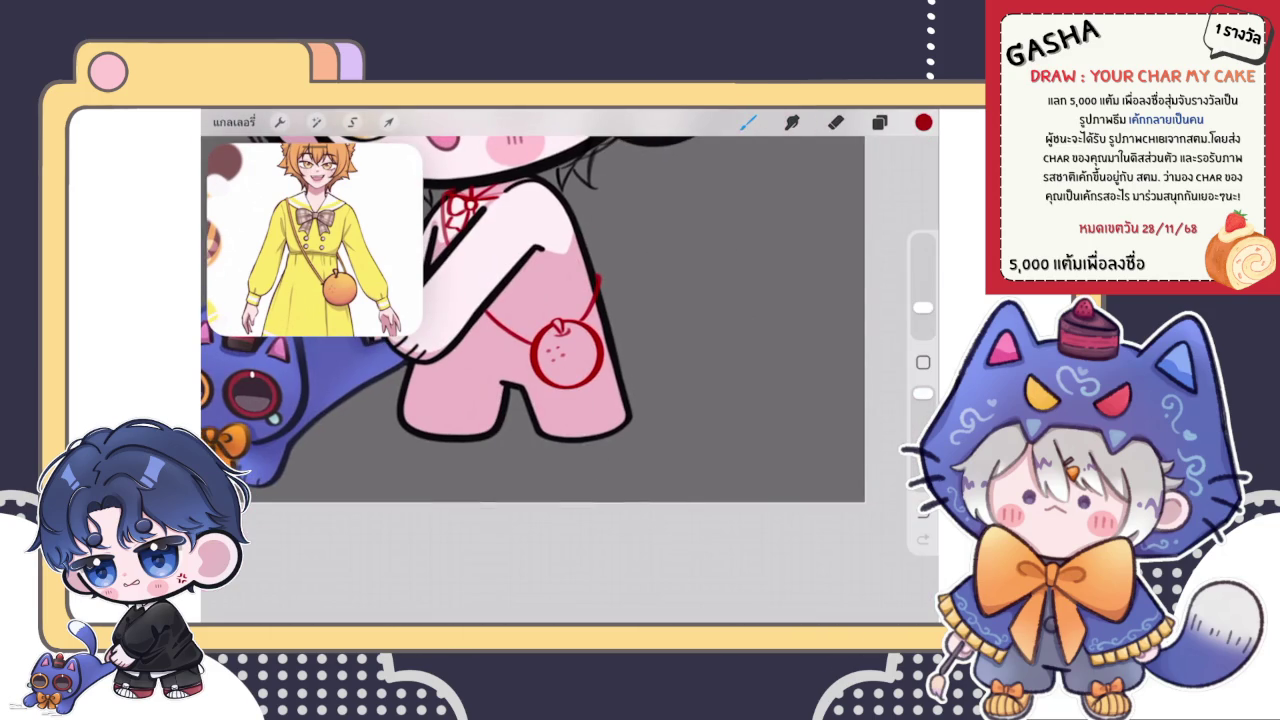
scroll(530, 320, "down", 3)
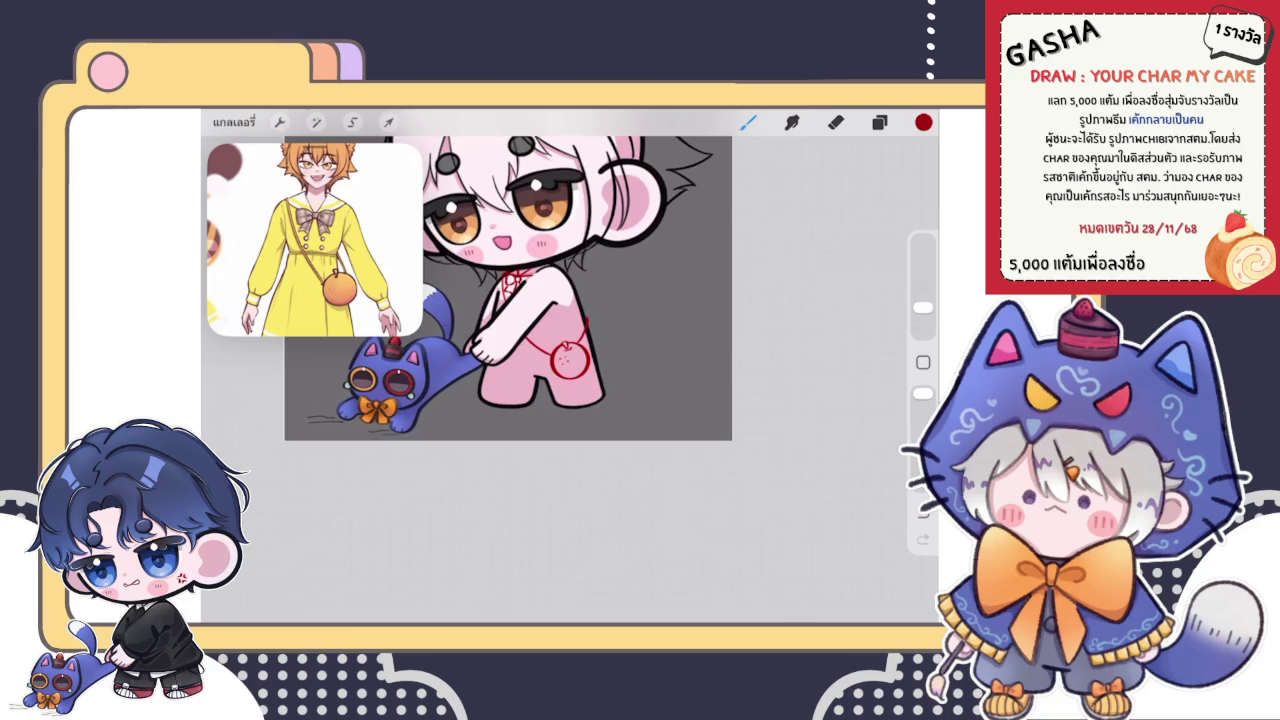
scroll(530, 320, "up", 4)
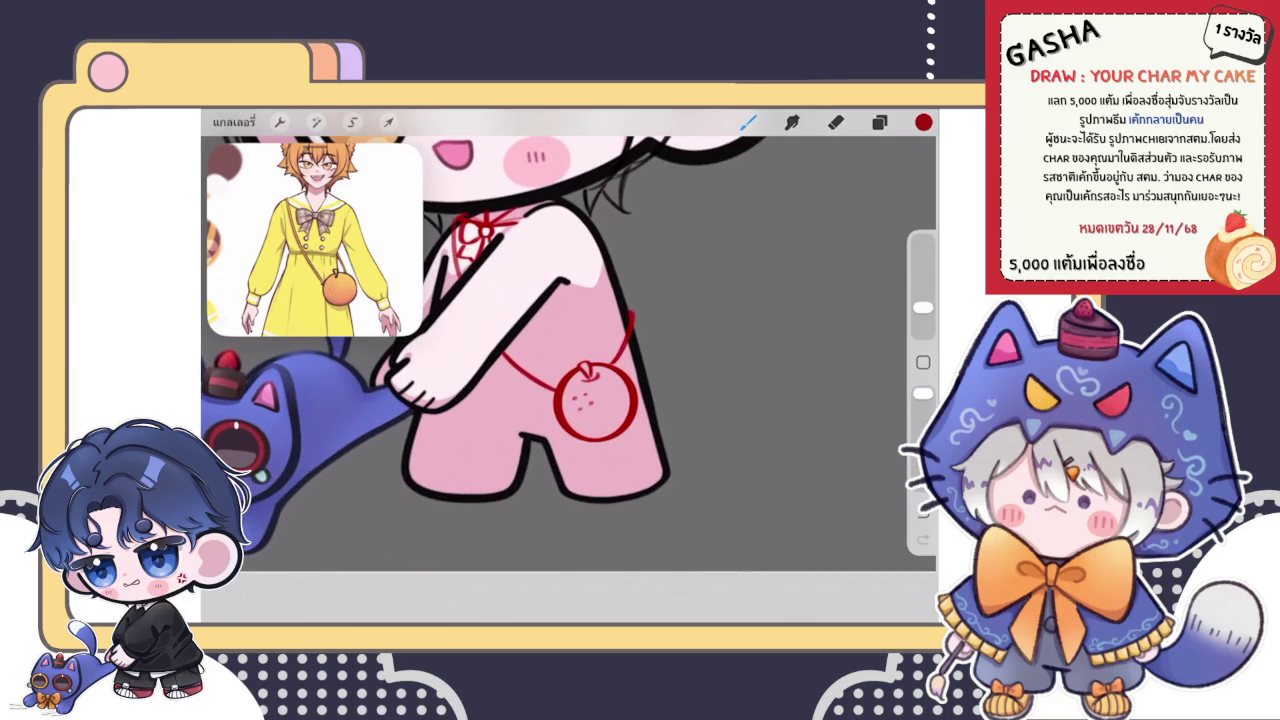
left_click(879, 122)
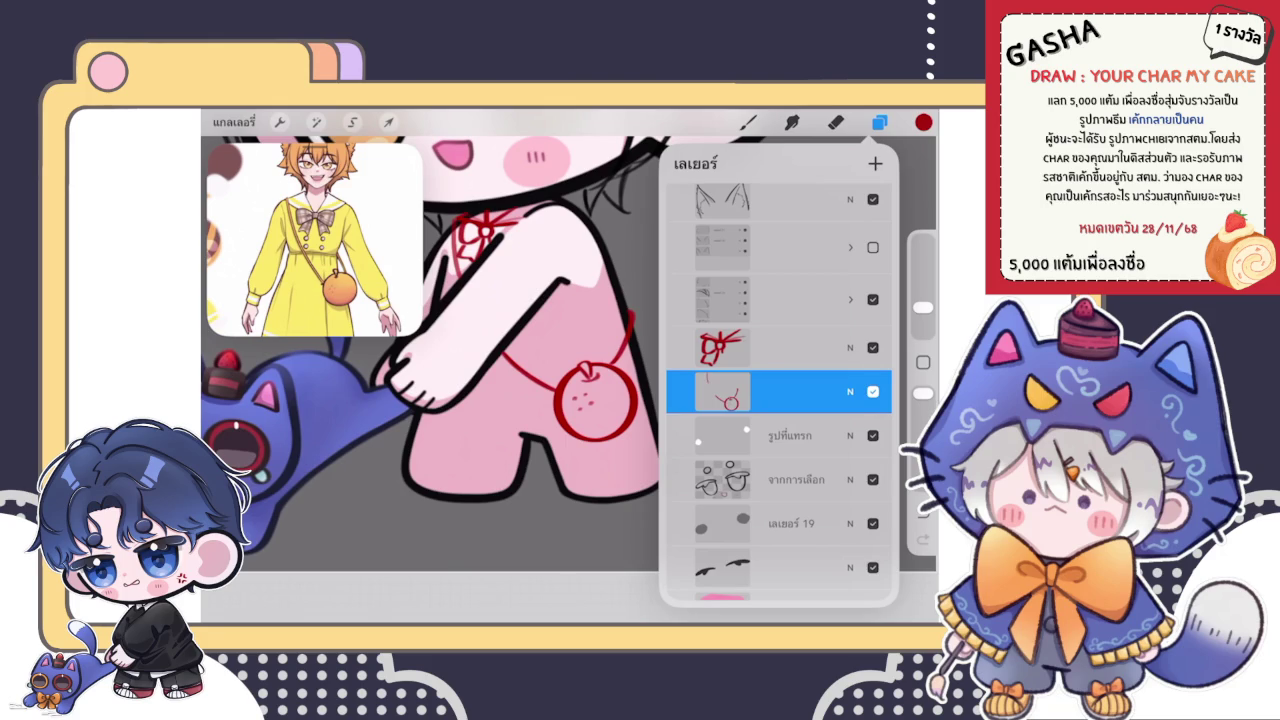
- On the รูปที่แทรก layer, draw a red strap stroke diagonally across the arm
left_click(780, 347)
left_click(780, 436)
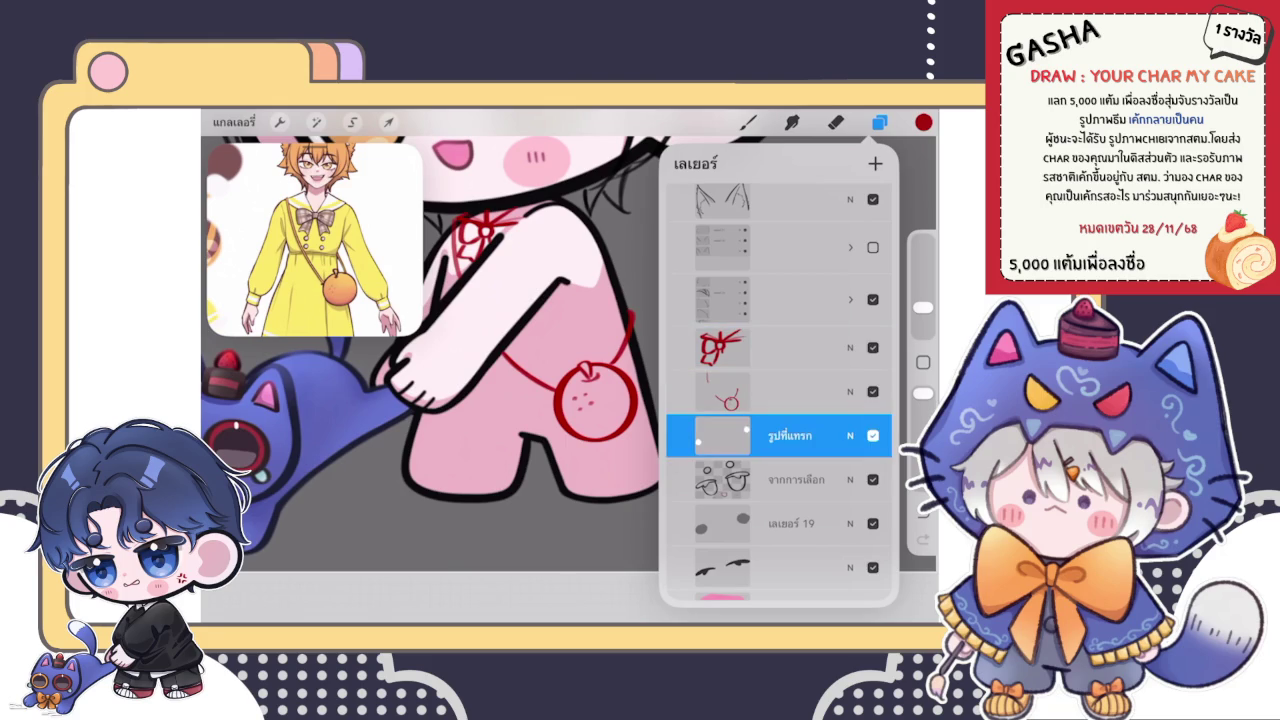
left_click(748, 122)
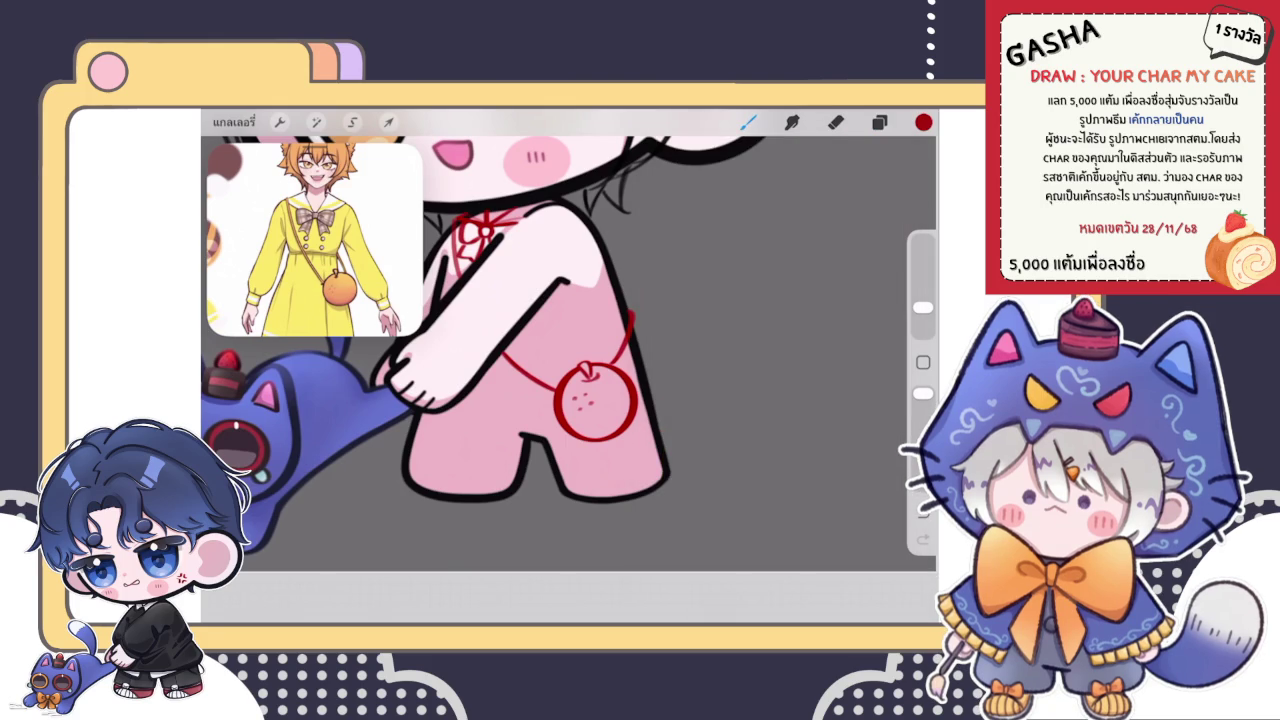
scroll(570, 366, "up", 2)
scroll(570, 366, "up", 2)
scroll(570, 366, "up", 1)
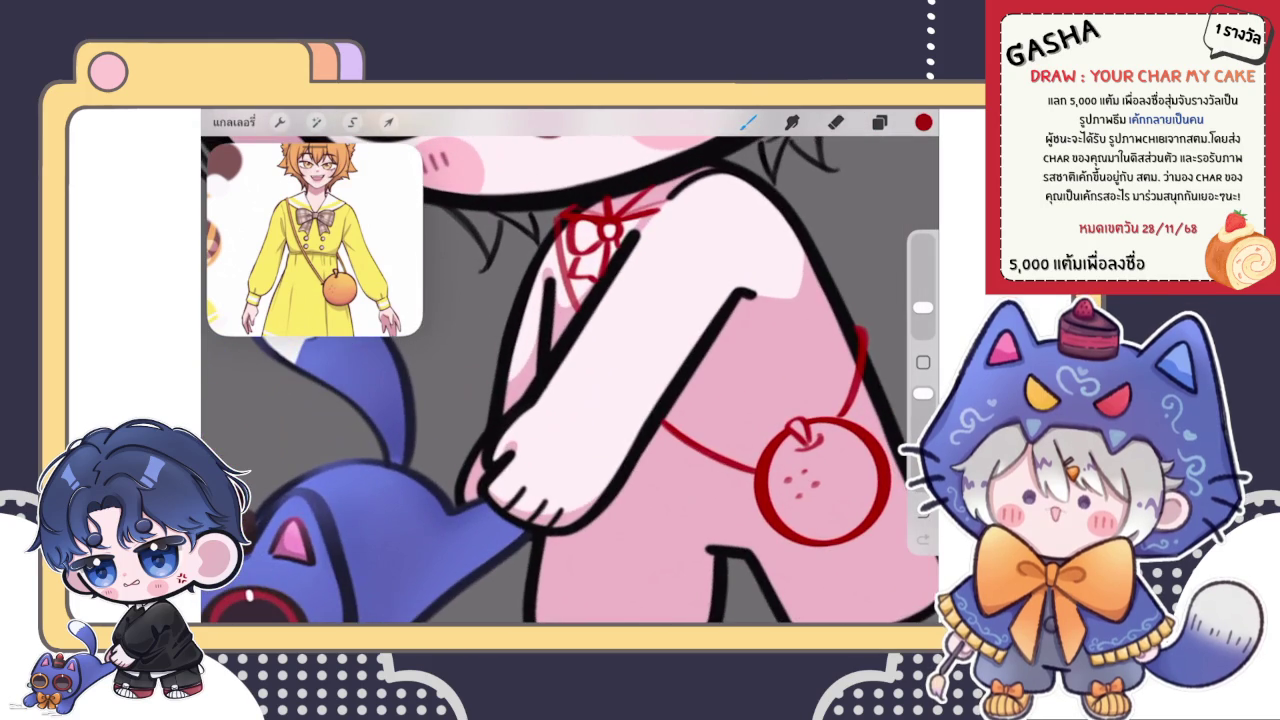
left_click_drag(623, 250, 520, 420)
- Inspect the new strap stroke, then undo it
scroll(500, 325, "up", 2)
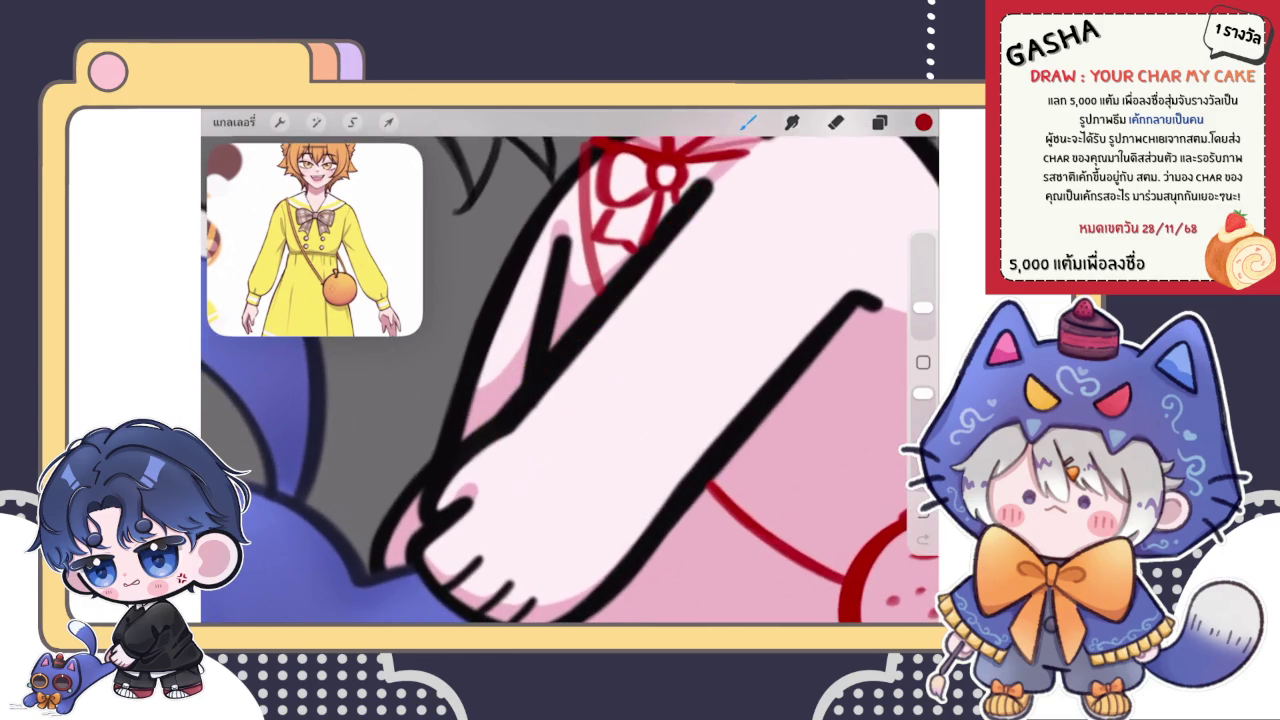
scroll(570, 366, "down", 2)
scroll(570, 366, "down", 1)
scroll(570, 366, "up", 2)
scroll(570, 366, "up", 1)
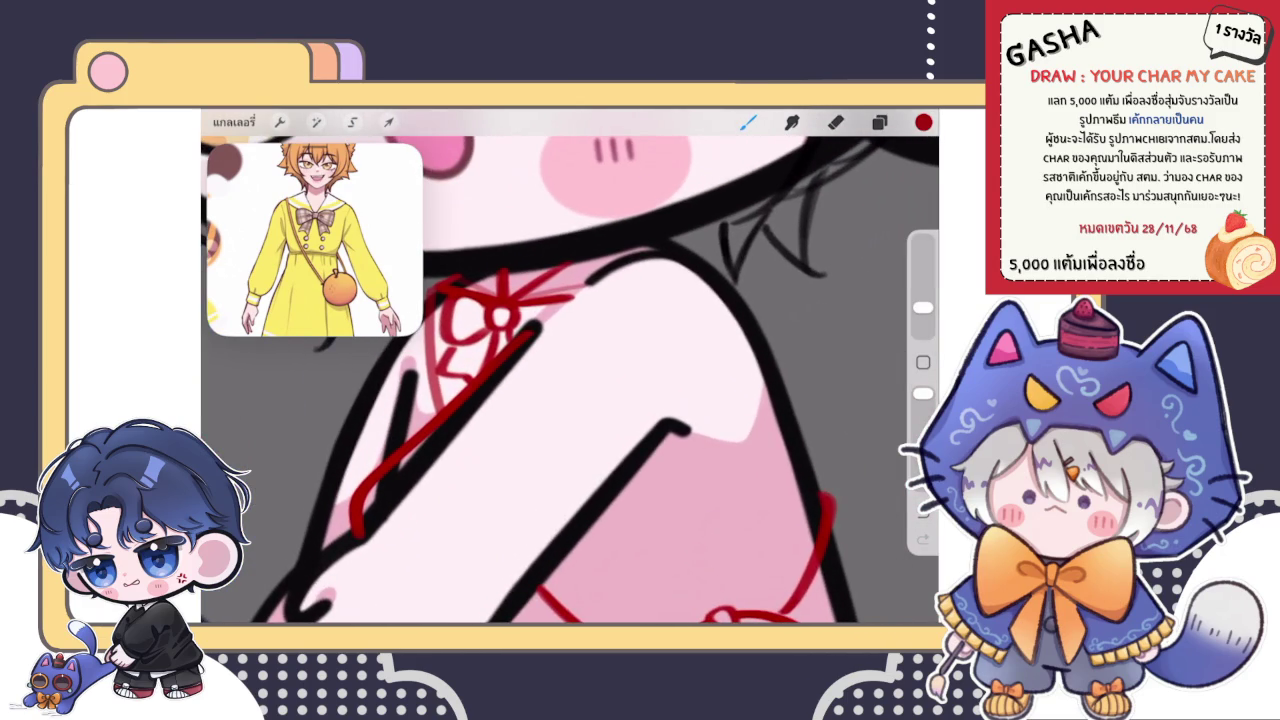
scroll(570, 366, "down", 2)
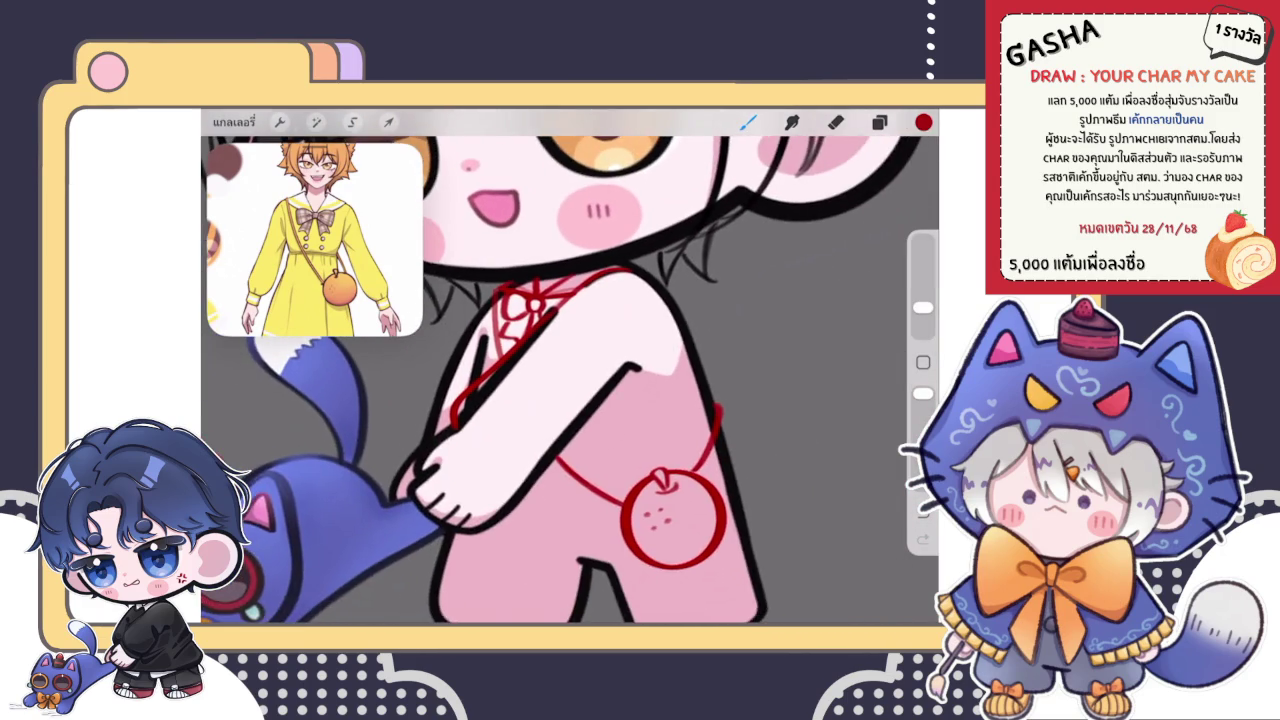
scroll(560, 360, "up", 2)
scroll(570, 380, "up", 2)
key("ctrl+z")
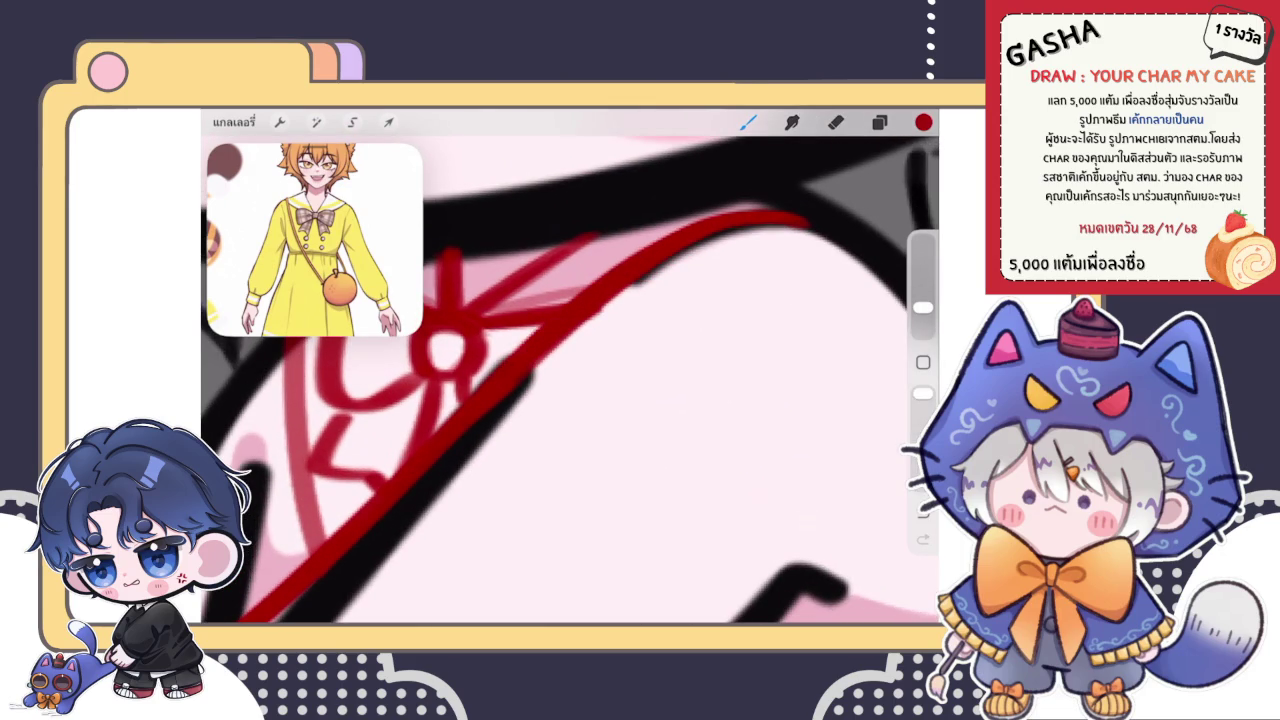
- Switch between Eraser and Brush while reviewing the strap area
key("e")
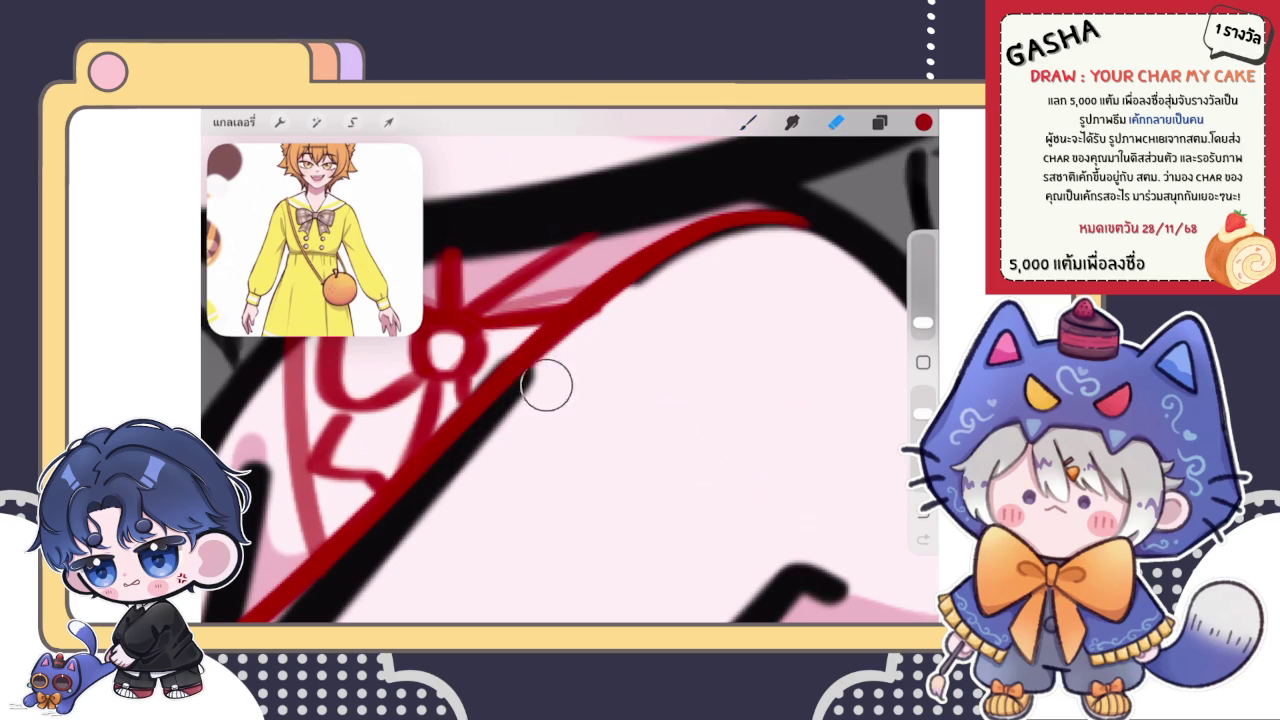
key("b")
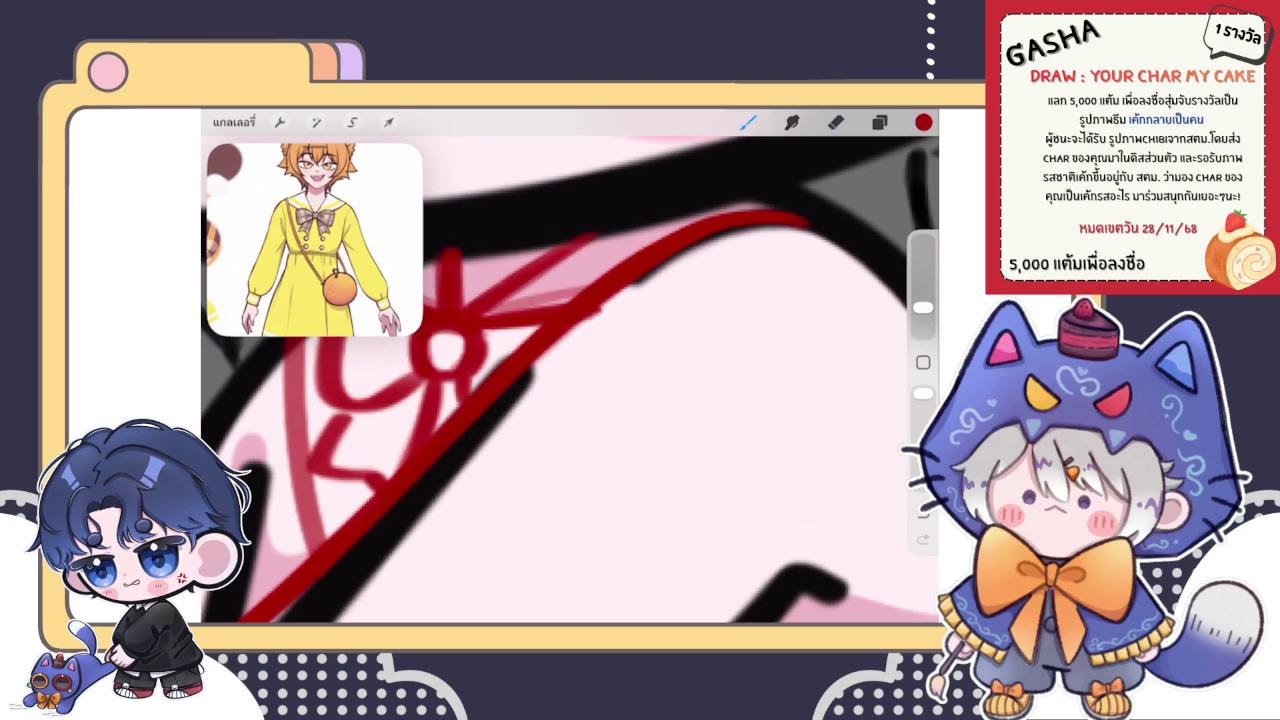
key("e")
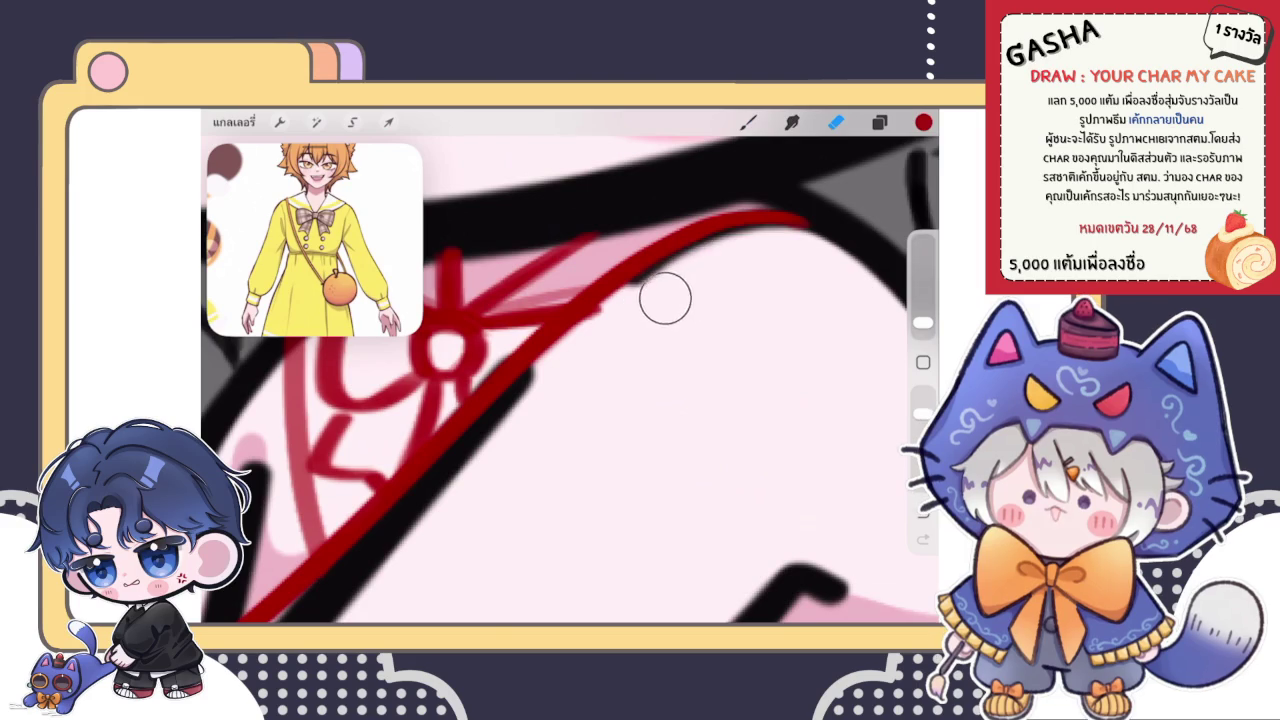
key("b")
scroll(570, 366, "down", 3)
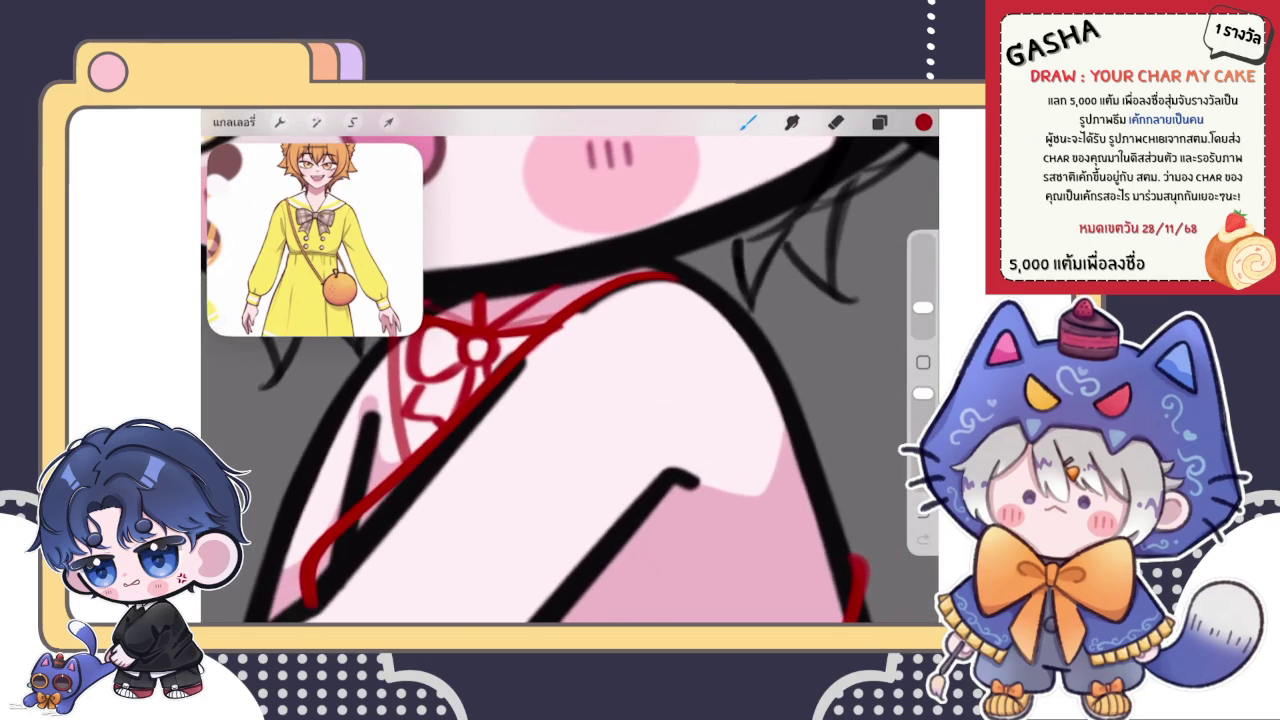
scroll(570, 366, "down", 3)
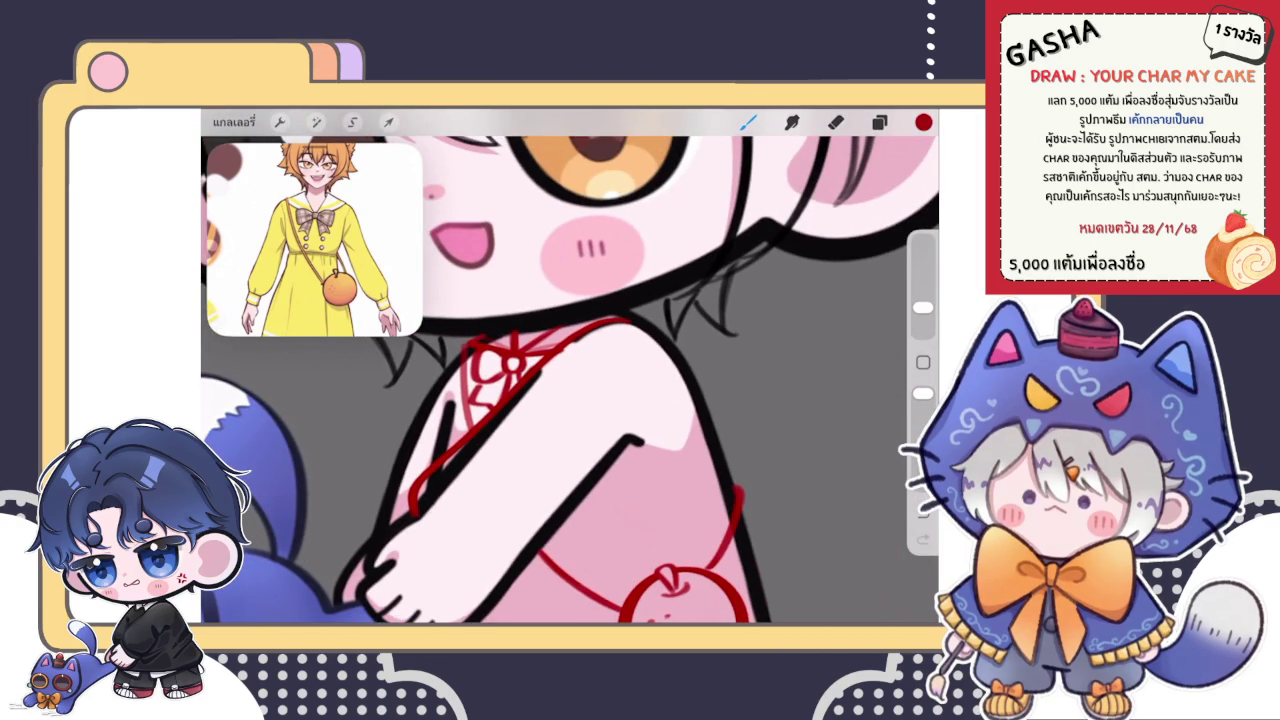
scroll(570, 366, "up", 2)
scroll(570, 366, "up", 2)
scroll(570, 366, "up", 2)
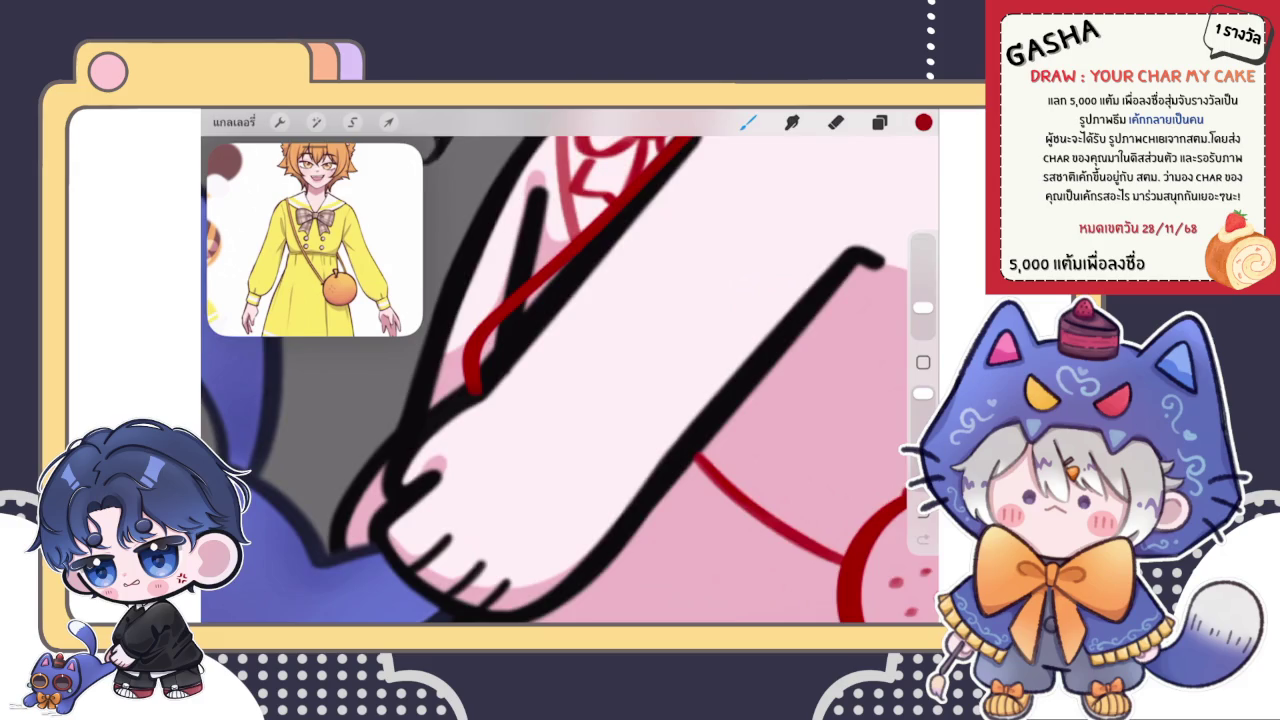
scroll(570, 366, "down", 3)
- Transform the strap stroke, rotating it to the diagonal and narrowing it toward the arm
key("v")
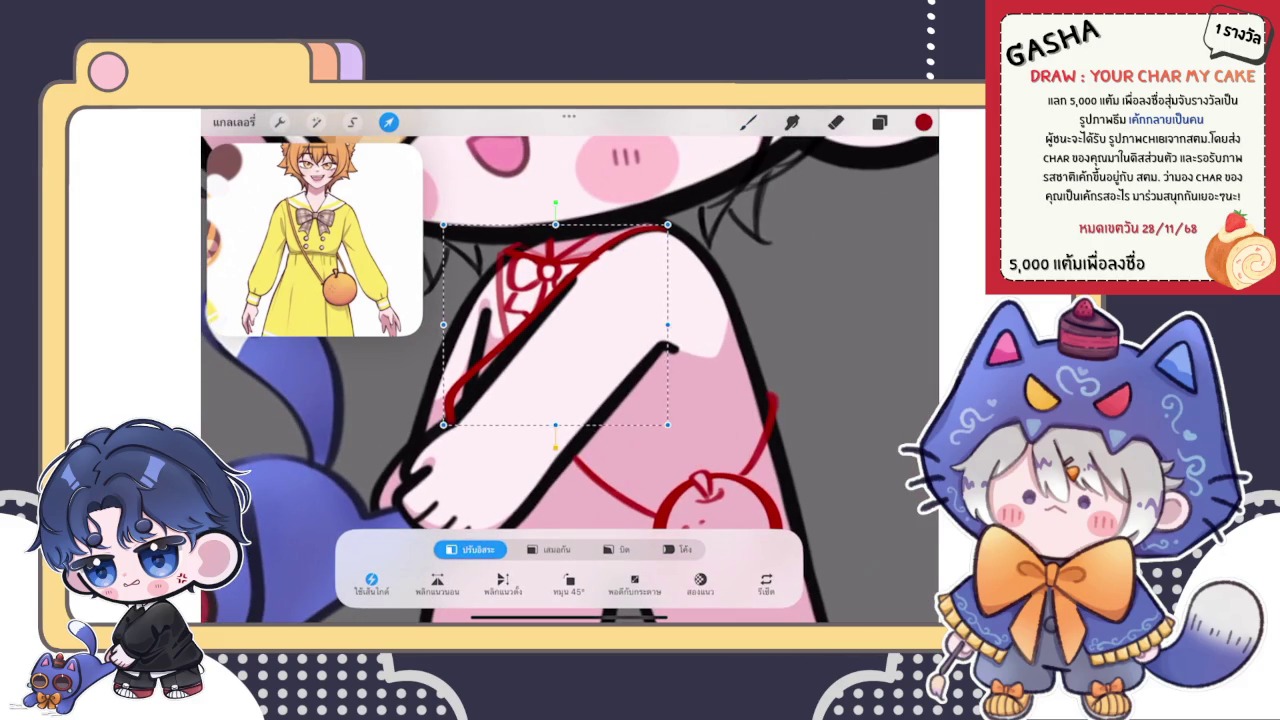
left_click_drag(555, 203, 663, 194)
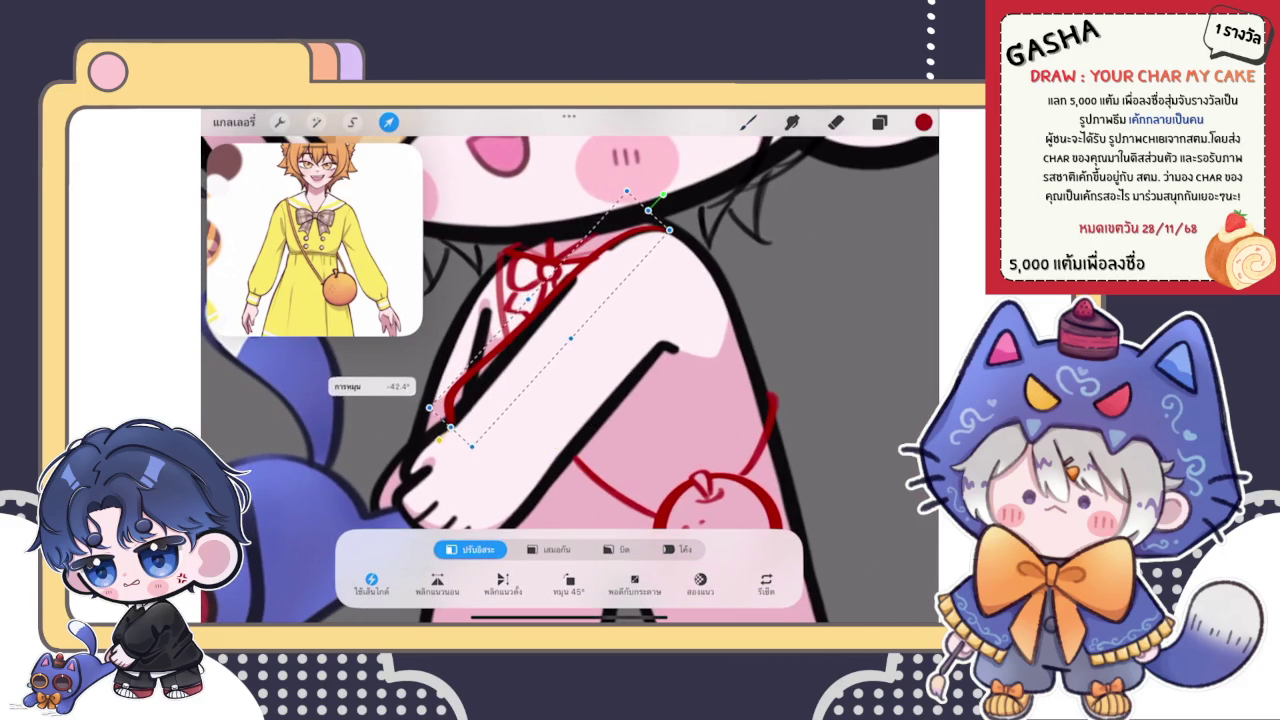
left_click_drag(450, 427, 461, 413)
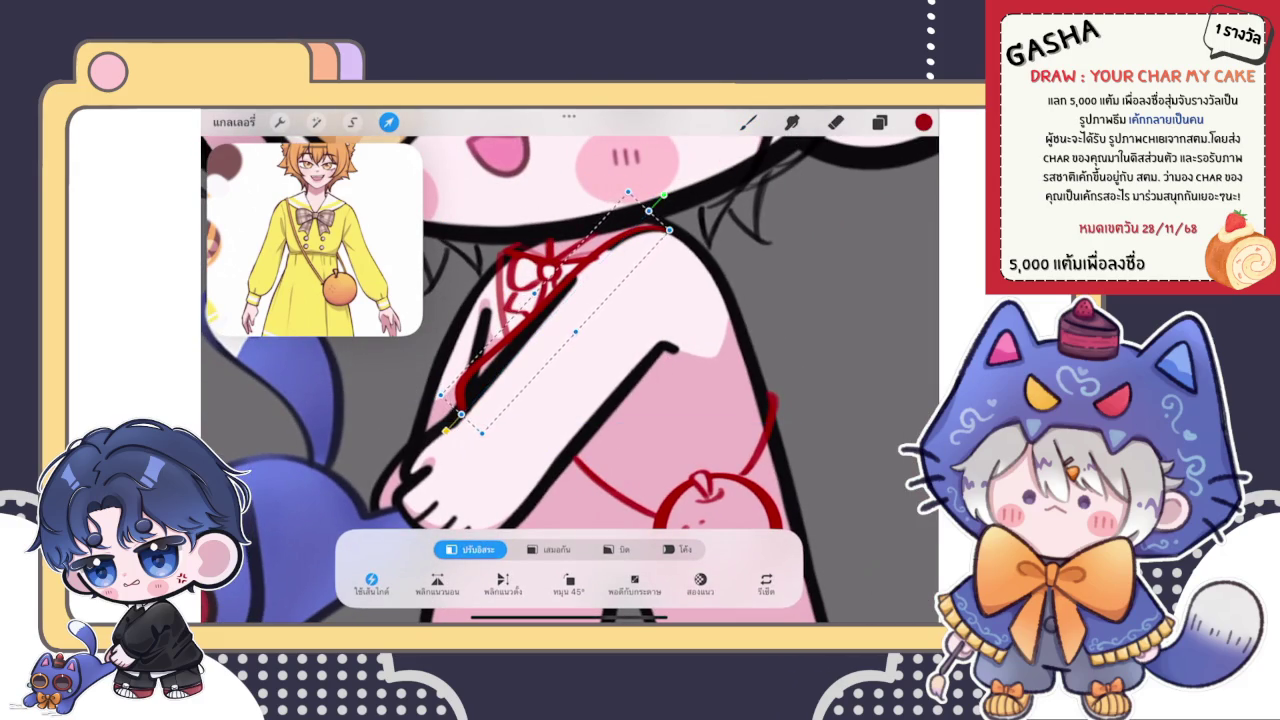
key("b")
- Extend the strap down along the arm's edge, then undo it
scroll(570, 380, "up", 5)
left_click_drag(456, 338, 455, 398)
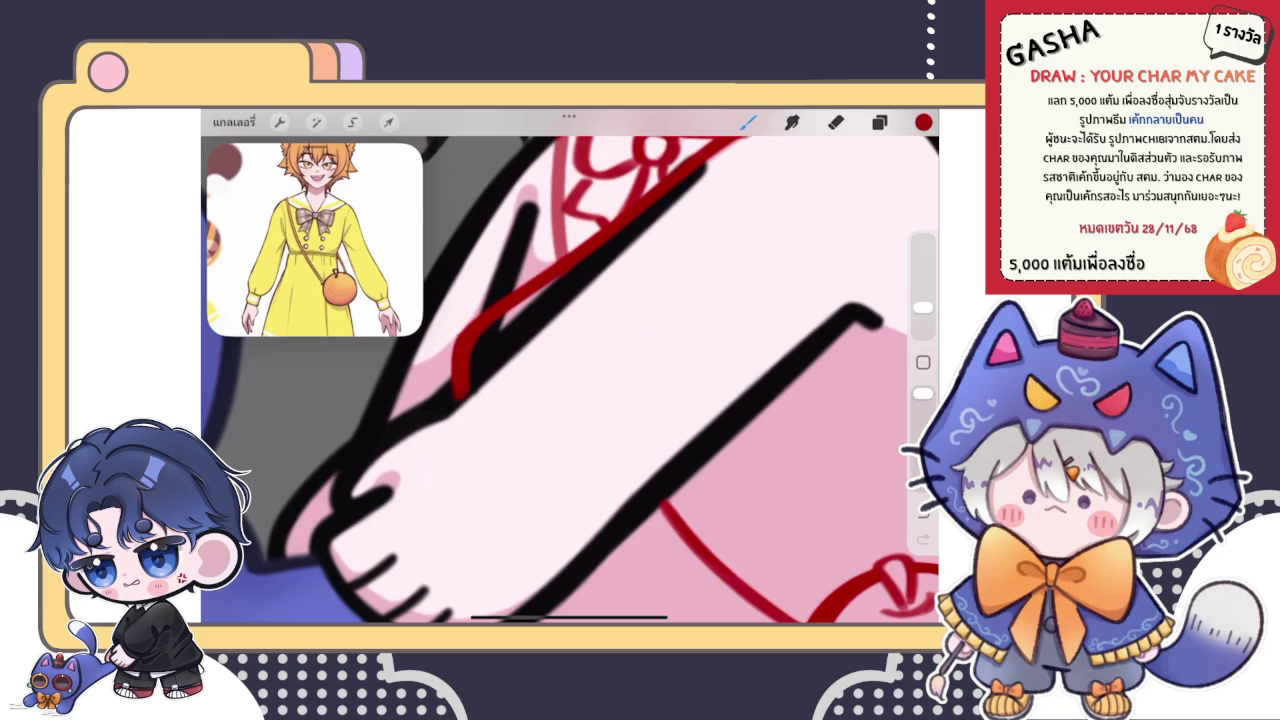
scroll(570, 380, "down", 3)
left_click_drag(455, 385, 530, 470)
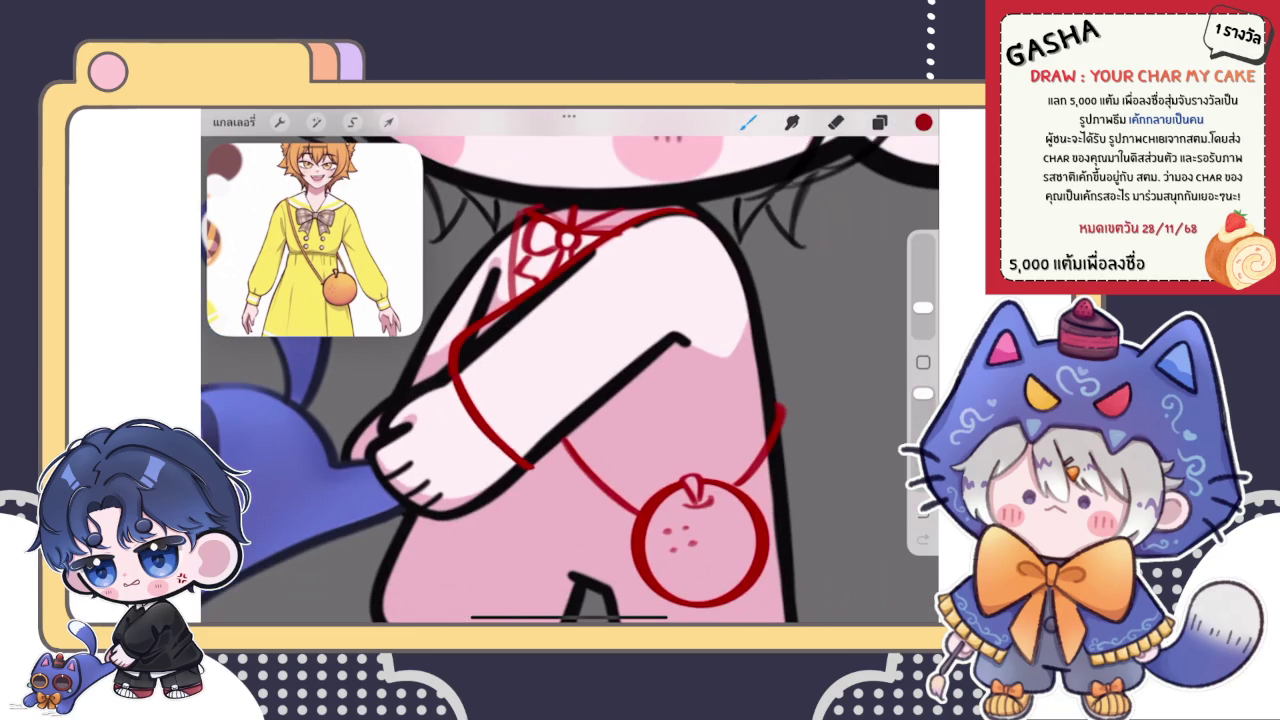
scroll(570, 380, "up", 3)
scroll(570, 380, "up", 2)
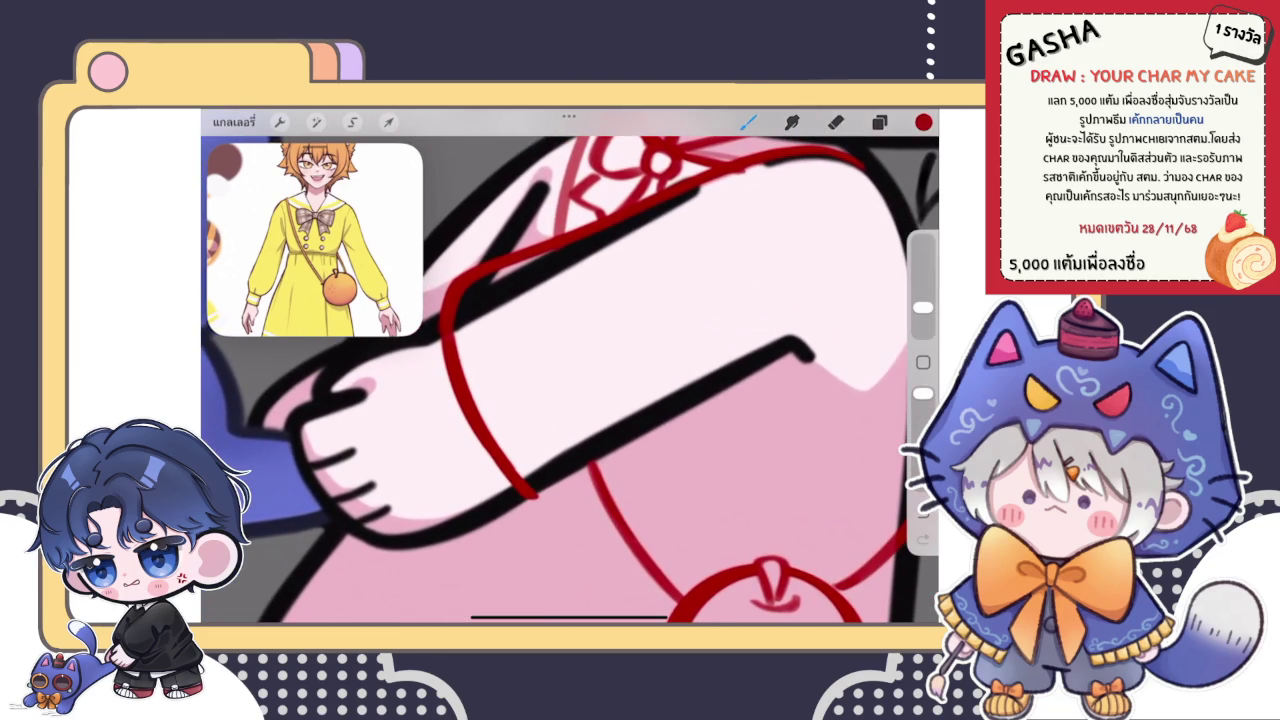
scroll(570, 380, "down", 3)
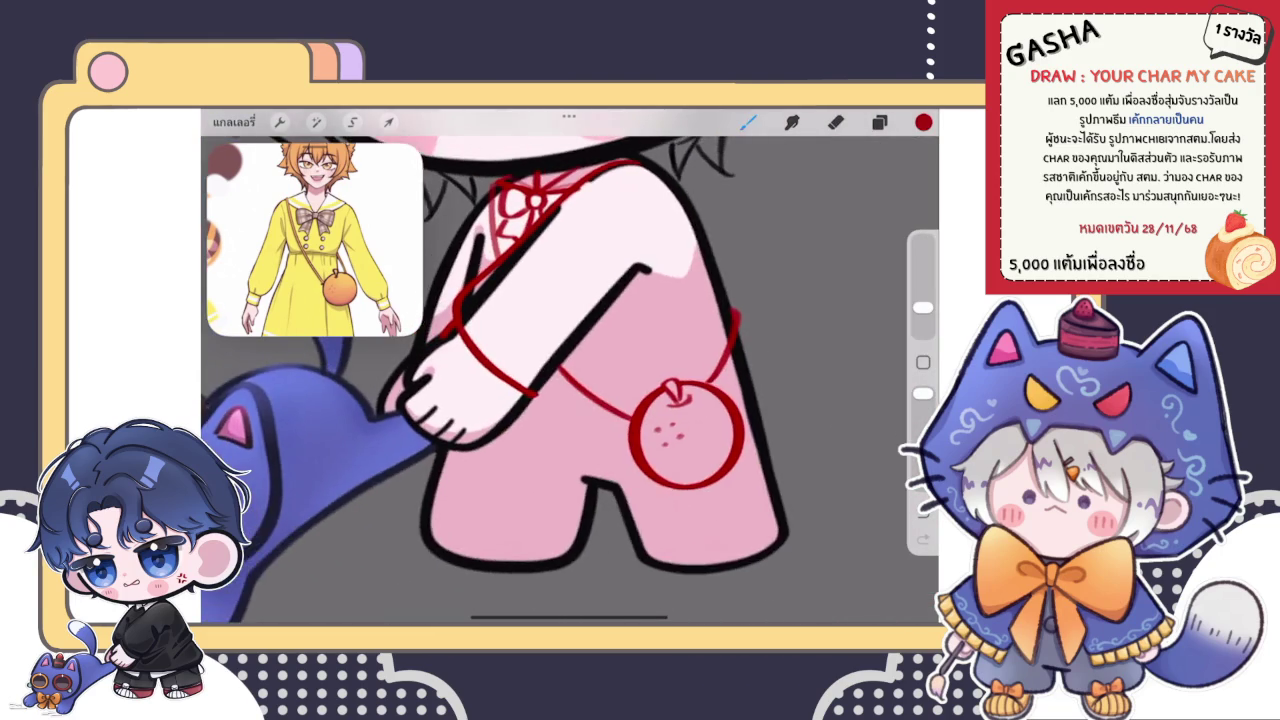
scroll(570, 380, "up", 2)
scroll(570, 380, "up", 3)
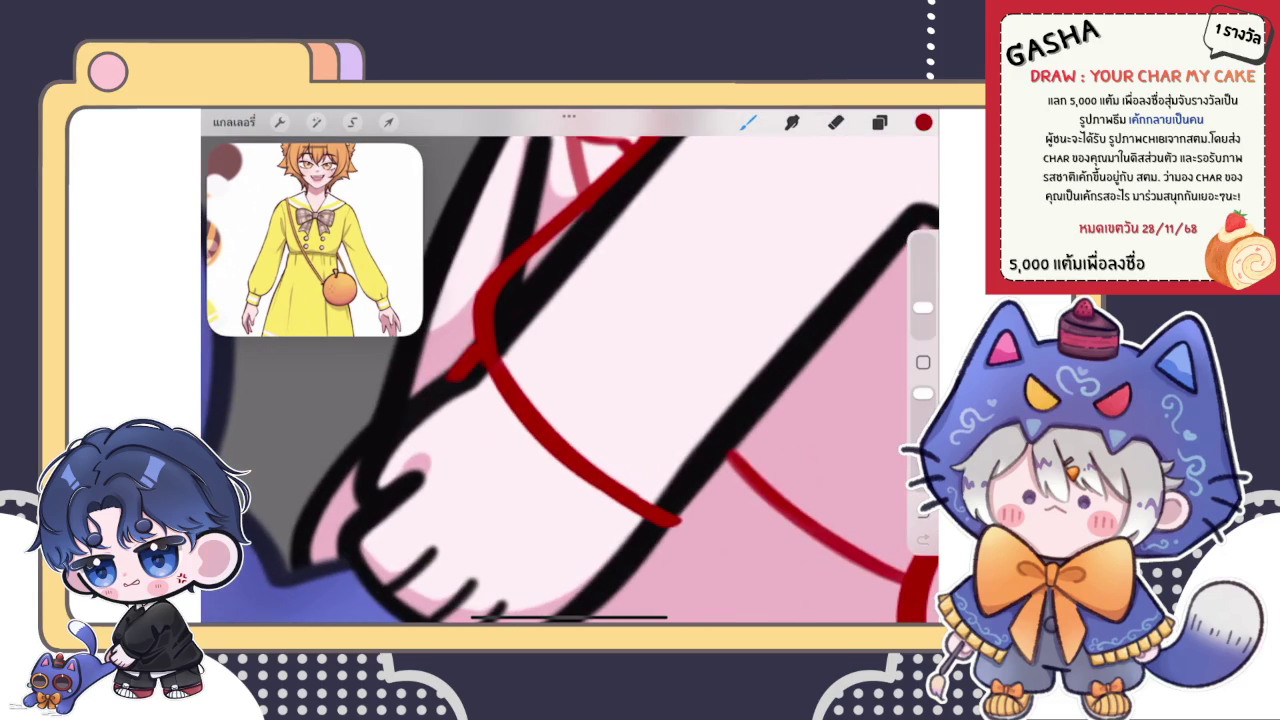
scroll(570, 380, "down", 3)
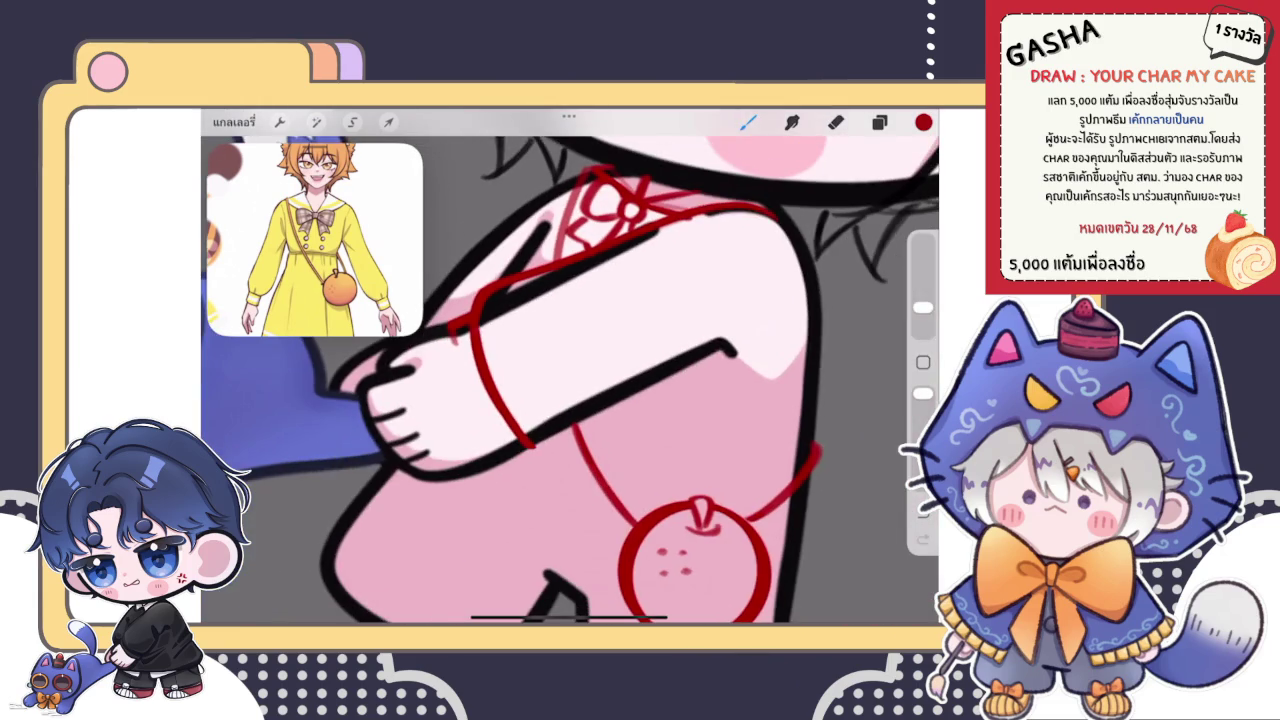
key("ctrl+z")
- Redraw the strap line toward the bag until it curves into the outer red line
scroll(570, 380, "up", 3)
left_click_drag(456, 300, 508, 498)
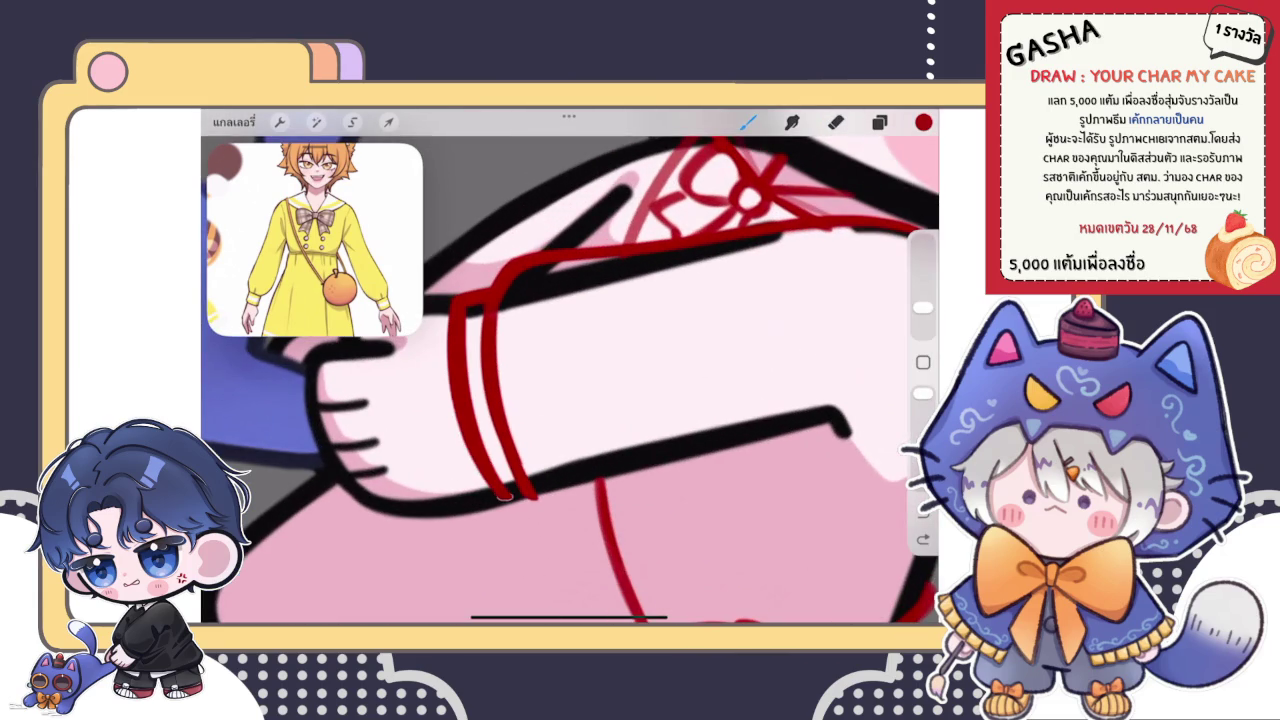
key("ctrl+z")
left_click_drag(456, 300, 500, 498)
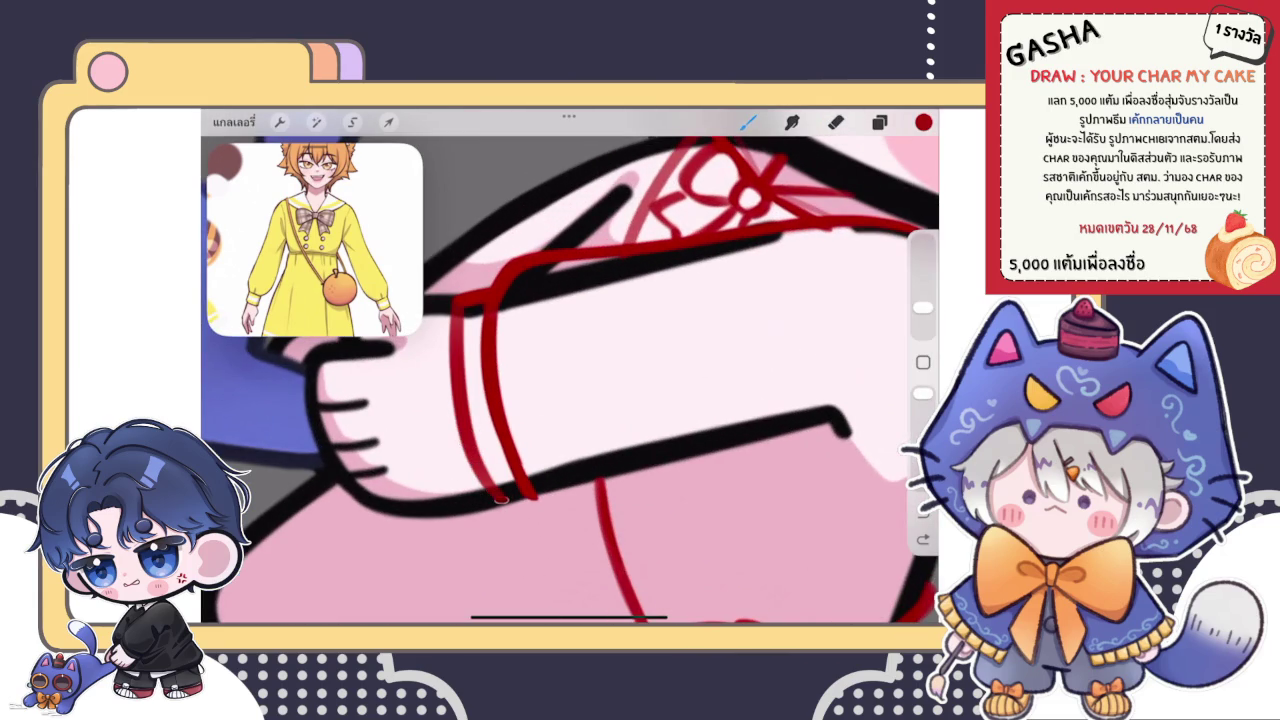
key("ctrl+z")
left_click_drag(456, 300, 530, 495)
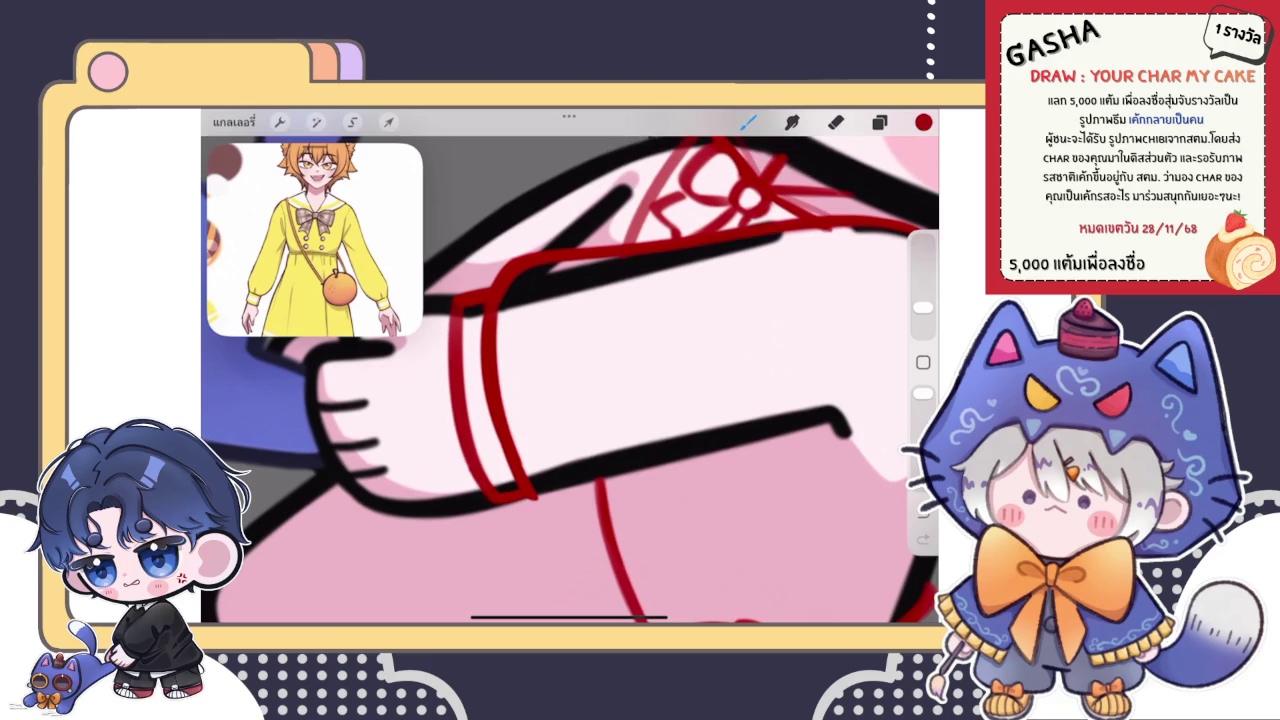
- Replace the stroke with a red line from the strap up to the outline
scroll(570, 365, "down", 5)
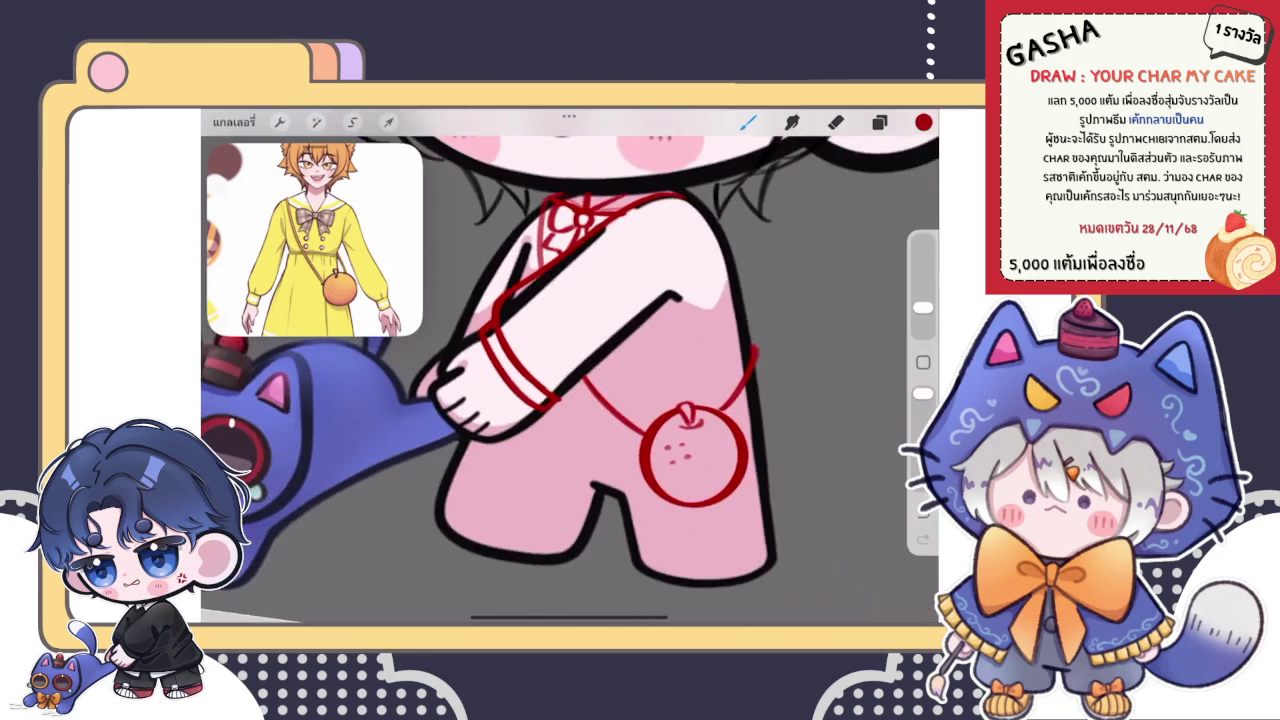
scroll(570, 365, "up", 3)
scroll(570, 365, "up", 2)
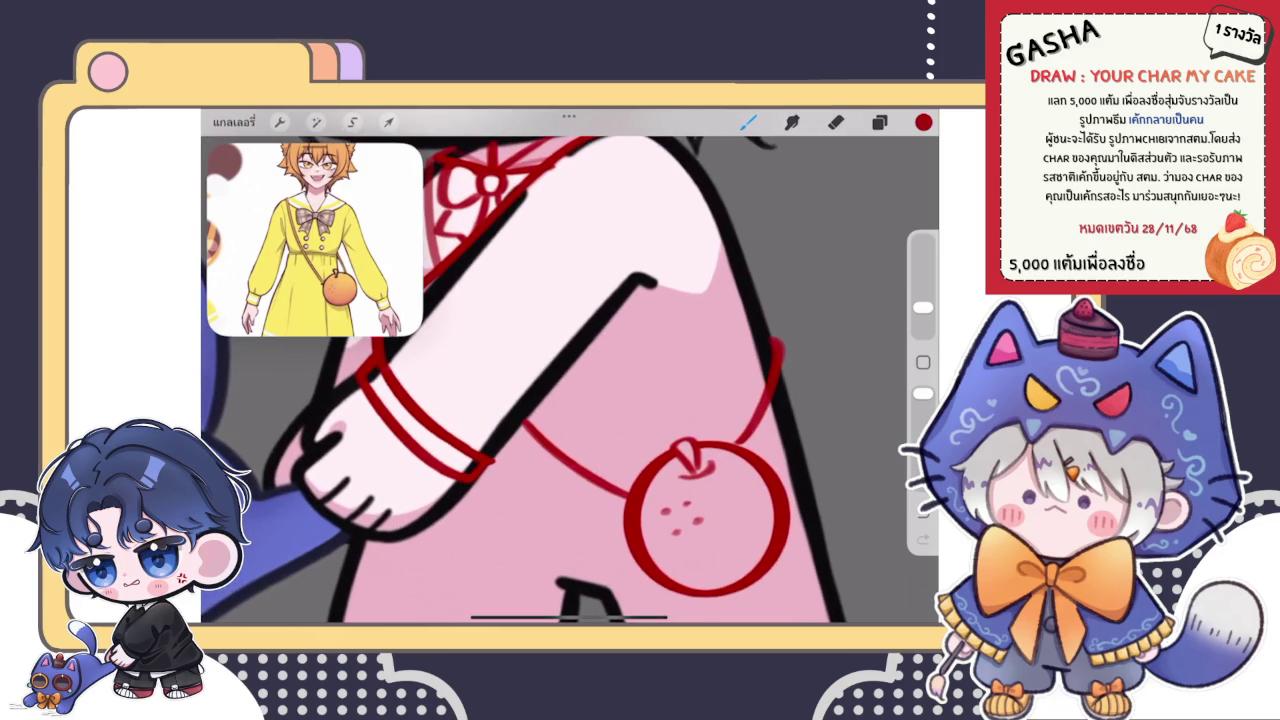
scroll(570, 380, "up", 3)
key("ctrl+z")
left_click_drag(420, 498, 510, 484)
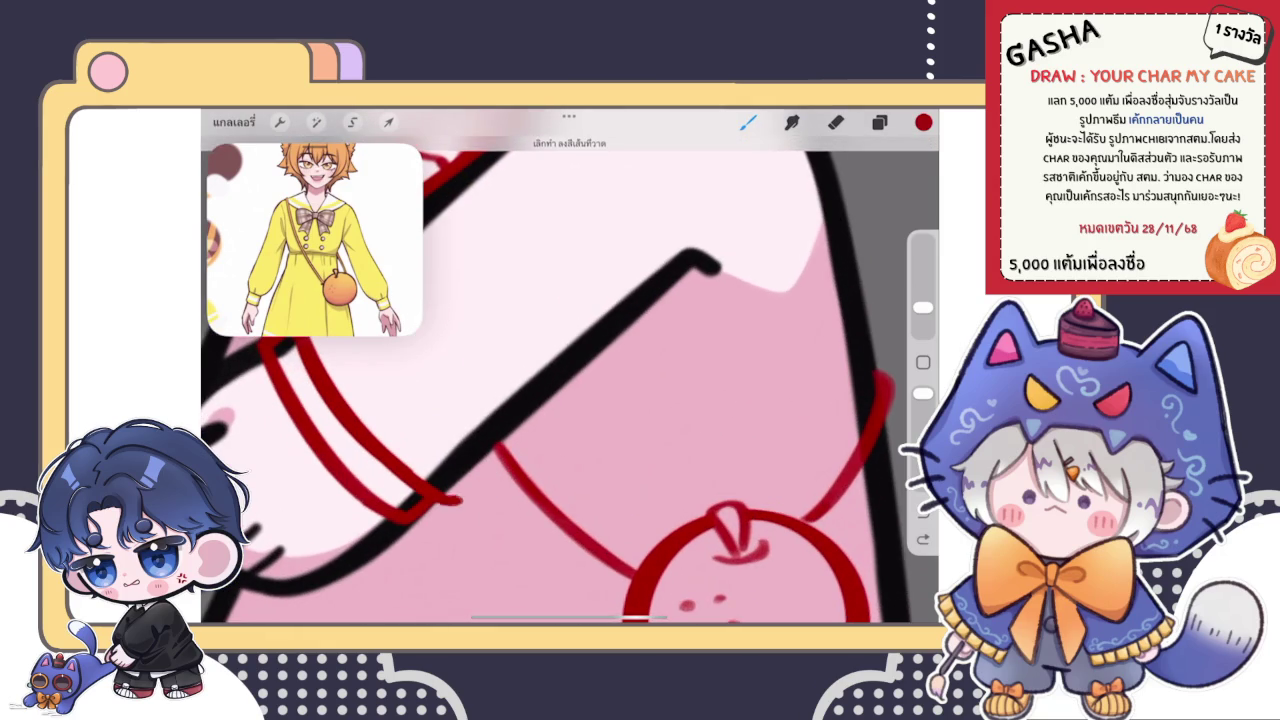
scroll(570, 380, "down", 1)
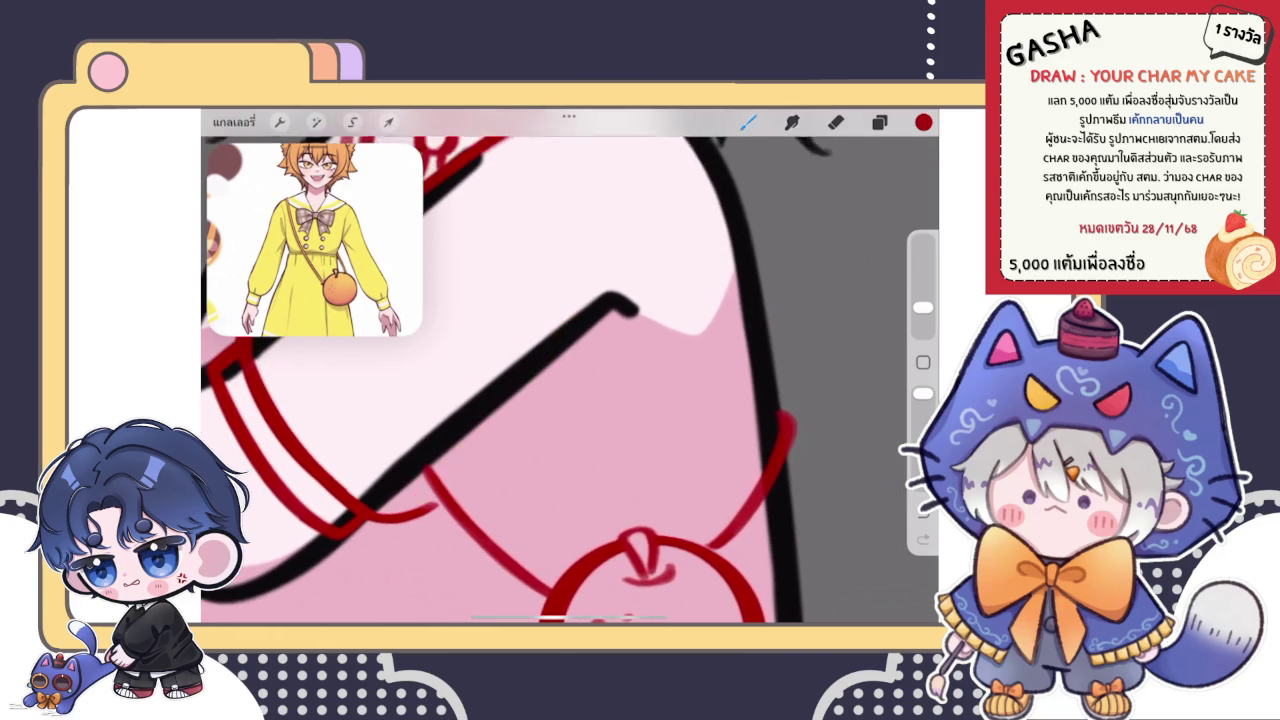
left_click_drag(440, 495, 528, 392)
- Extend the red strap line to the black outline's tip
scroll(570, 380, "down", 3)
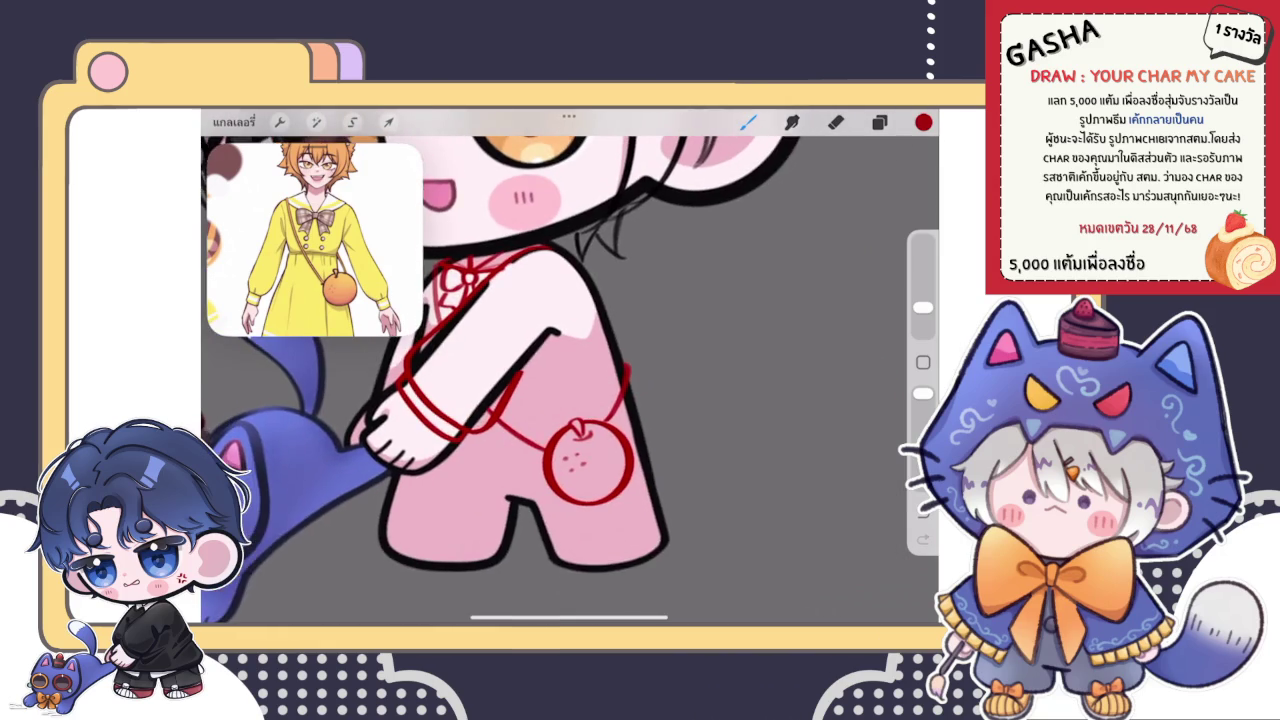
scroll(550, 360, "up", 3)
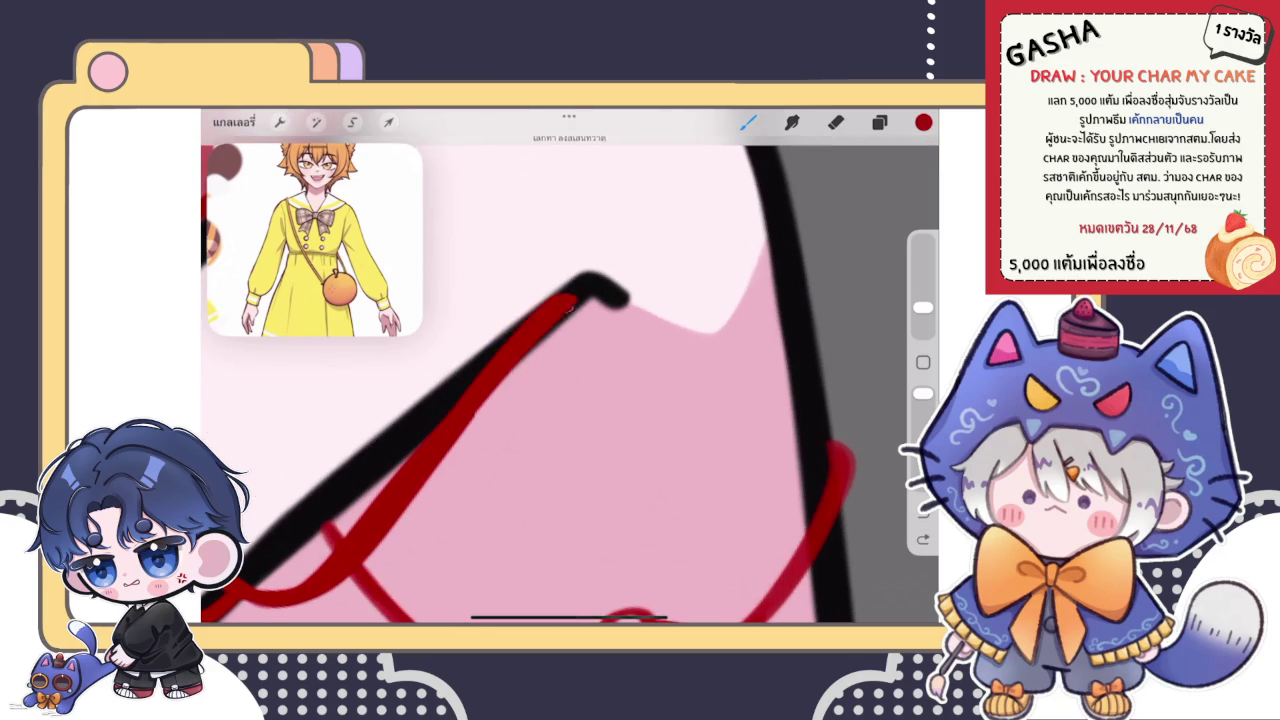
left_click_drag(560, 305, 625, 298)
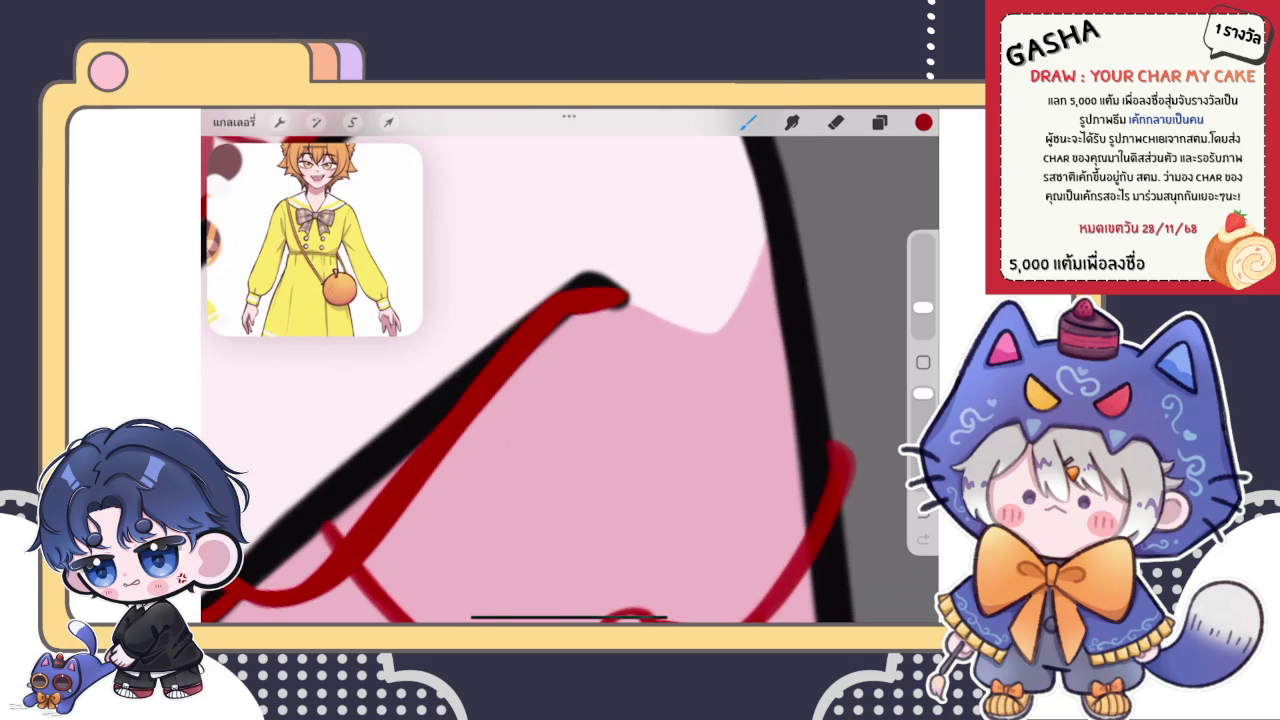
scroll(570, 370, "down", 3)
scroll(570, 370, "up", 3)
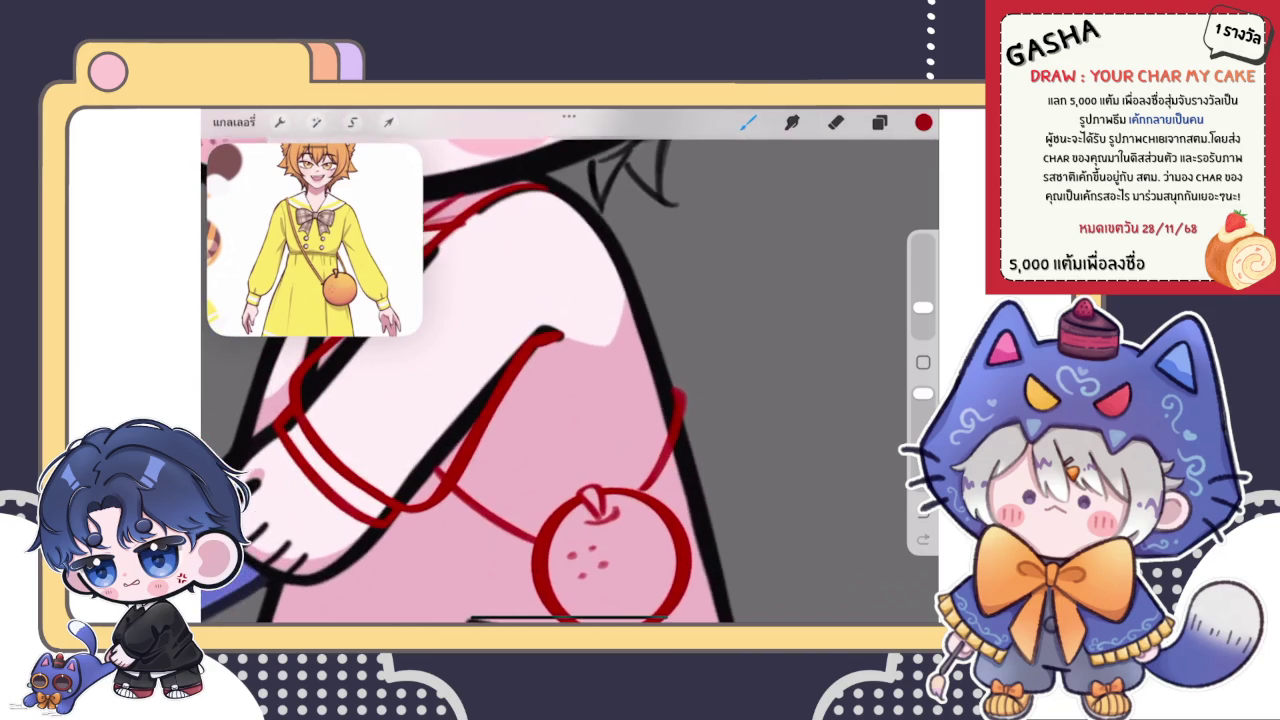
- Set Liquify to Adjust mode at 33% size
left_click(315, 121)
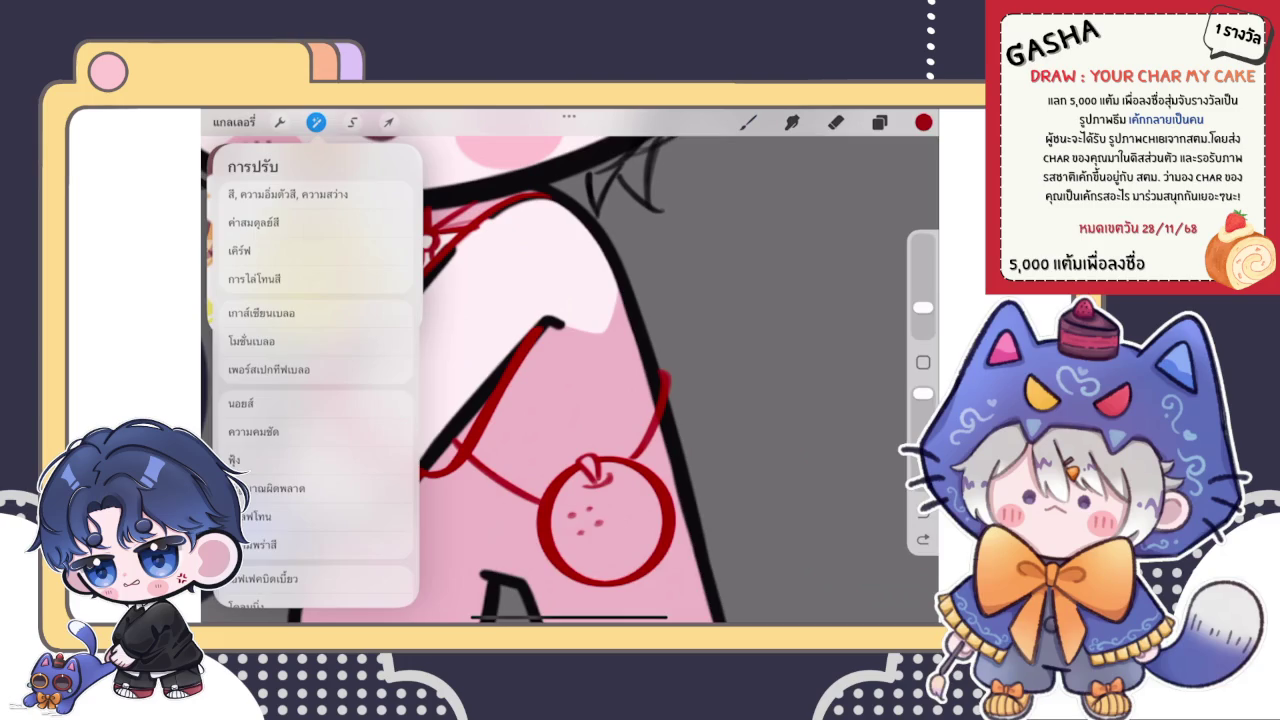
left_click(286, 457)
scroll(570, 330, "down", 1)
left_click(795, 531)
left_click_drag(300, 587, 280, 587)
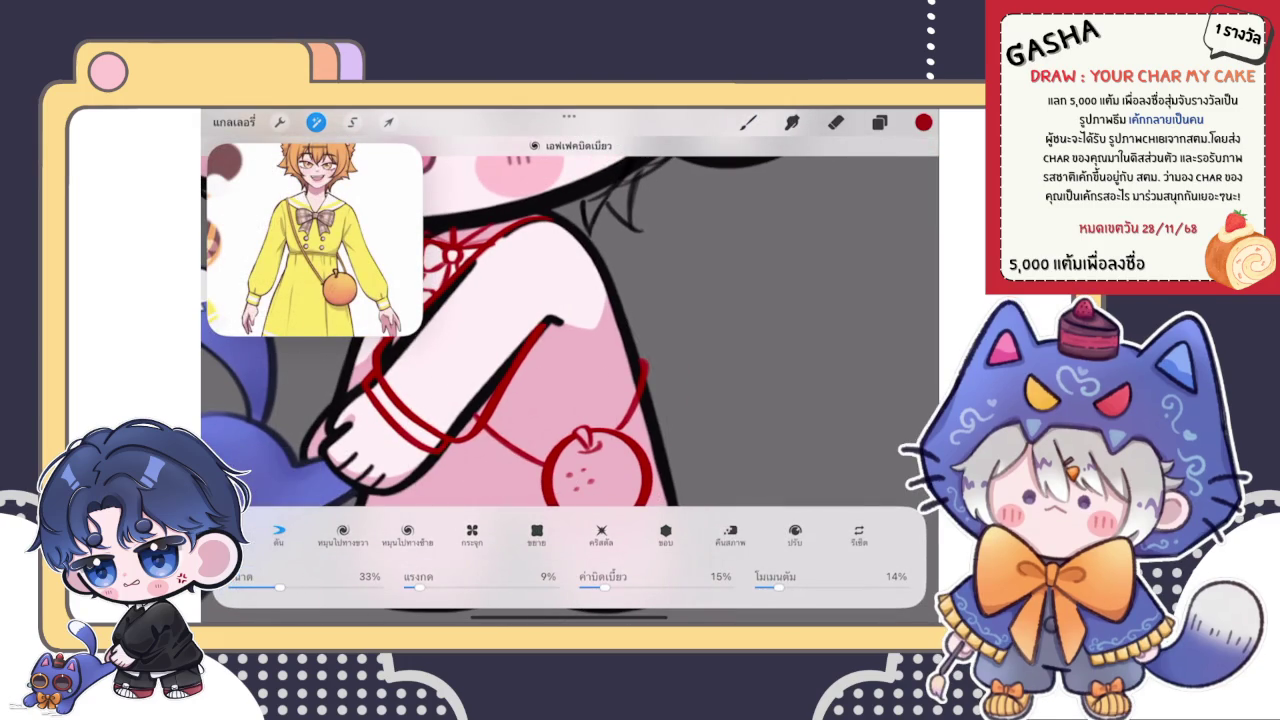
left_click(748, 122)
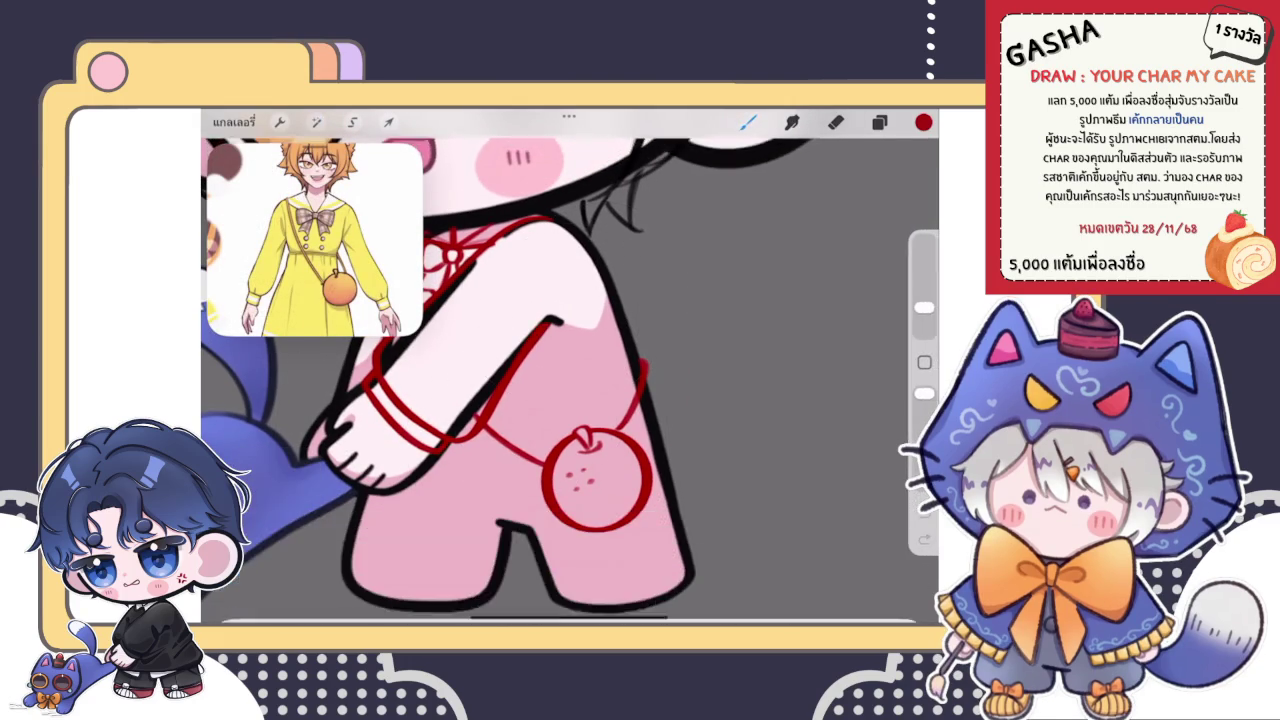
- Extend the red stroke up over the black corner of the arm
scroll(530, 340, "up", 5)
left_click_drag(518, 348, 573, 330)
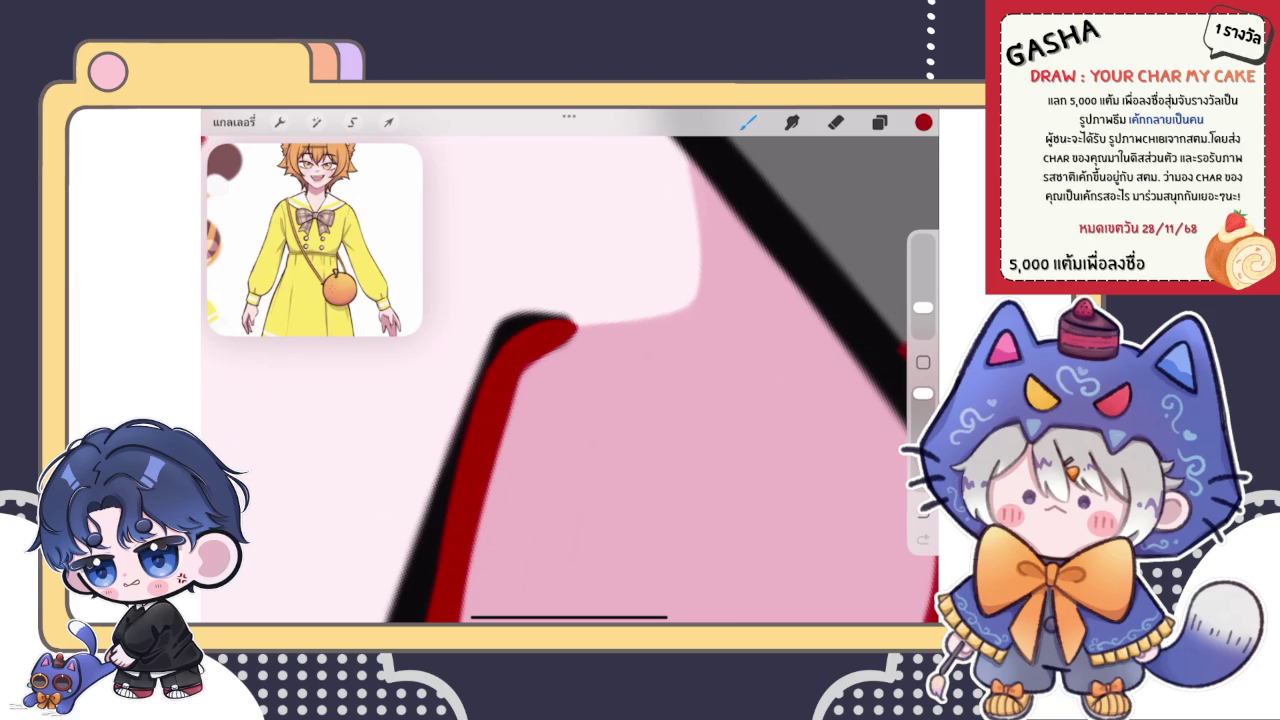
scroll(570, 370, "down", 3)
scroll(570, 370, "down", 3)
scroll(570, 370, "down", 3)
scroll(500, 300, "down", 2)
scroll(500, 330, "up", 3)
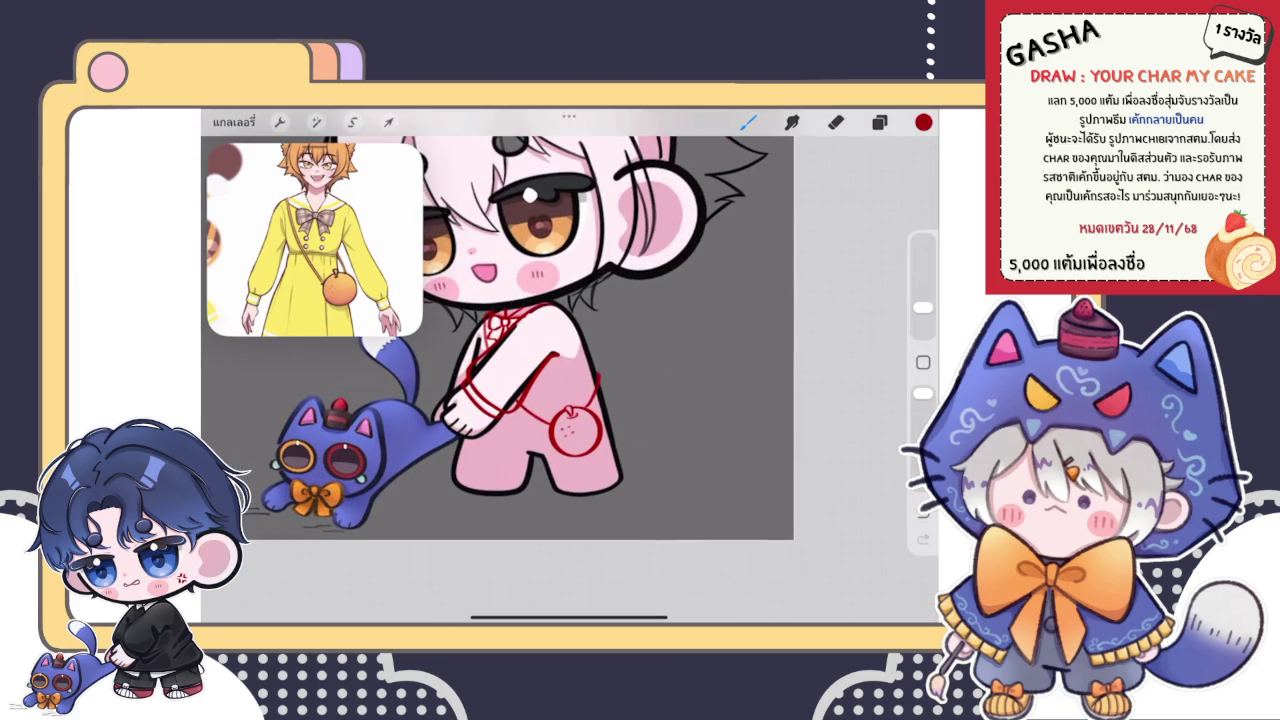
- Draw a red outline just left of the arm's black edge toward the hand, redrawing once
scroll(560, 400, "up", 2)
scroll(560, 400, "up", 2)
scroll(560, 400, "up", 2)
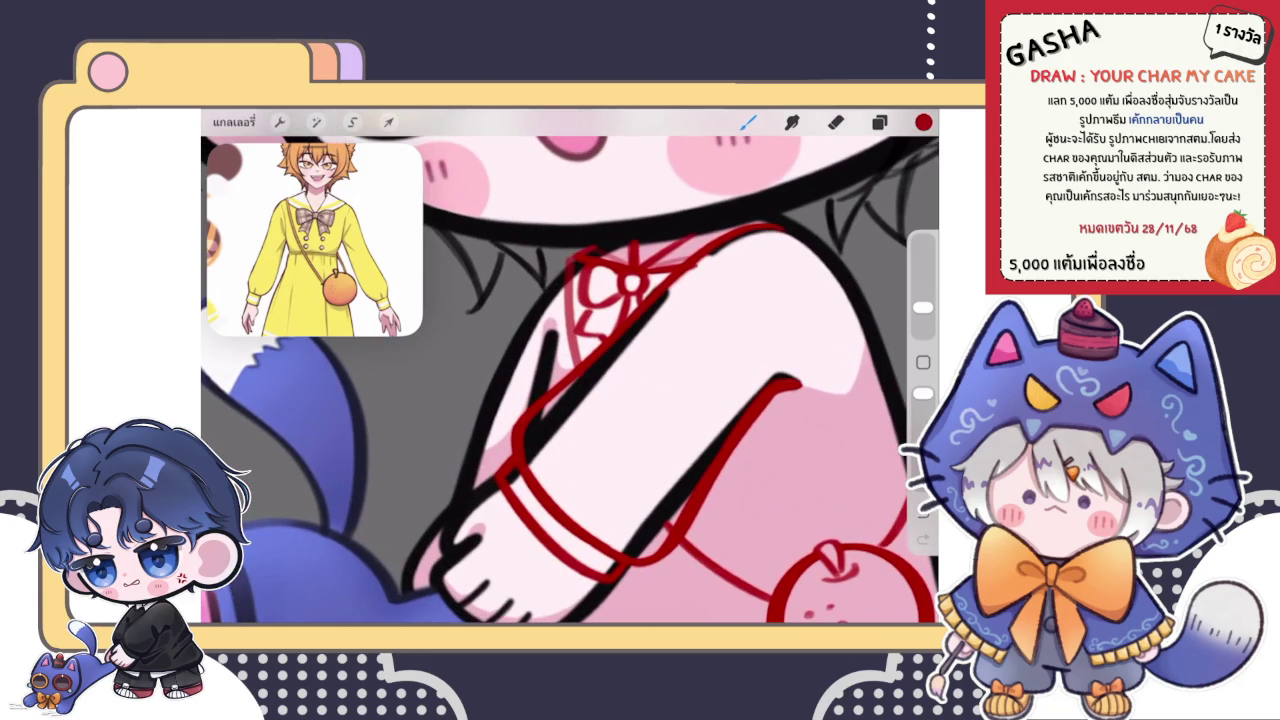
key("ctrl+z")
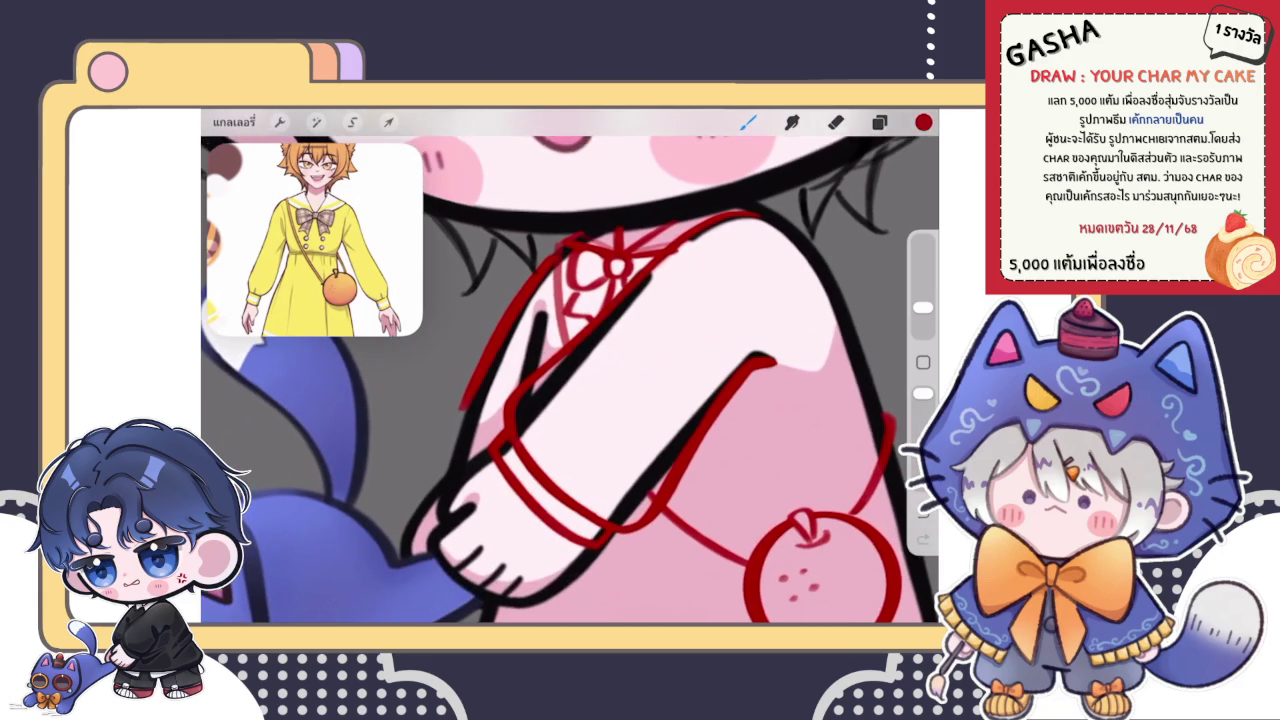
mouse_move(443, 465)
left_mouse_down()
mouse_move(495, 333)
mouse_move(570, 277)
left_mouse_up()
scroll(570, 380, "up", 2)
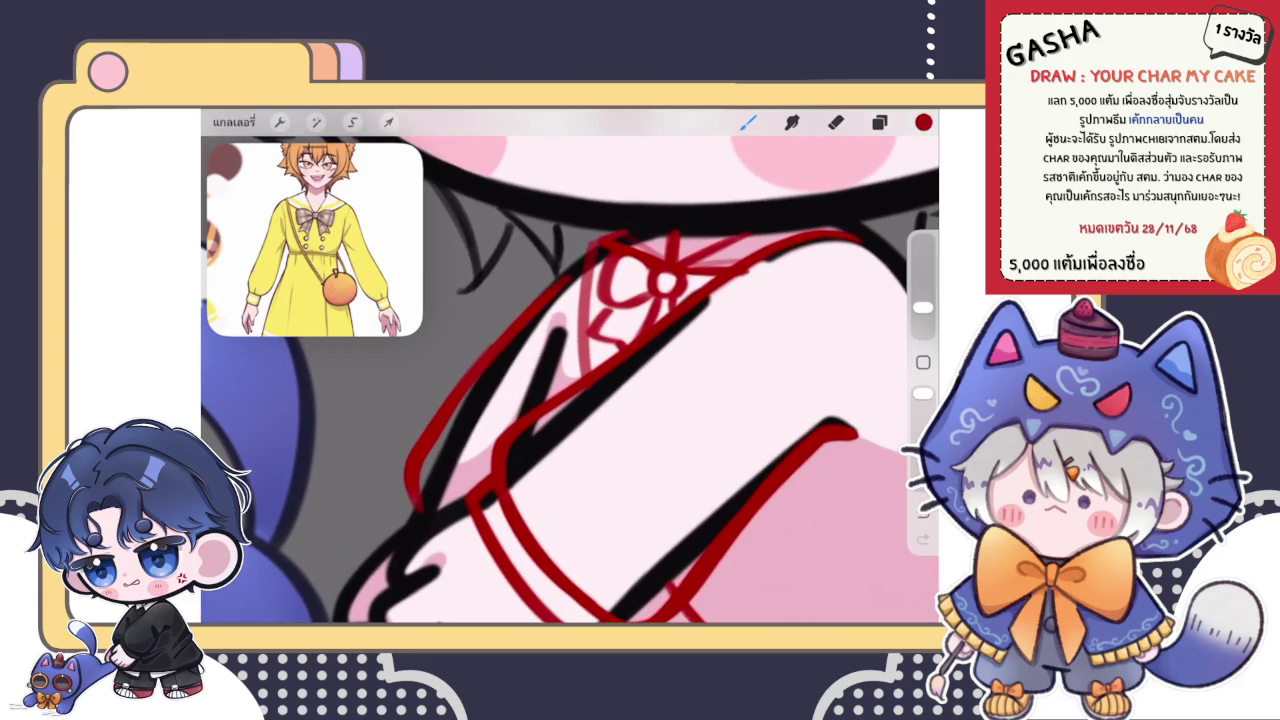
scroll(660, 380, "left", 3)
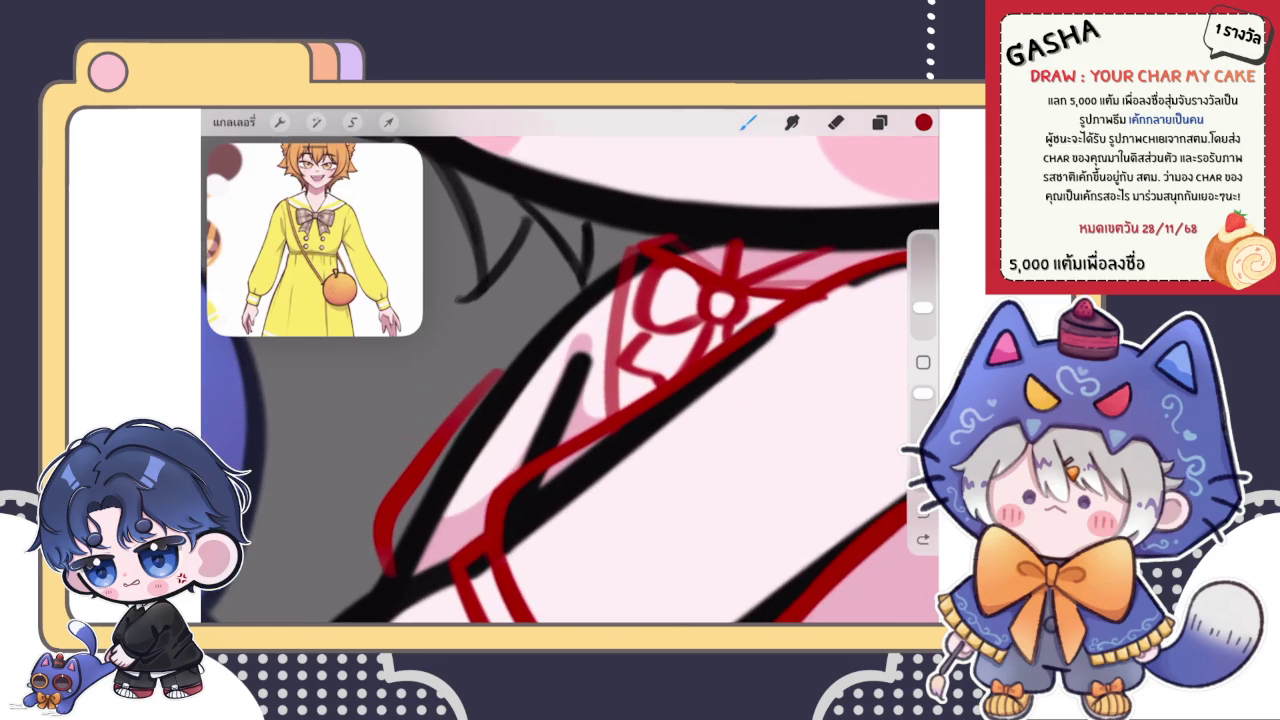
key("ctrl+z")
left_click_drag(410, 465, 605, 282)
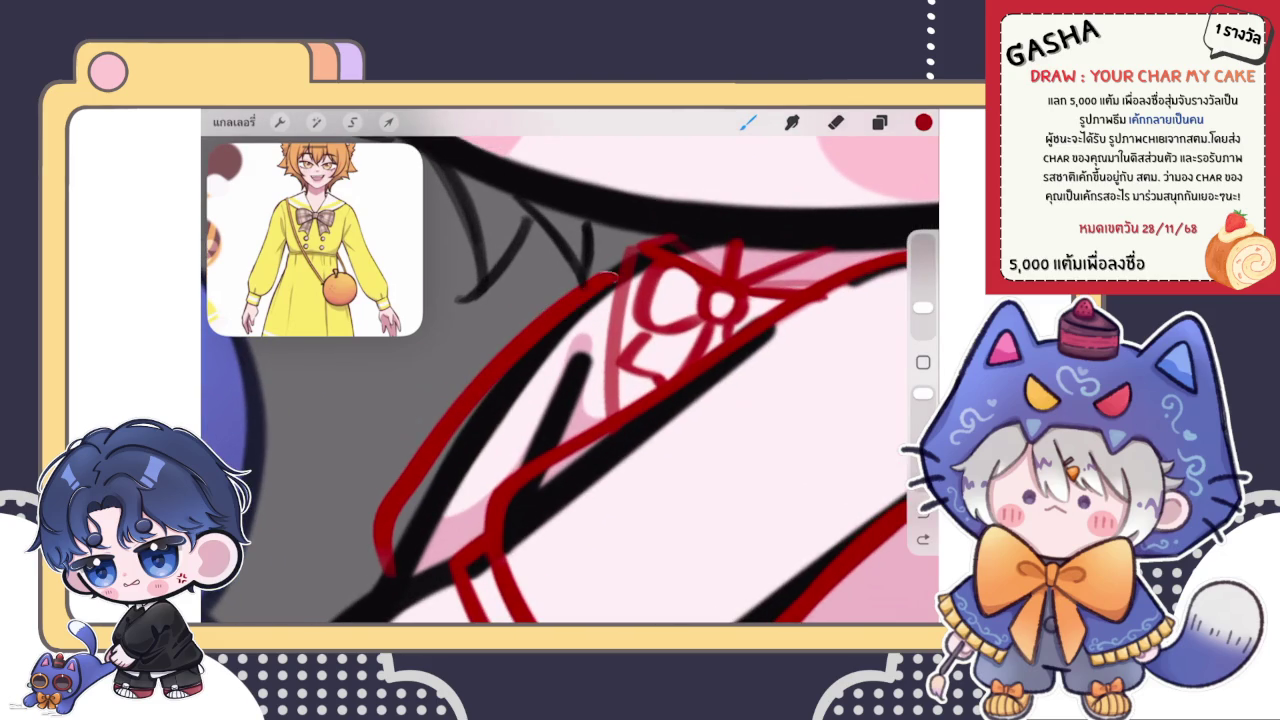
- Alternate between Eraser and Brush to tidy the new arm outline
scroll(570, 380, "down", 3)
scroll(570, 380, "up", 1)
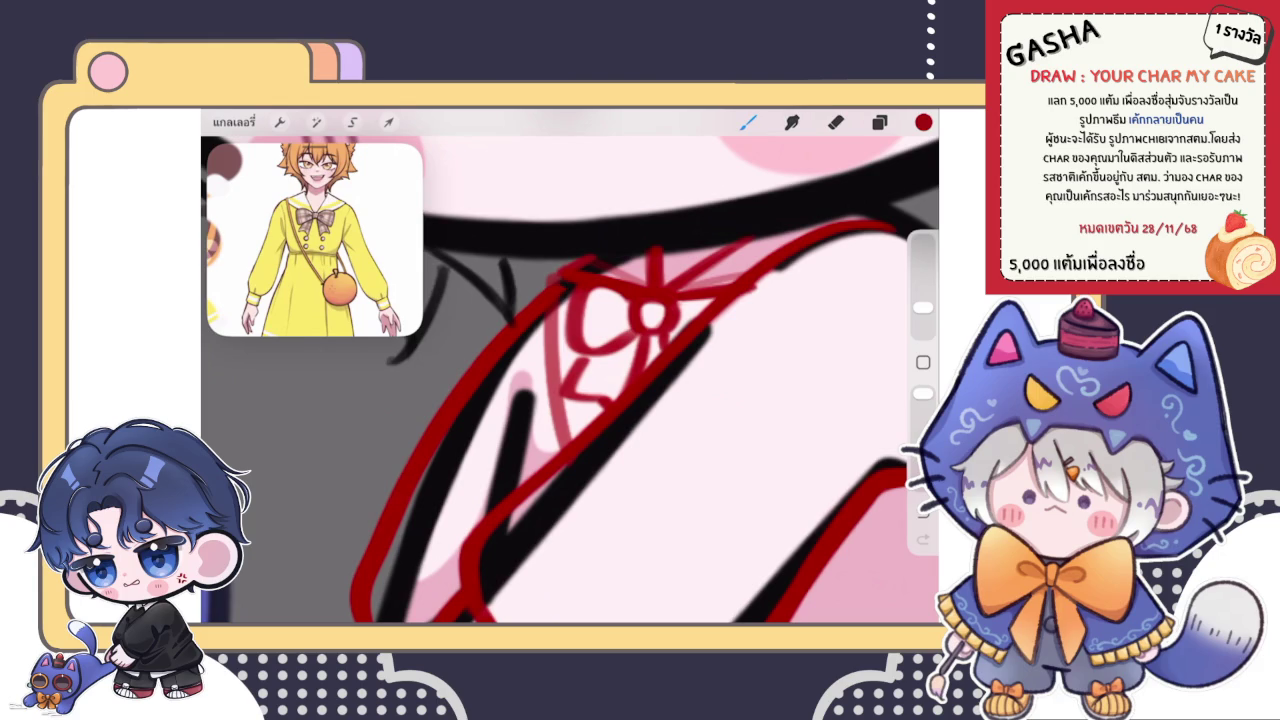
key("e")
key("b")
scroll(570, 380, "down", 2)
scroll(570, 380, "up", 2)
scroll(570, 380, "up", 3)
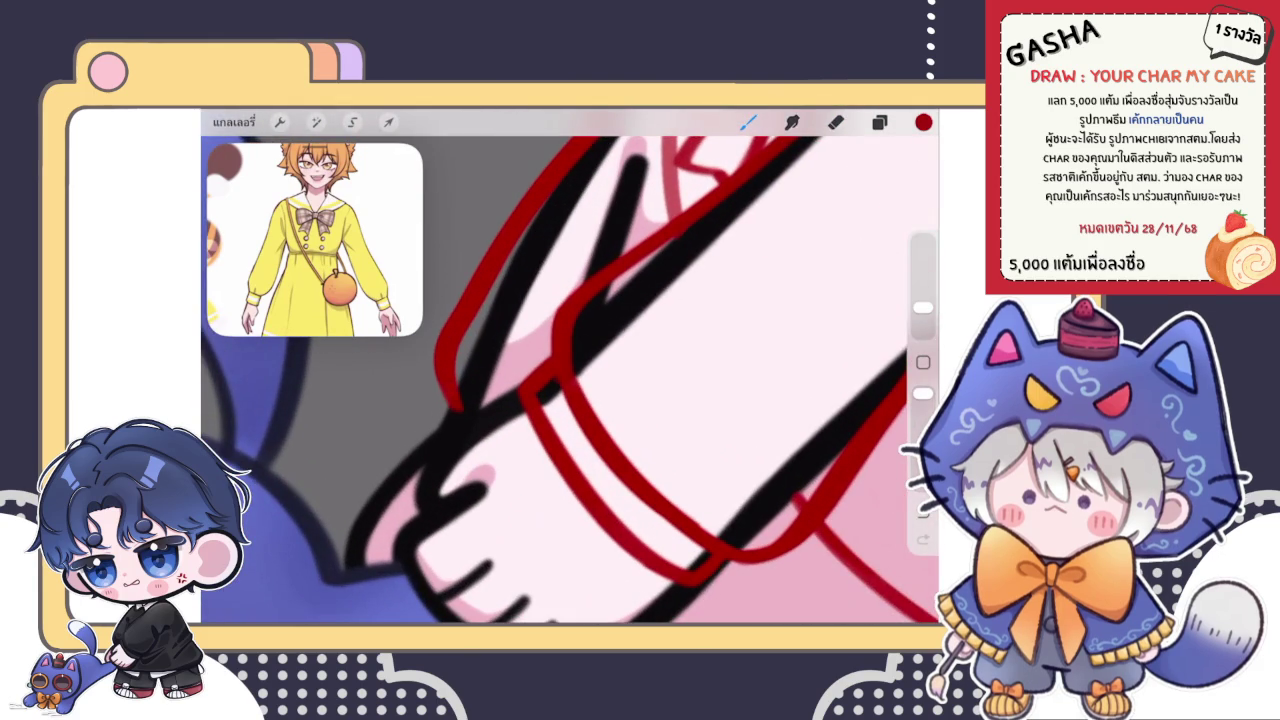
key("e")
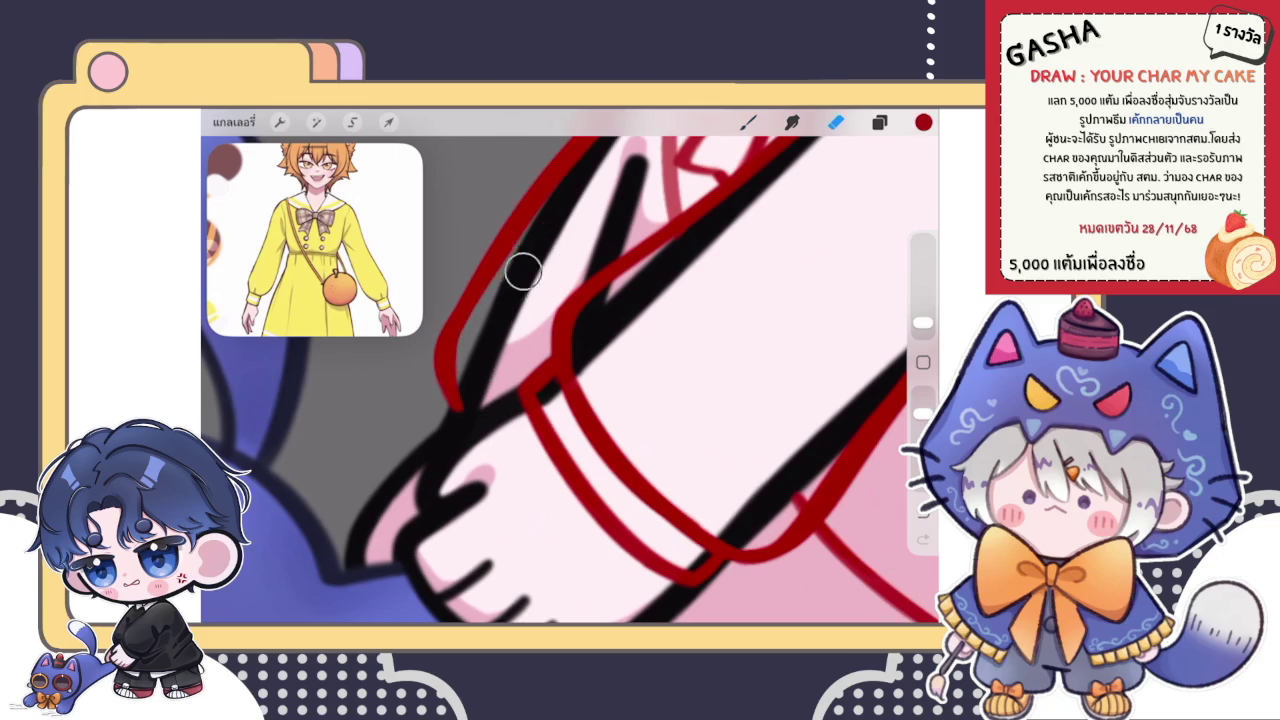
key("b")
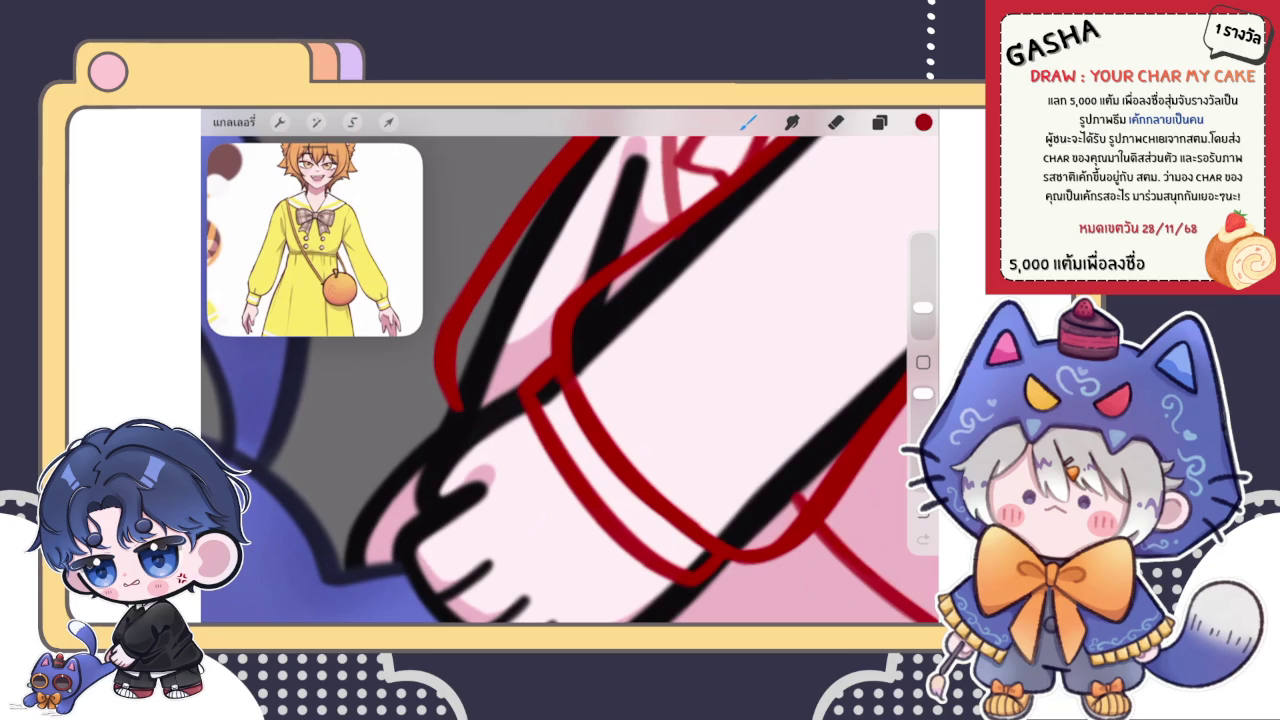
key("e")
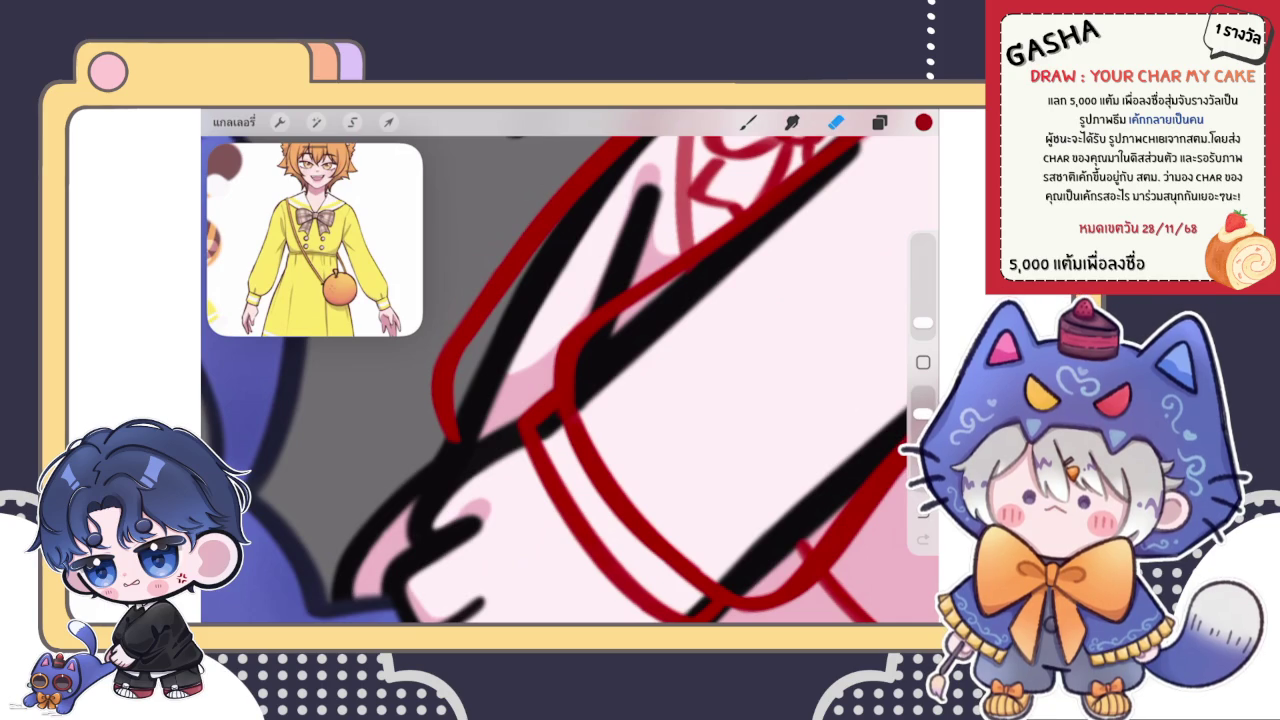
- Switch between Brush and Eraser while reviewing the strap lines
key("b")
scroll(570, 366, "down", 2)
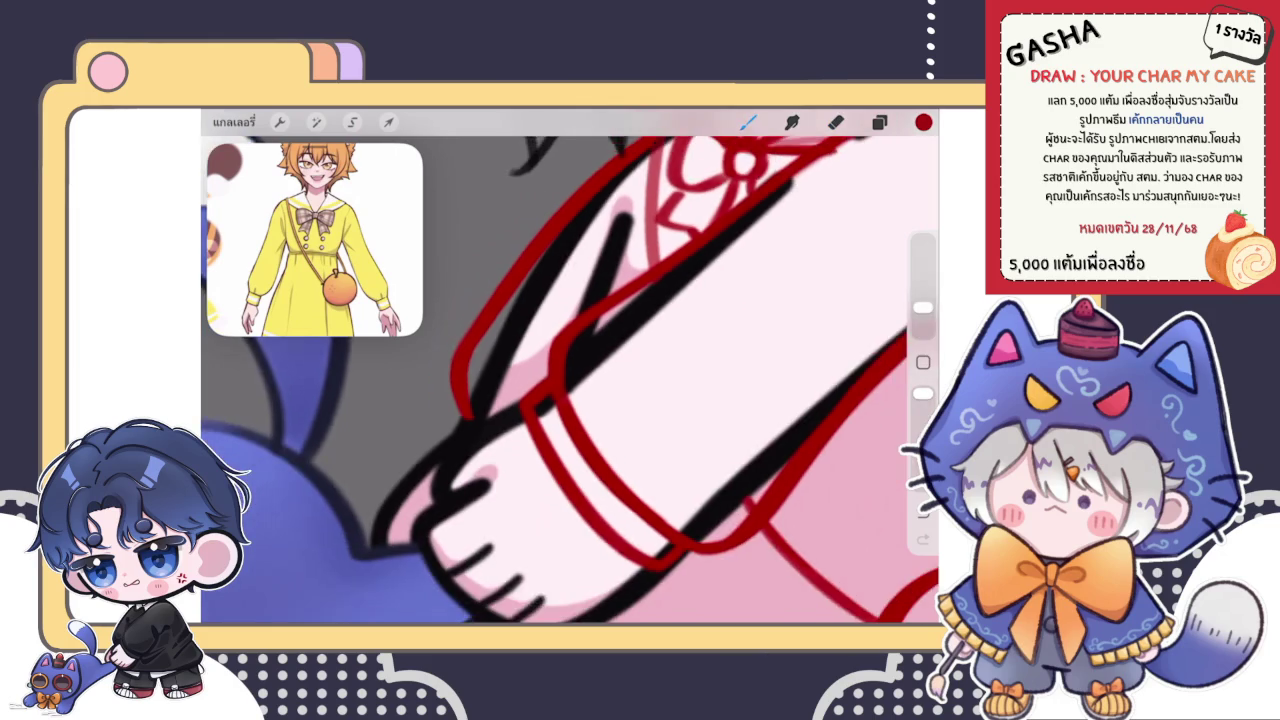
scroll(570, 366, "down", 2)
scroll(570, 366, "down", 2)
scroll(570, 366, "down", 1)
key("e")
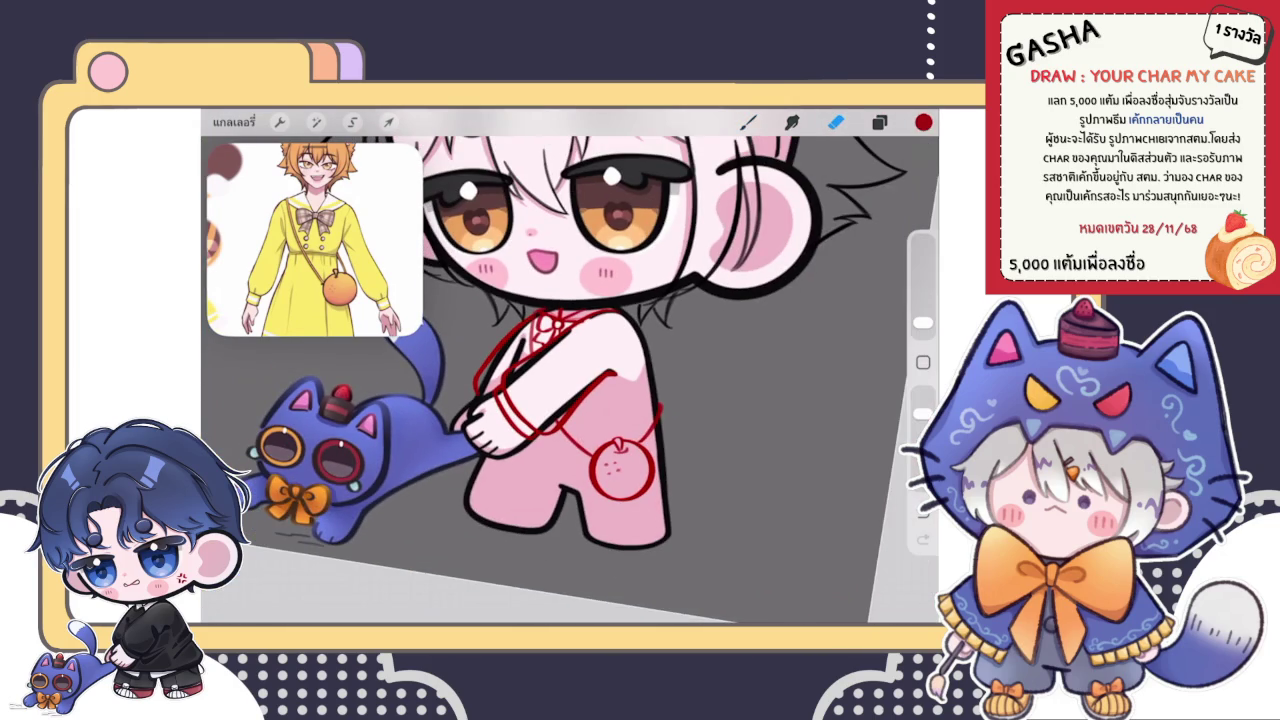
scroll(570, 366, "down", 1)
scroll(570, 366, "down", 1)
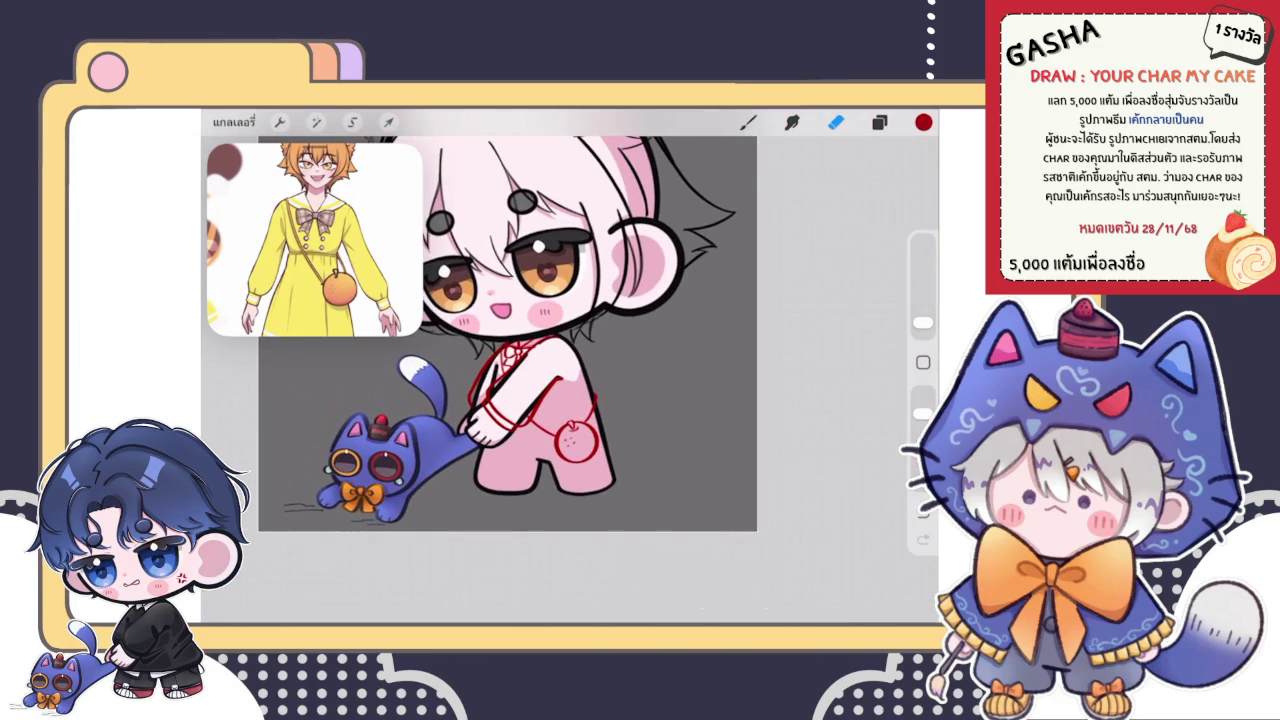
scroll(568, 366, "up", 3)
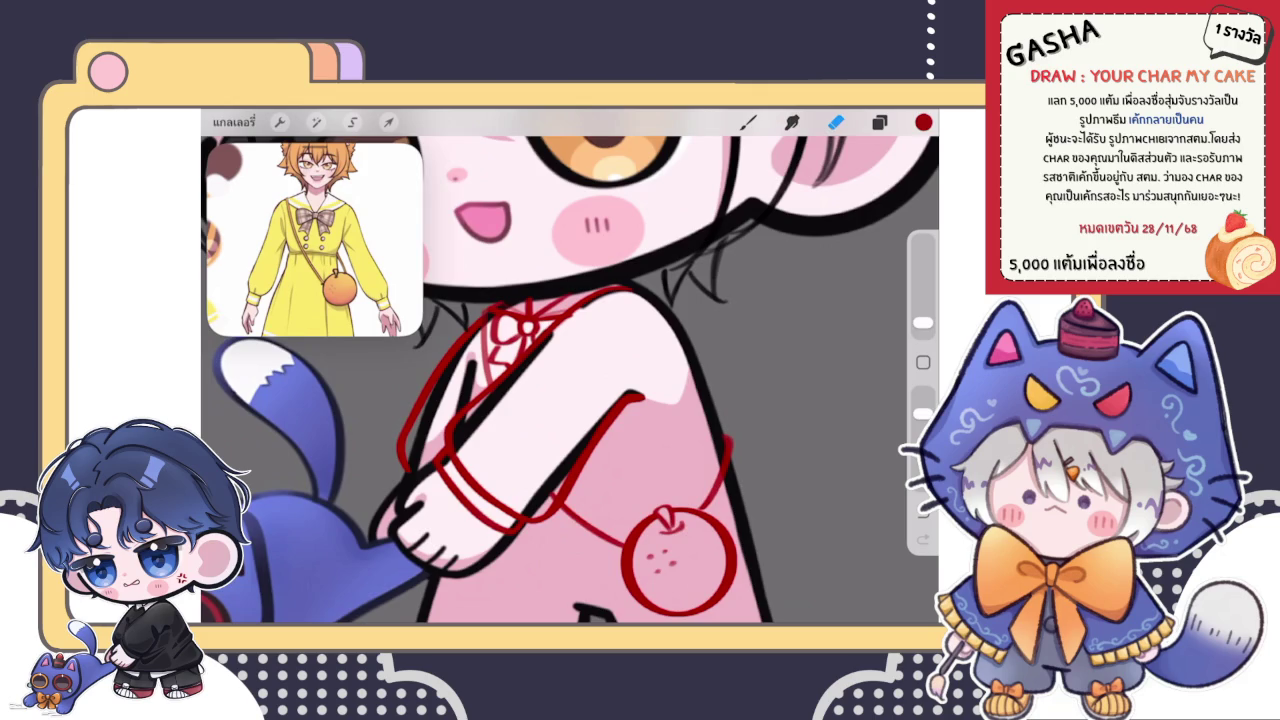
scroll(568, 366, "up", 1)
scroll(568, 366, "up", 1)
- Push the red collar and chest lines slightly with Liquify
left_click(879, 122)
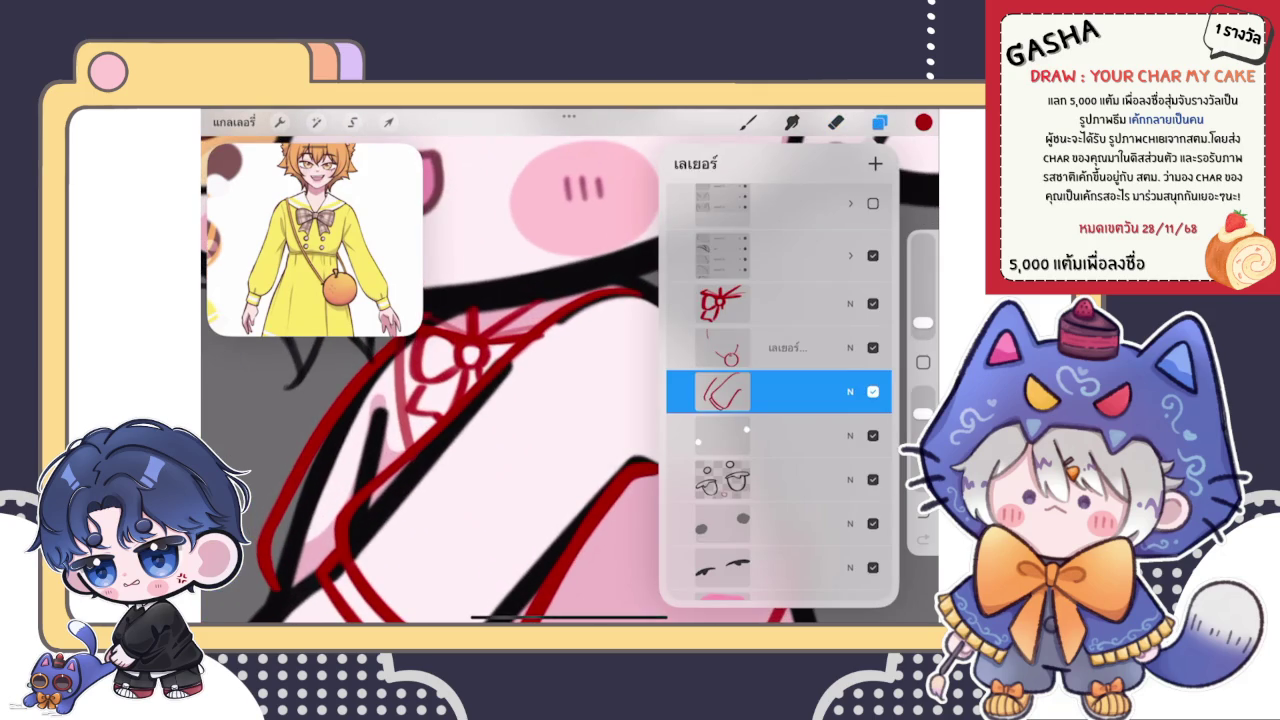
left_click(315, 122)
left_click(300, 500)
left_click_drag(600, 295, 560, 310)
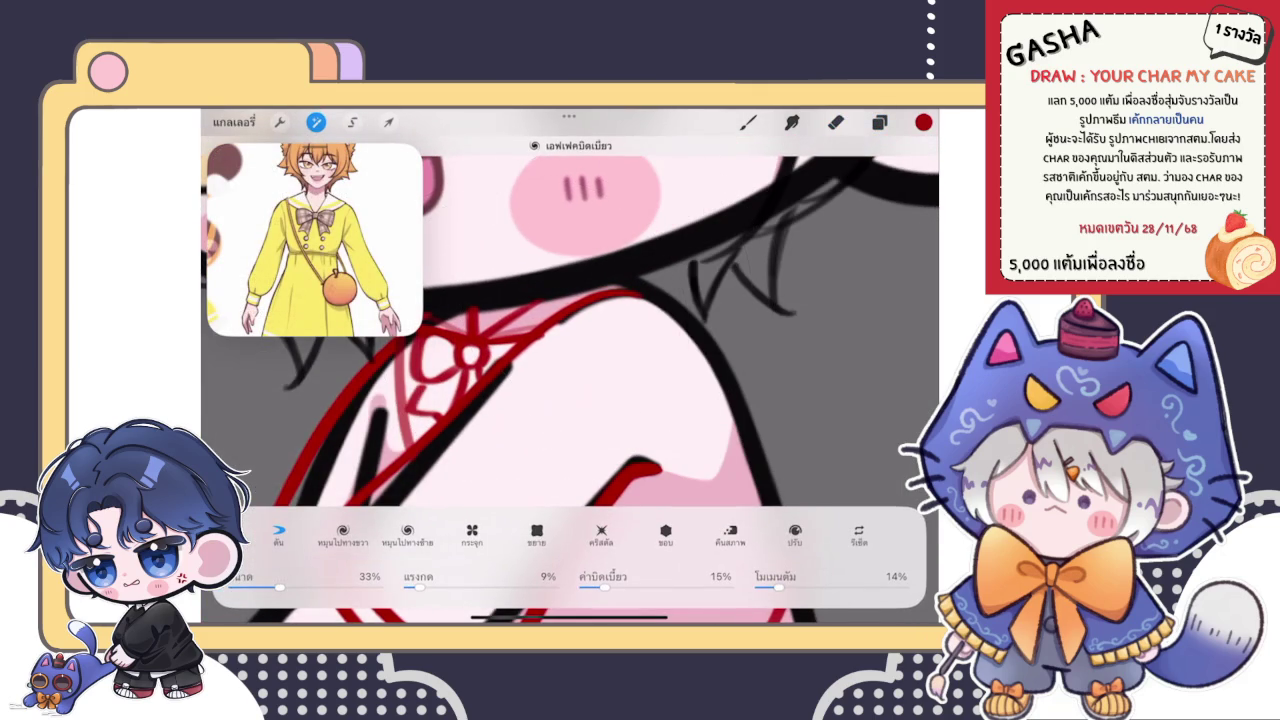
left_click_drag(565, 320, 545, 305)
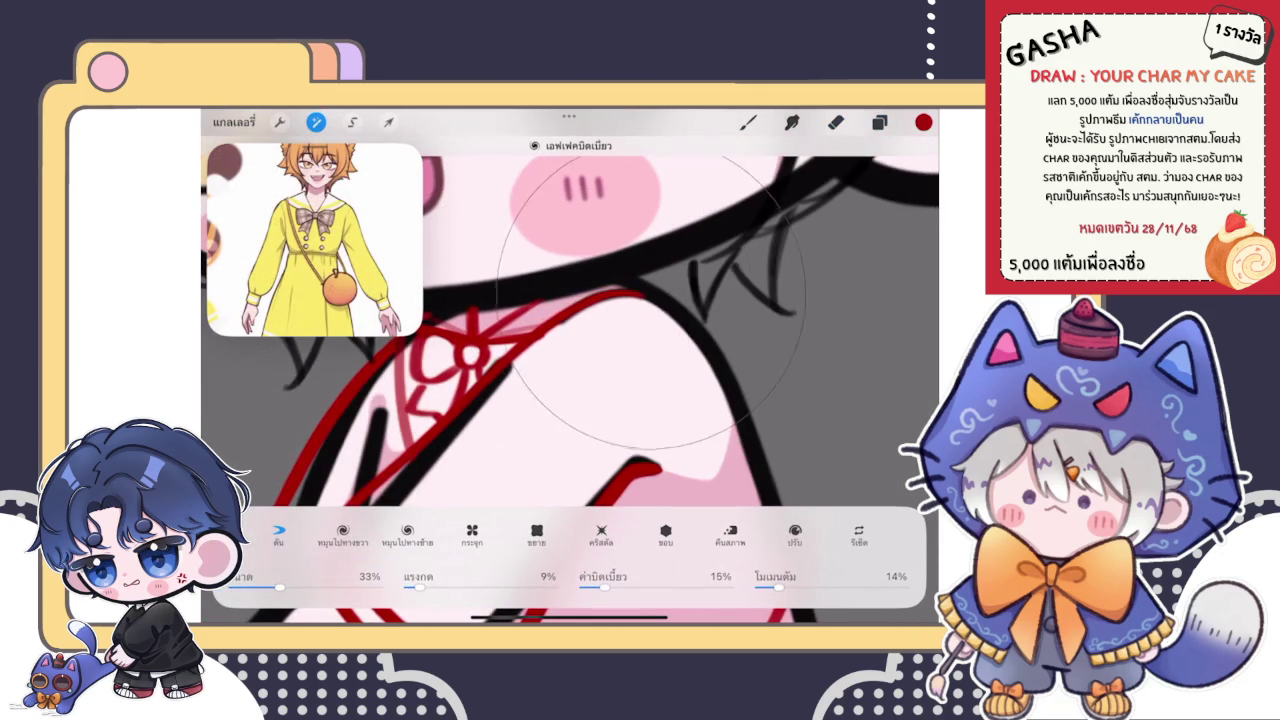
left_click(748, 122)
scroll(570, 380, "down", 3)
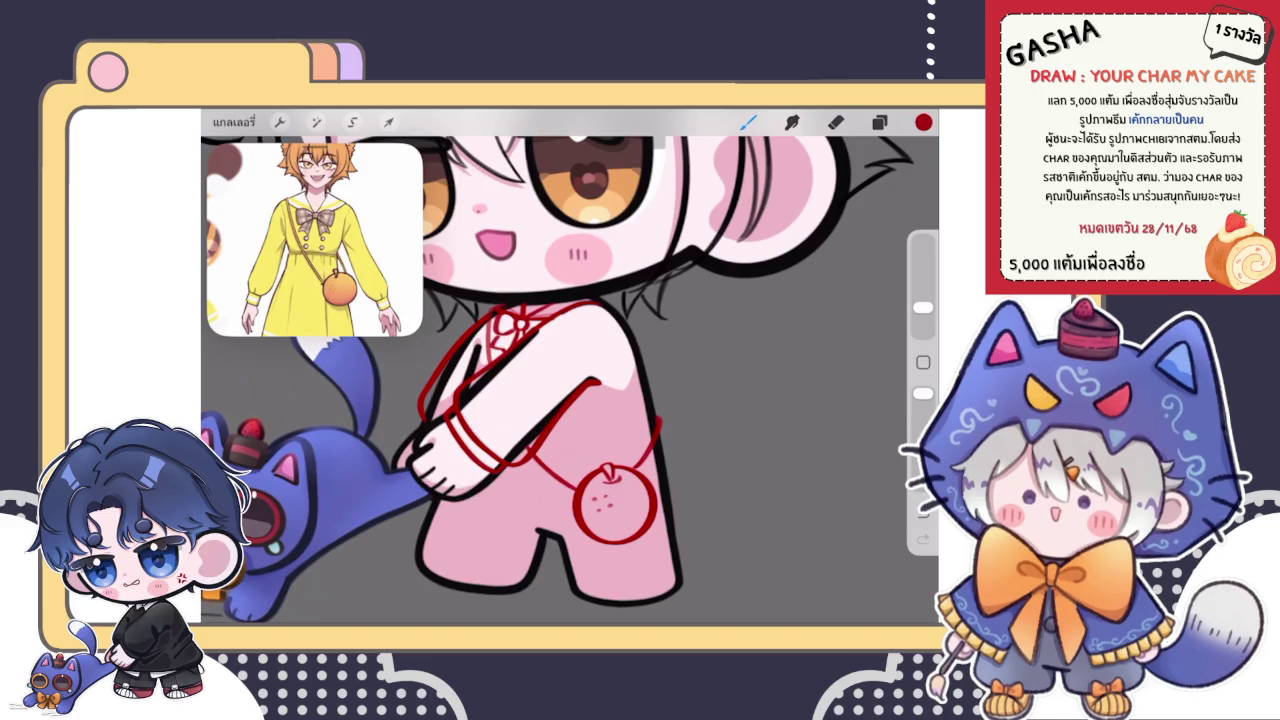
- Thicken and smooth the red outline along the shoulder, darkening its lower edge
left_click(879, 121)
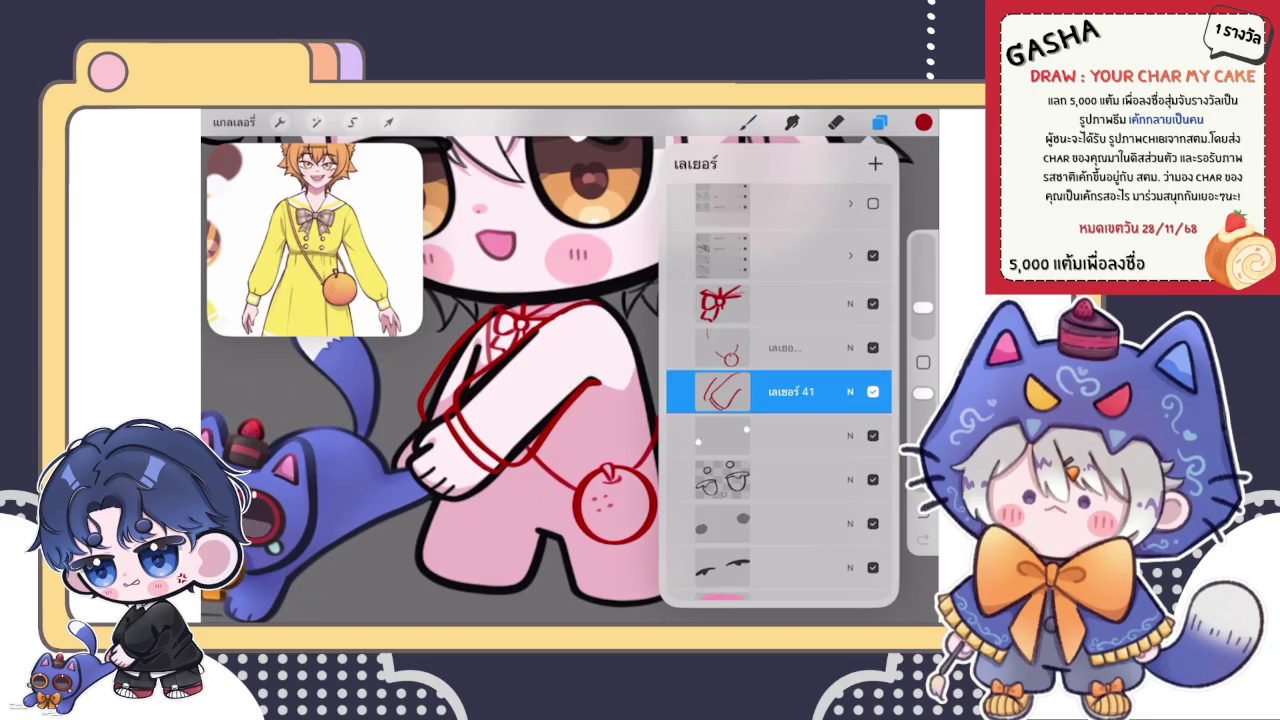
left_click(879, 121)
mouse_move(600, 420)
left_mouse_down()
mouse_move(627, 365)
mouse_move(600, 402)
left_mouse_up()
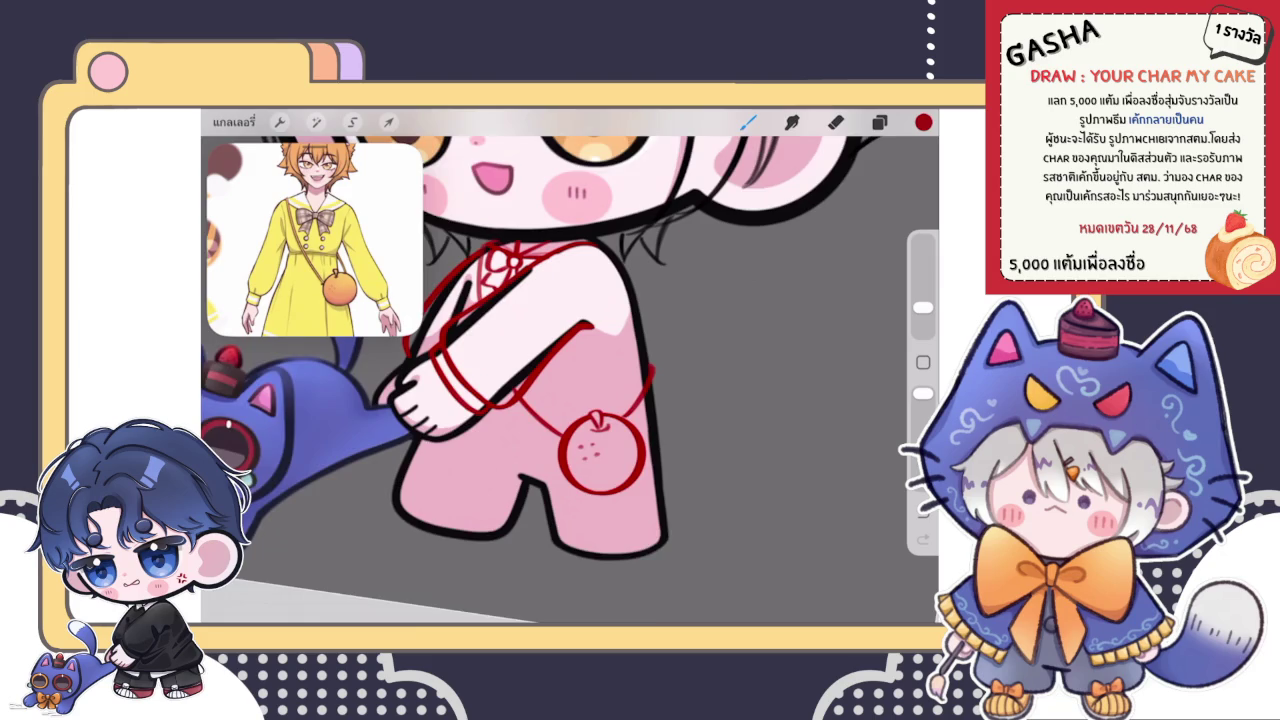
scroll(689, 285, "up", 2)
scroll(570, 370, "up", 5)
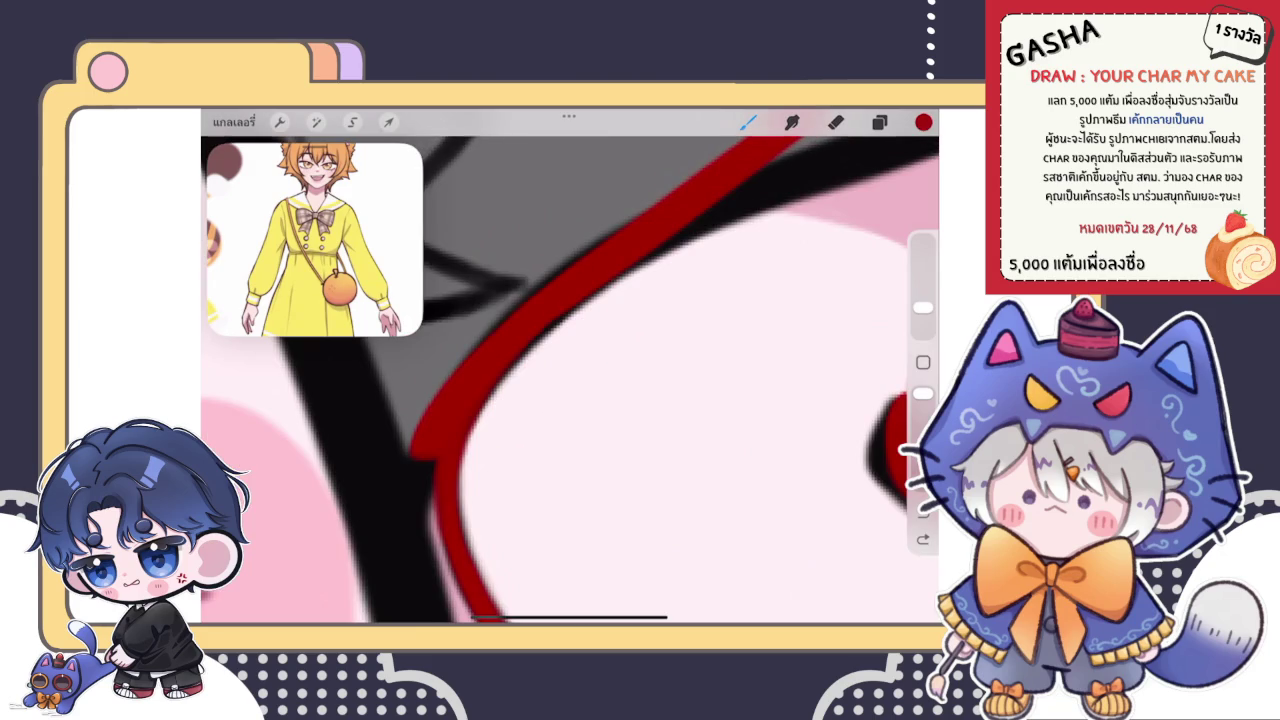
left_click_drag(420, 440, 690, 176)
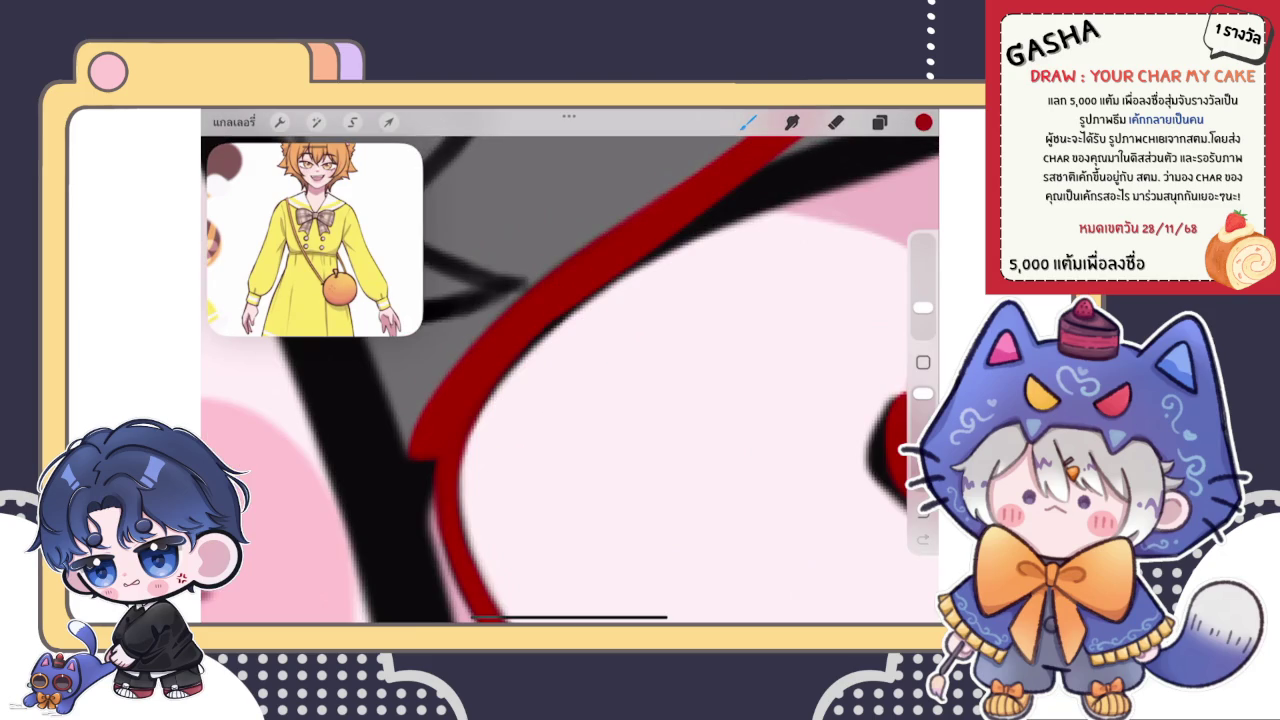
scroll(570, 370, "down", 3)
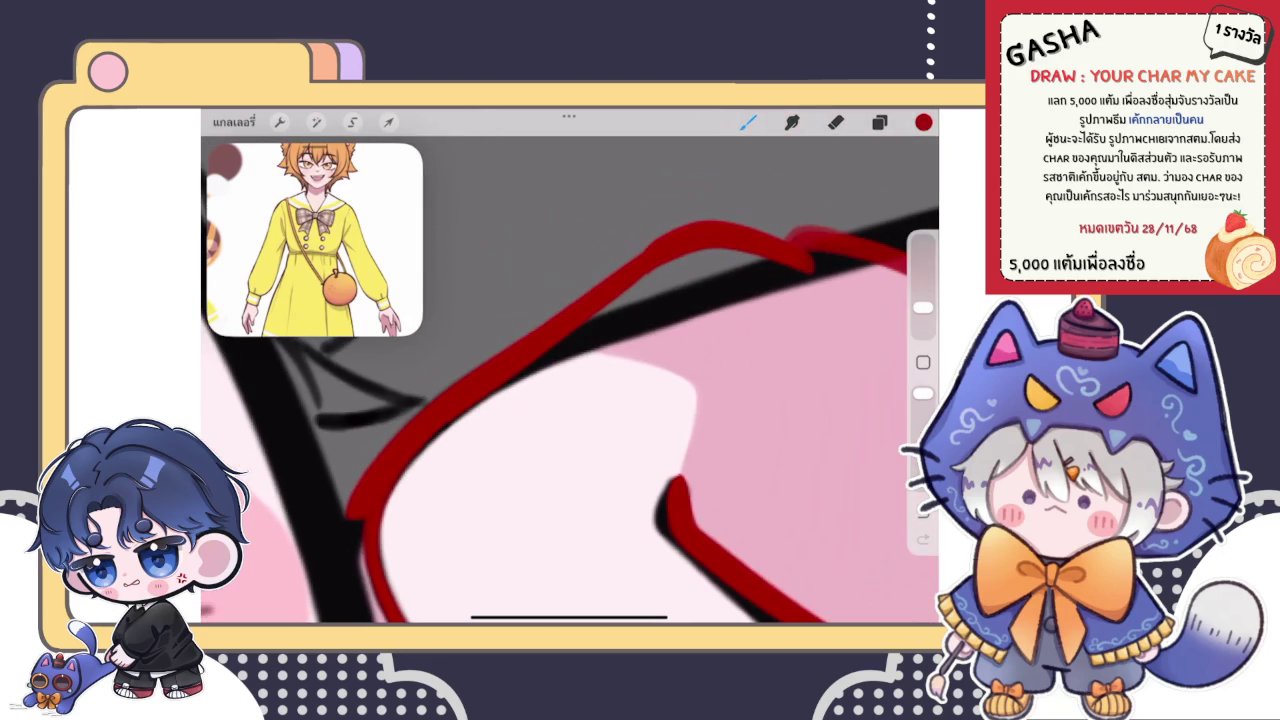
scroll(570, 370, "up", 3)
left_click_drag(612, 284, 660, 236)
left_click_drag(624, 318, 676, 274)
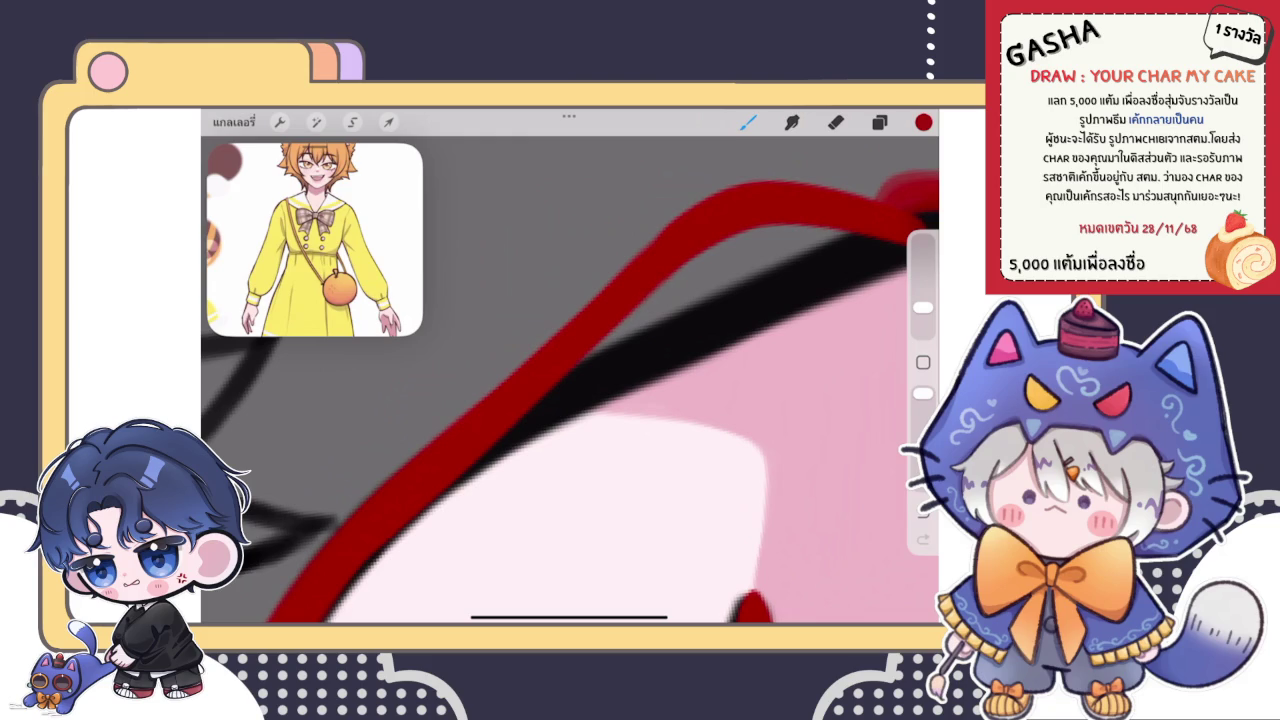
- Fill the corner gap where the red outline meets the black outline
scroll(570, 380, "down", 3)
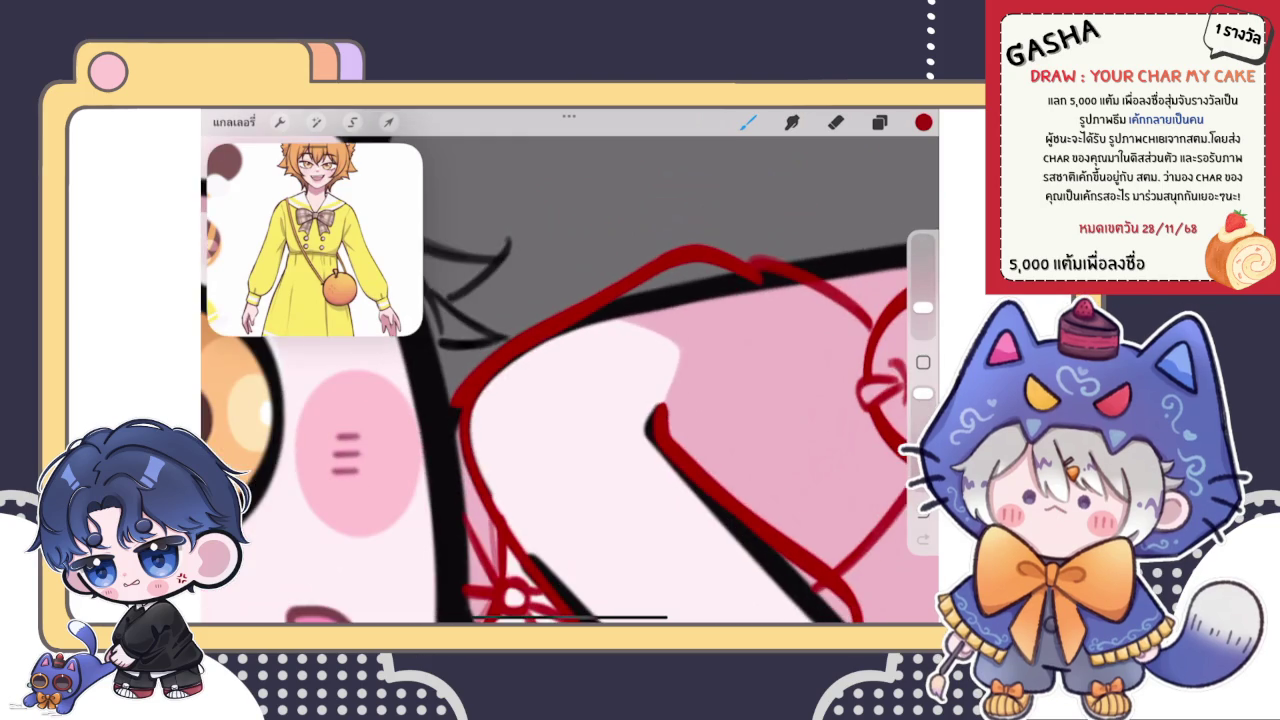
scroll(570, 380, "up", 3)
scroll(570, 380, "up", 2)
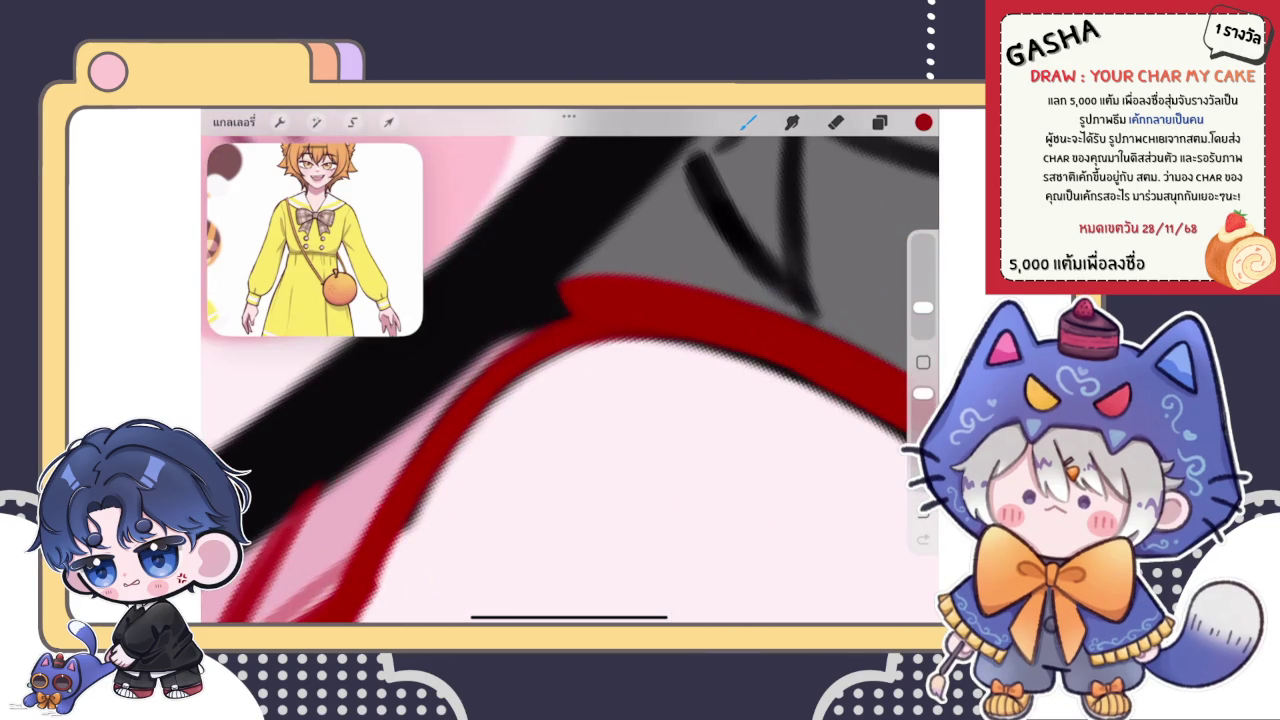
left_click_drag(548, 312, 558, 290)
- Draw a red strap line running toward the orange bag
scroll(570, 380, "down", 5)
scroll(570, 380, "down", 3)
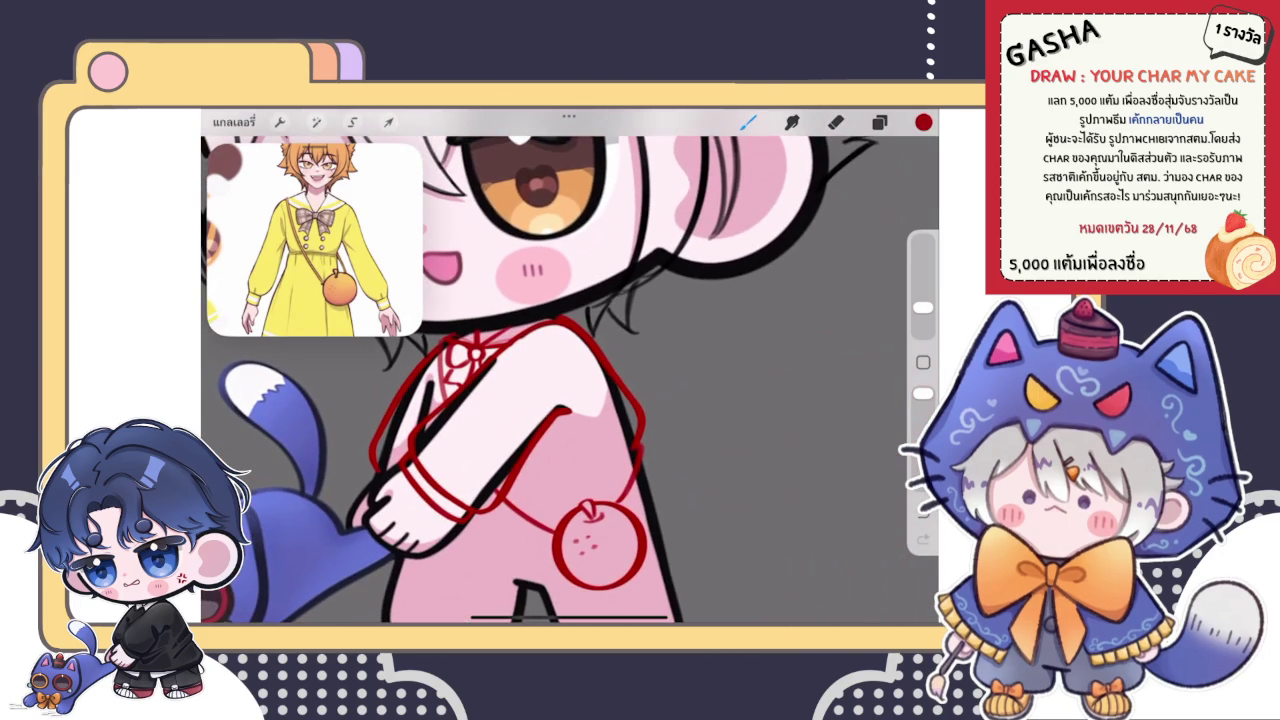
scroll(570, 380, "down", 3)
scroll(575, 440, "up", 3)
scroll(575, 440, "up", 2)
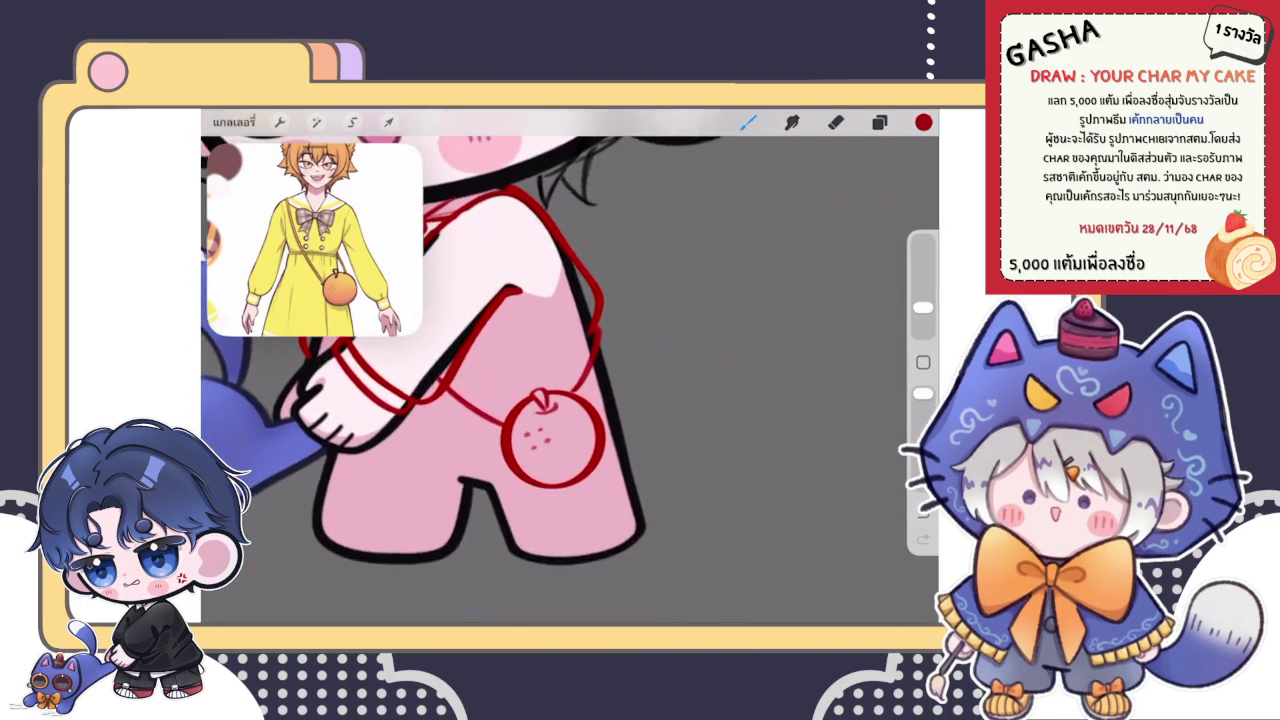
scroll(575, 440, "up", 2)
scroll(575, 380, "up", 2)
scroll(575, 380, "up", 2)
scroll(575, 380, "up", 2)
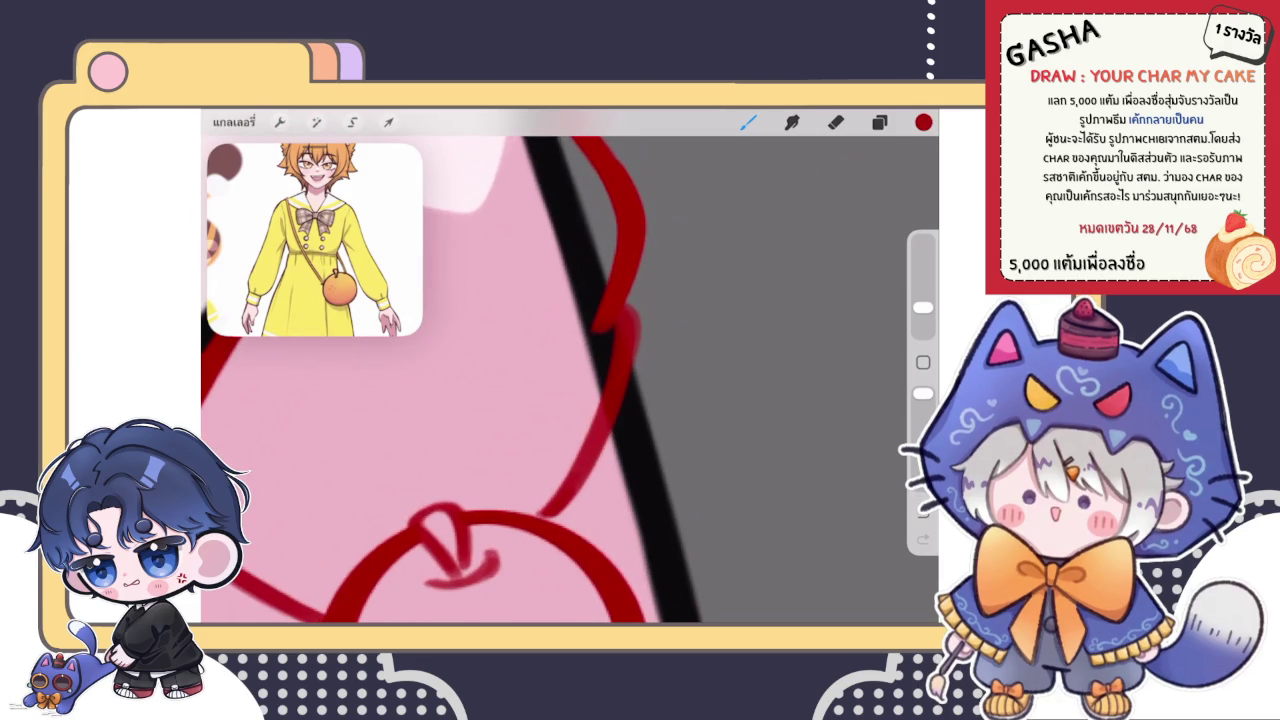
scroll(570, 390, "down", 3)
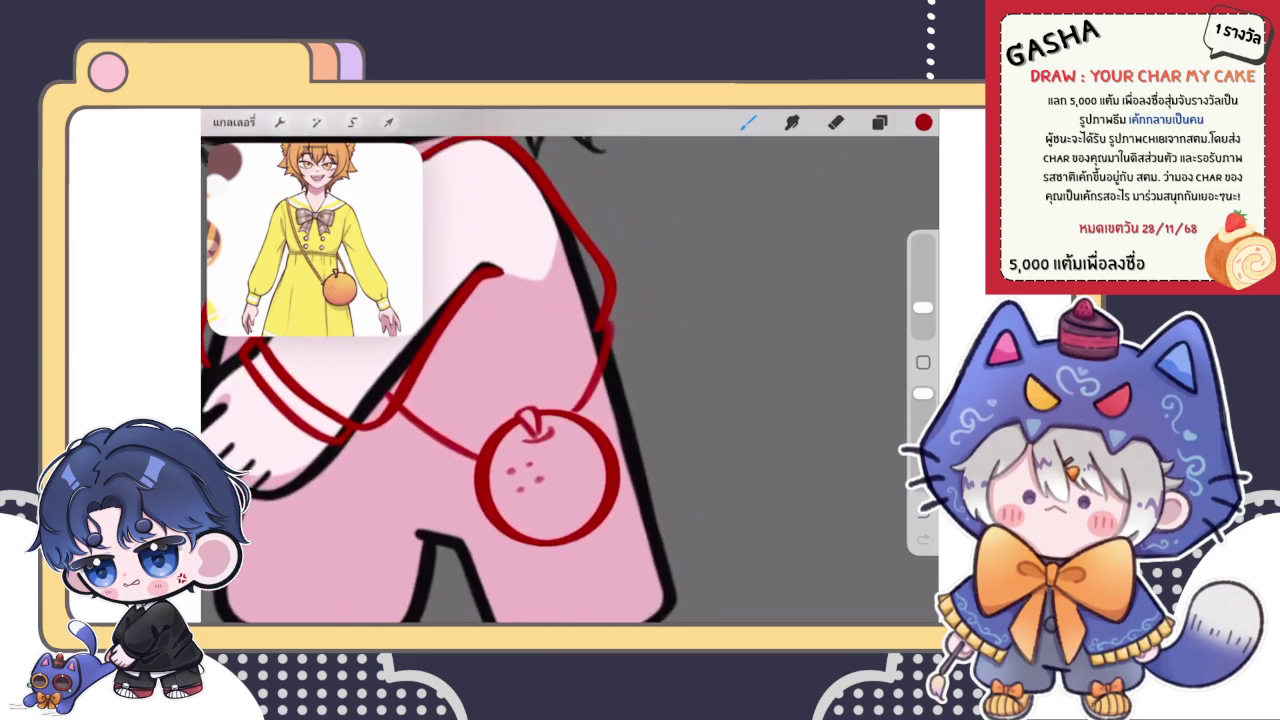
scroll(570, 390, "down", 3)
scroll(570, 400, "up", 2)
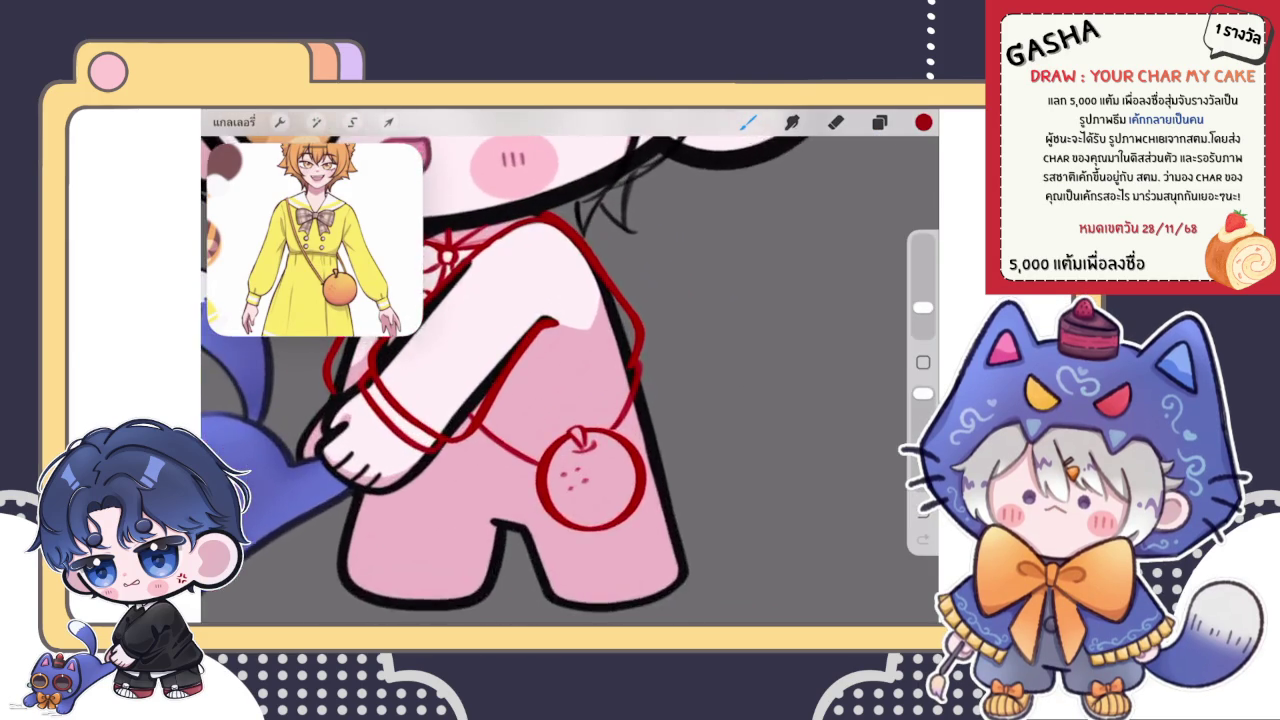
scroll(570, 400, "up", 2)
scroll(570, 400, "up", 1)
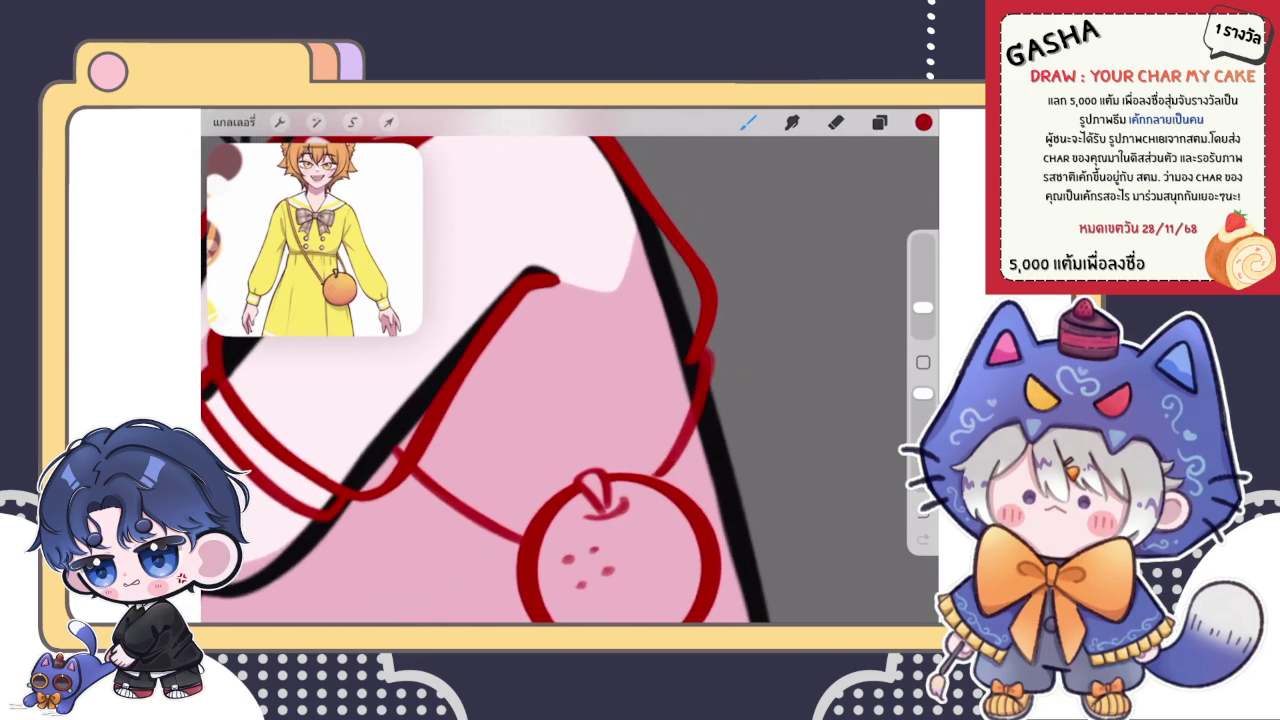
left_click_drag(690, 370, 444, 416)
- Draw a second red strap across the body beside the arm
scroll(570, 400, "down", 2)
scroll(570, 400, "down", 1)
scroll(570, 400, "down", 2)
scroll(570, 400, "down", 1)
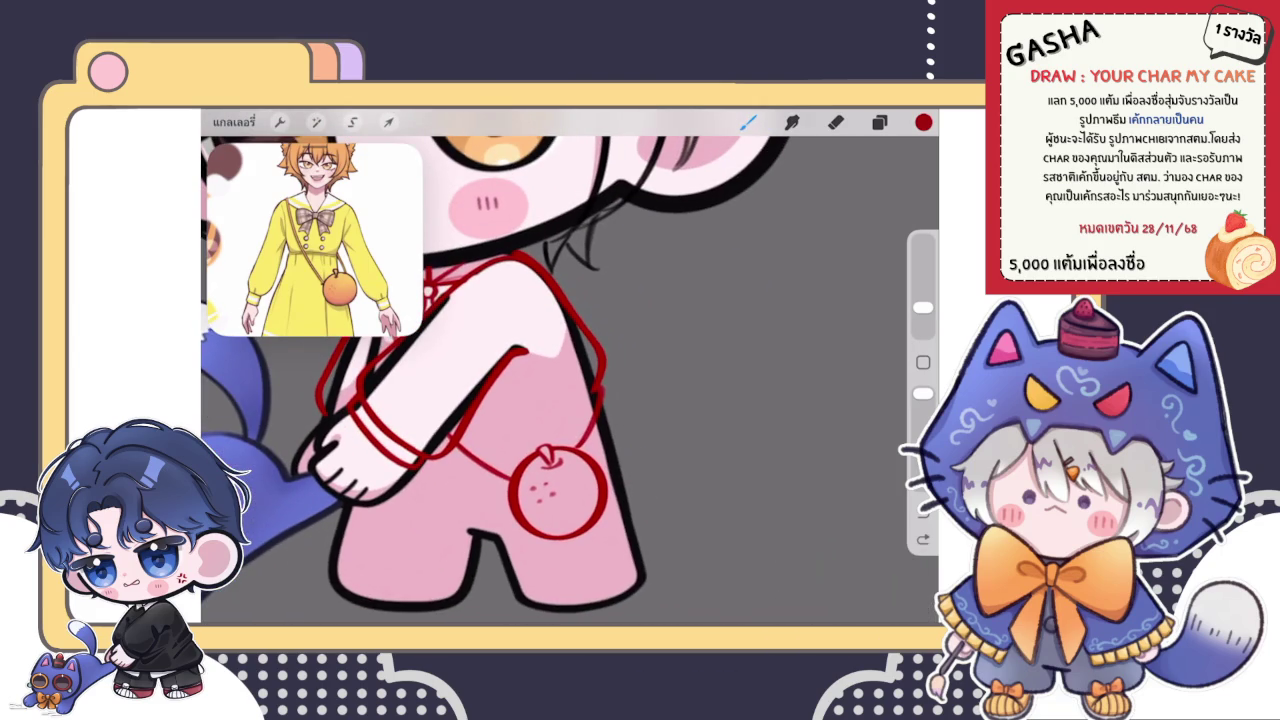
left_click_drag(380, 422, 590, 412)
scroll(570, 400, "up", 1)
scroll(570, 400, "up", 1)
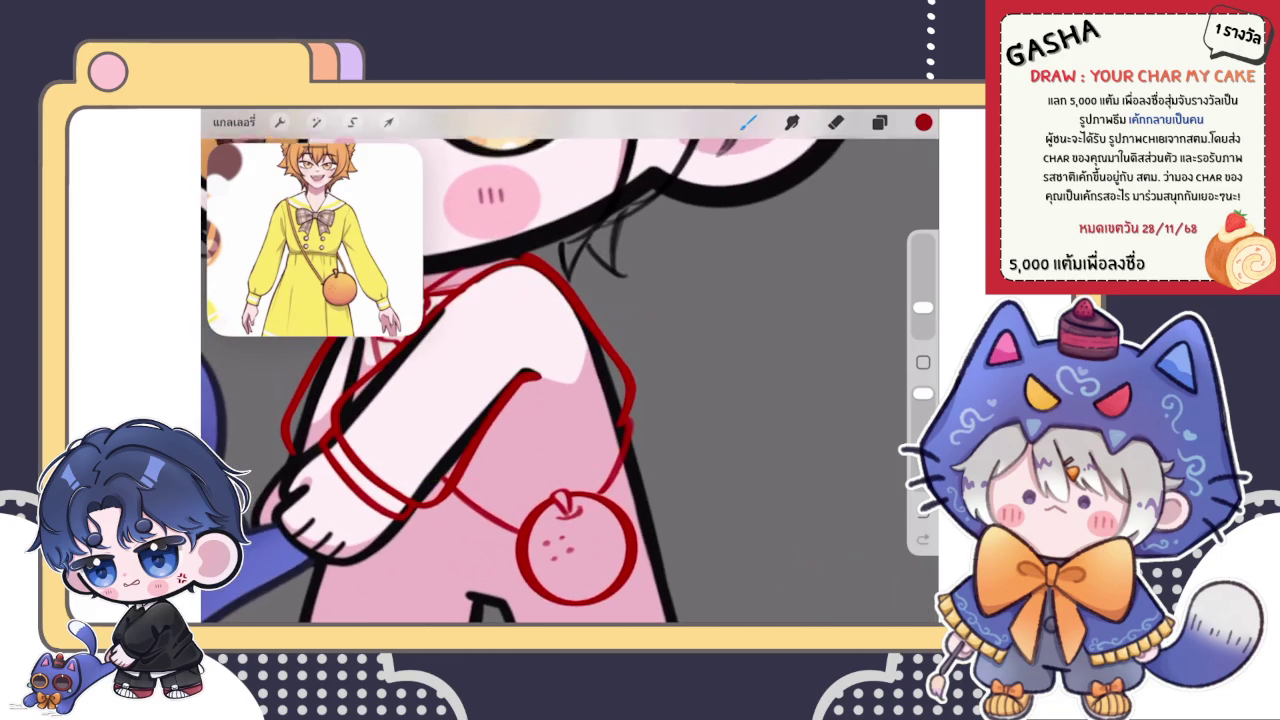
- Draw two curved red strap lines, one below the arm and one across the torso
left_click_drag(335, 435, 628, 425)
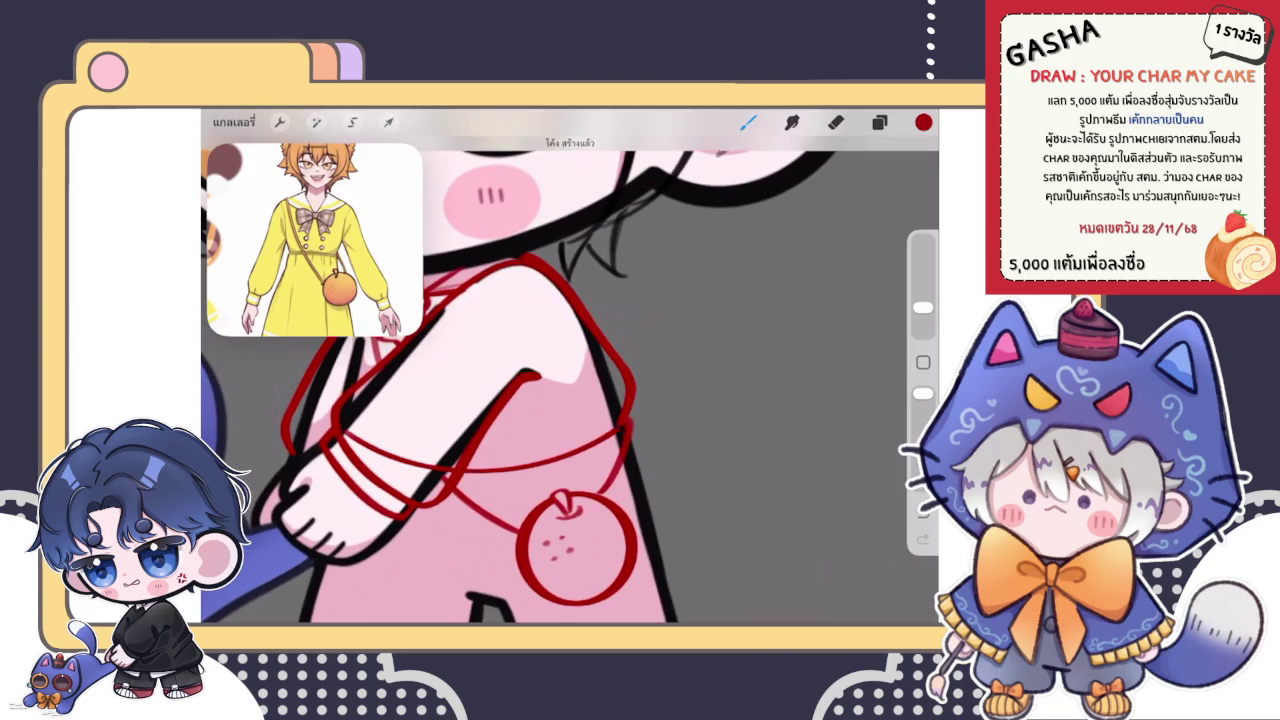
scroll(570, 400, "down", 1)
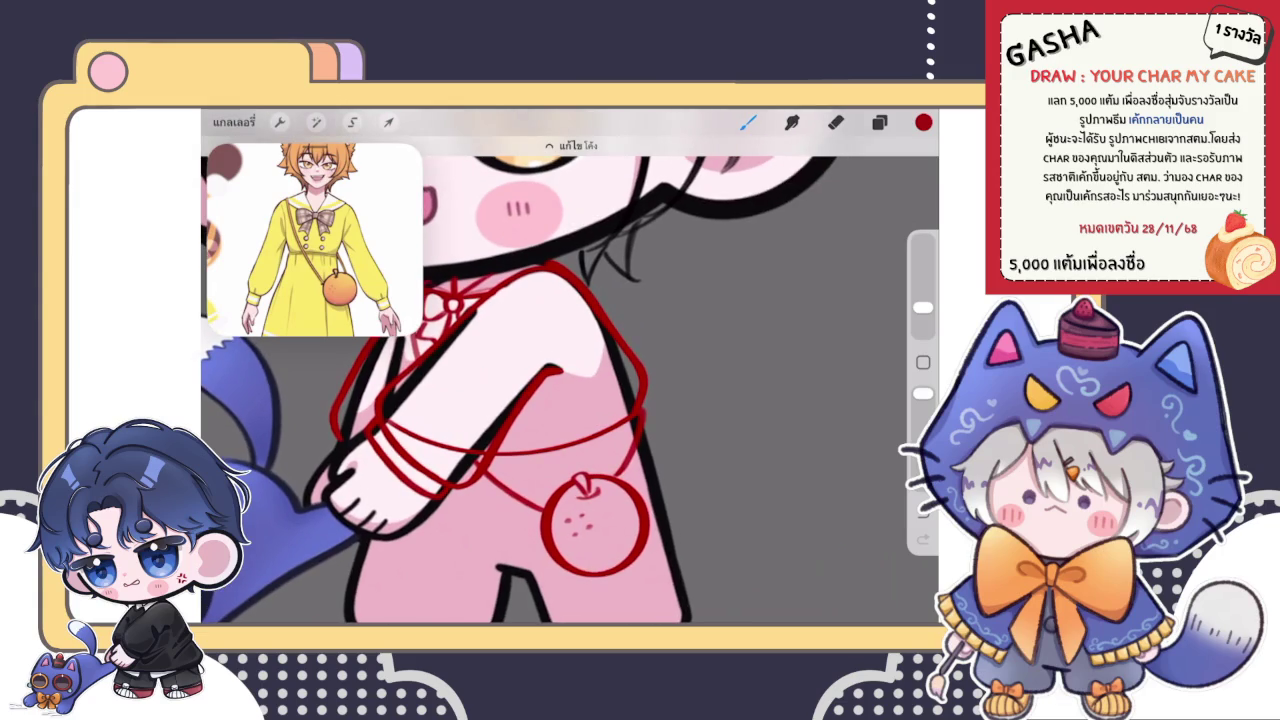
left_click(879, 122)
left_click(879, 122)
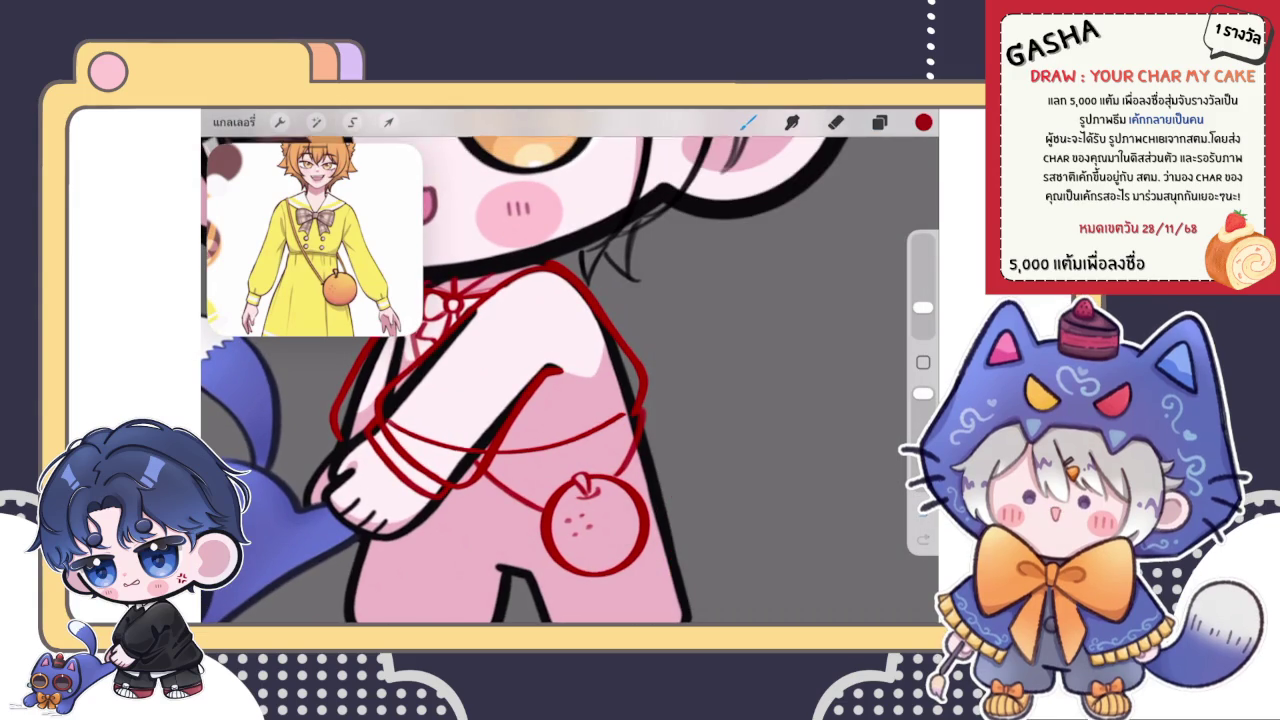
left_click(879, 122)
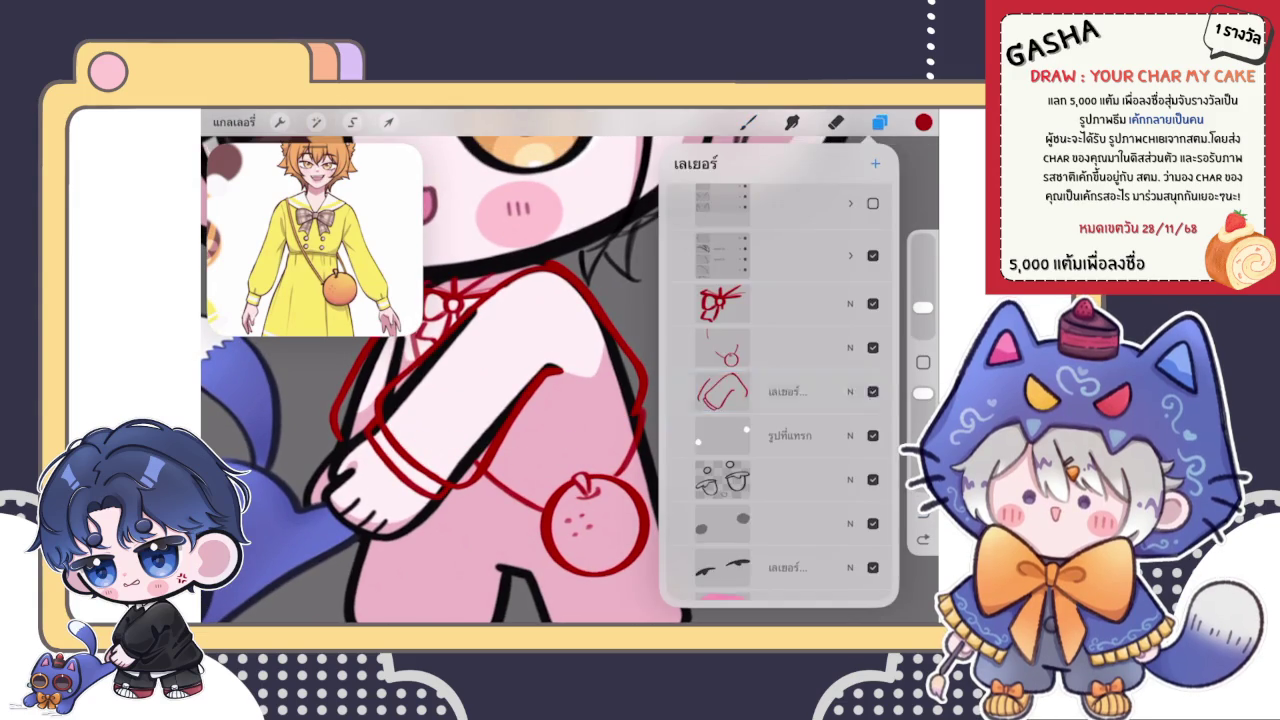
left_click(879, 122)
scroll(570, 380, "up", 2)
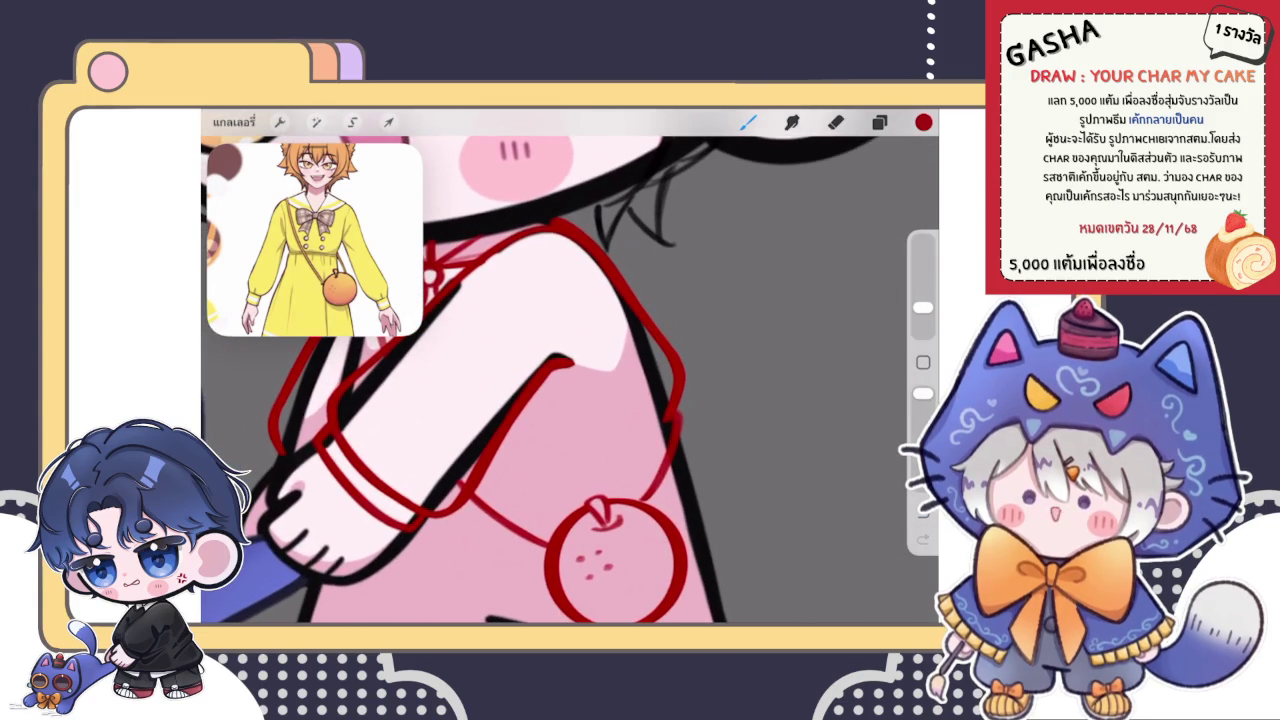
left_click_drag(352, 458, 672, 418)
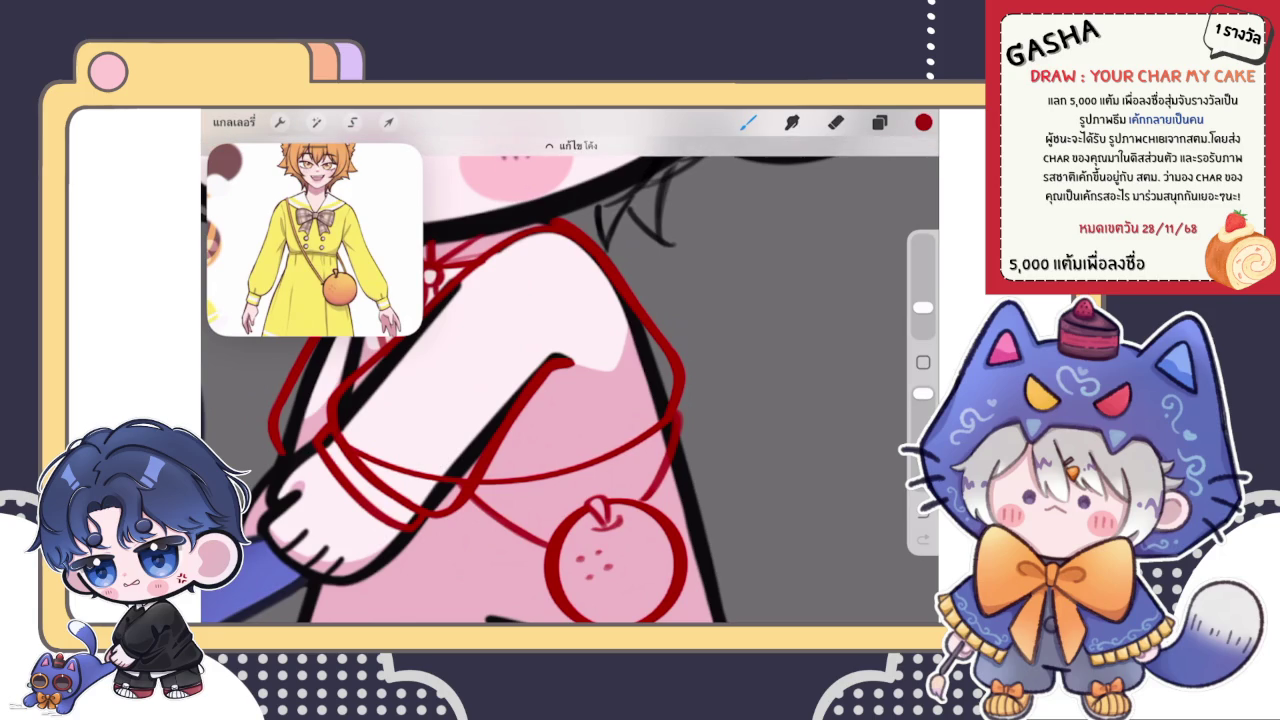
- Raise the Liquify brush size from 33% to 41%, then return to the brush
key("e")
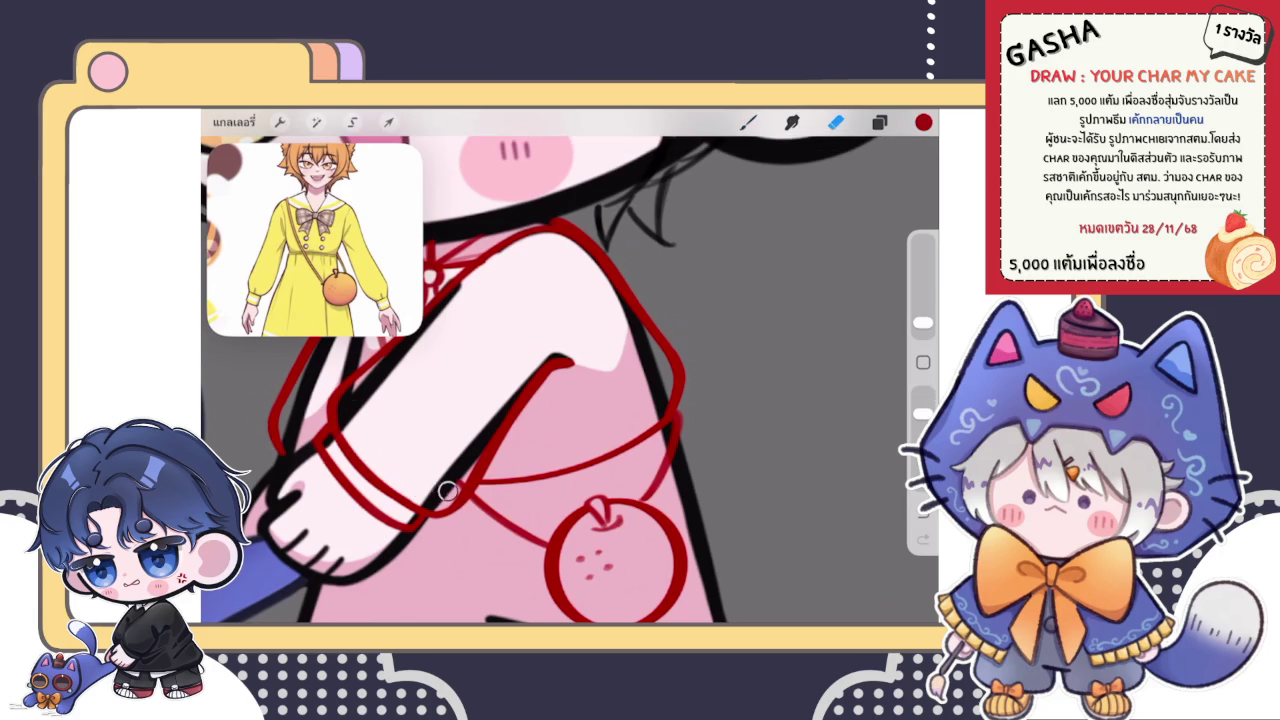
scroll(570, 365, "down", 5)
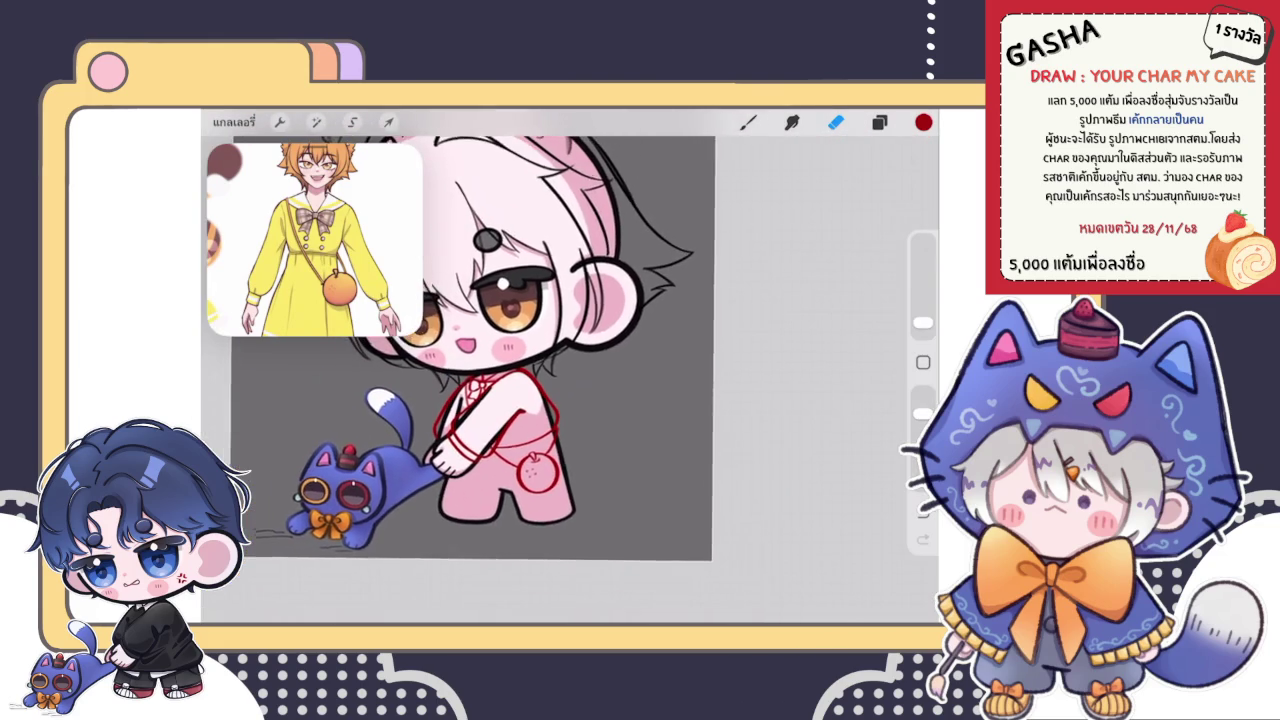
scroll(530, 380, "up", 3)
left_click(316, 122)
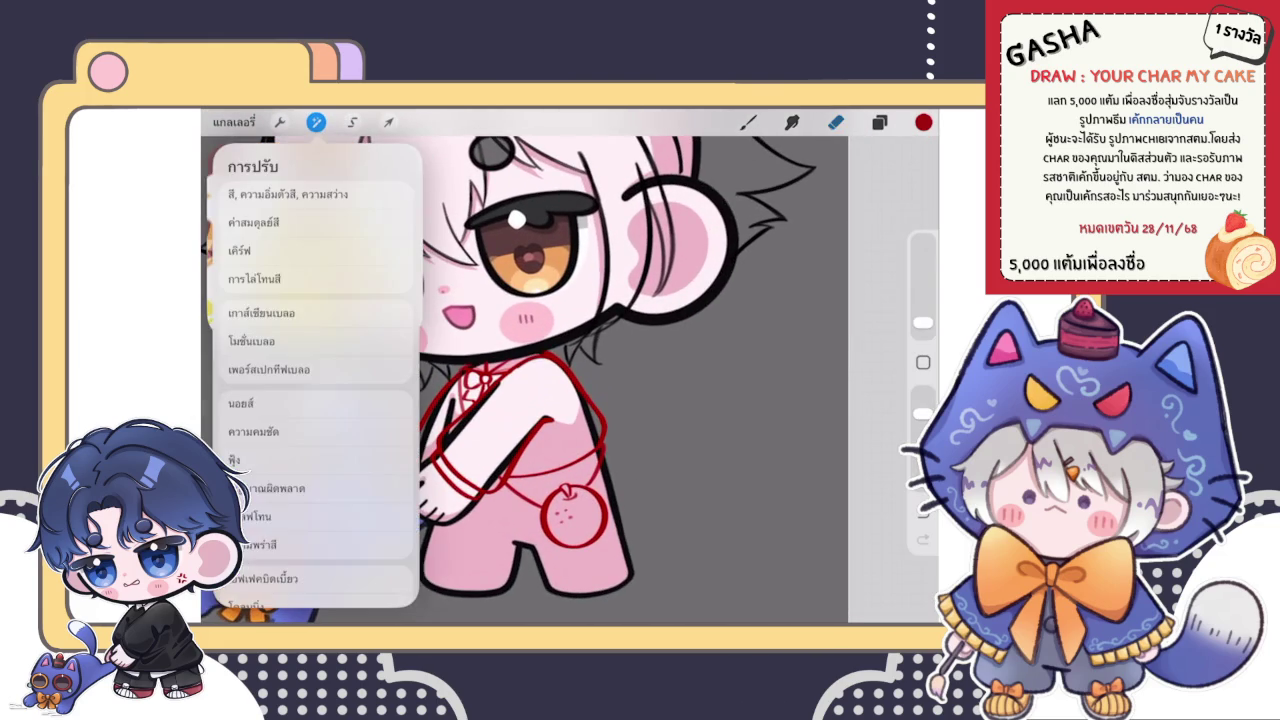
left_click(290, 330)
left_click_drag(279, 587, 292, 587)
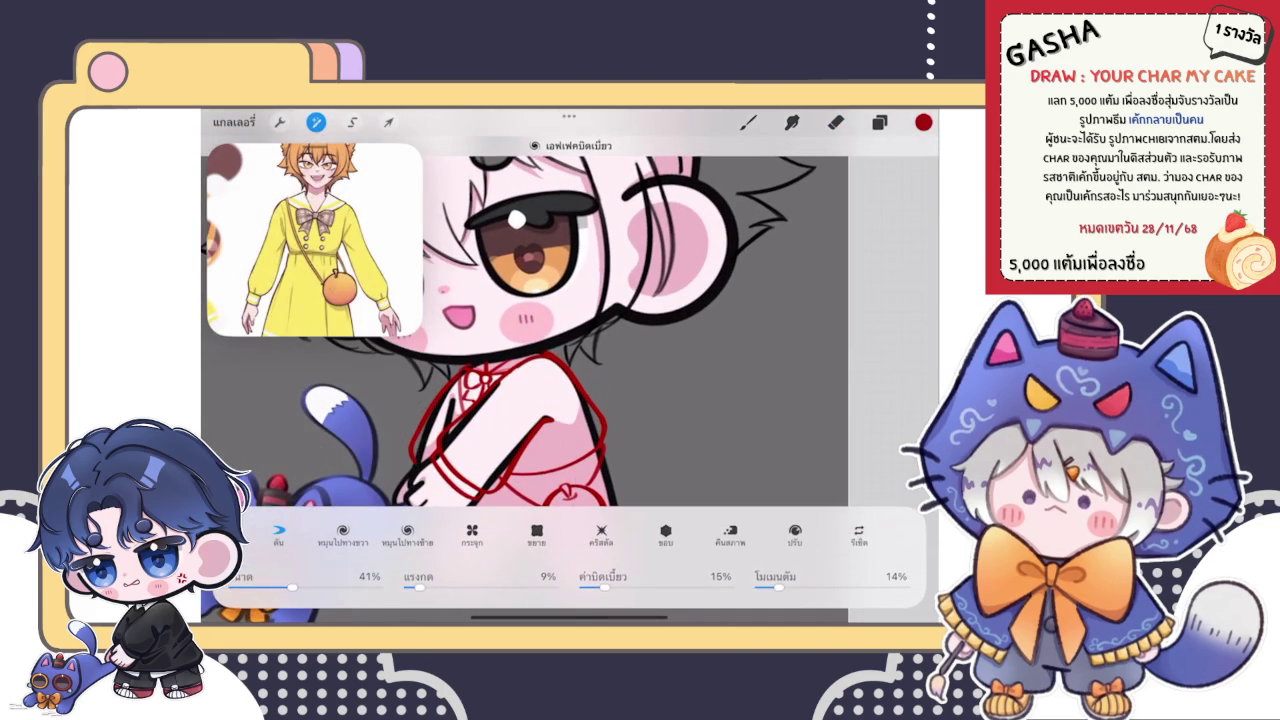
left_click(748, 122)
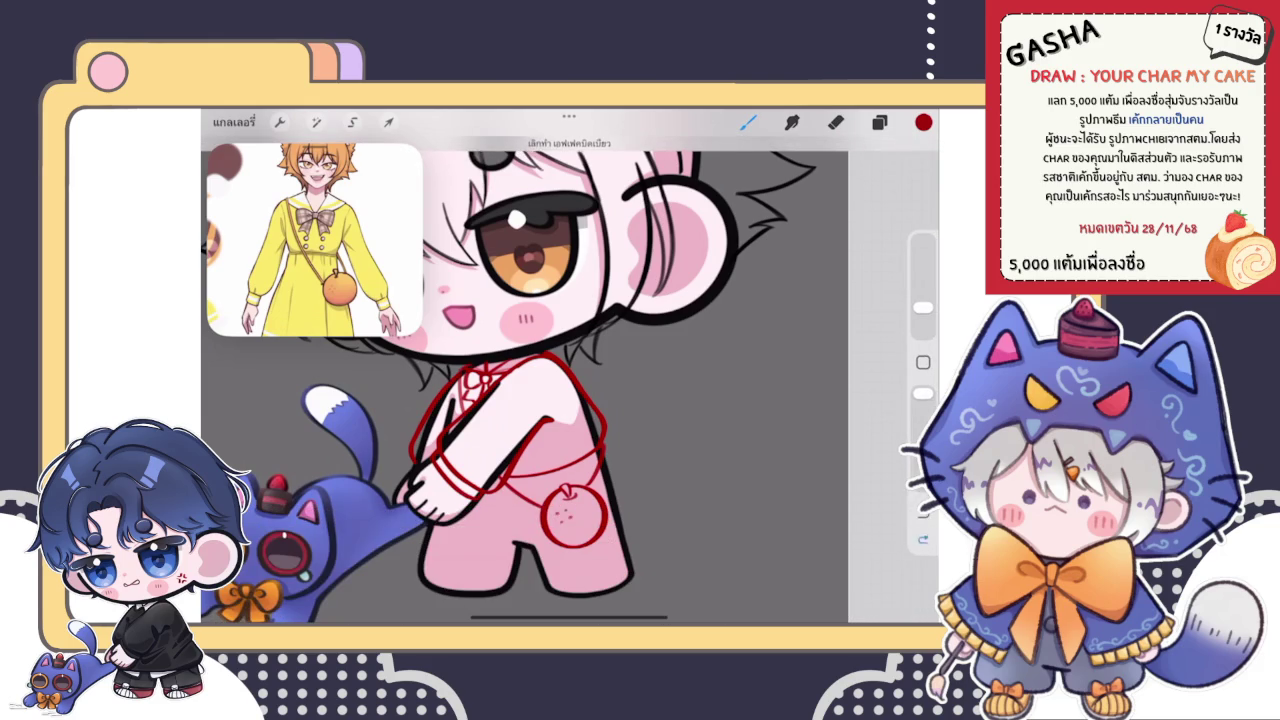
- Draw and retrace a red strap line beside the arm
scroll(578, 385, "up", 5)
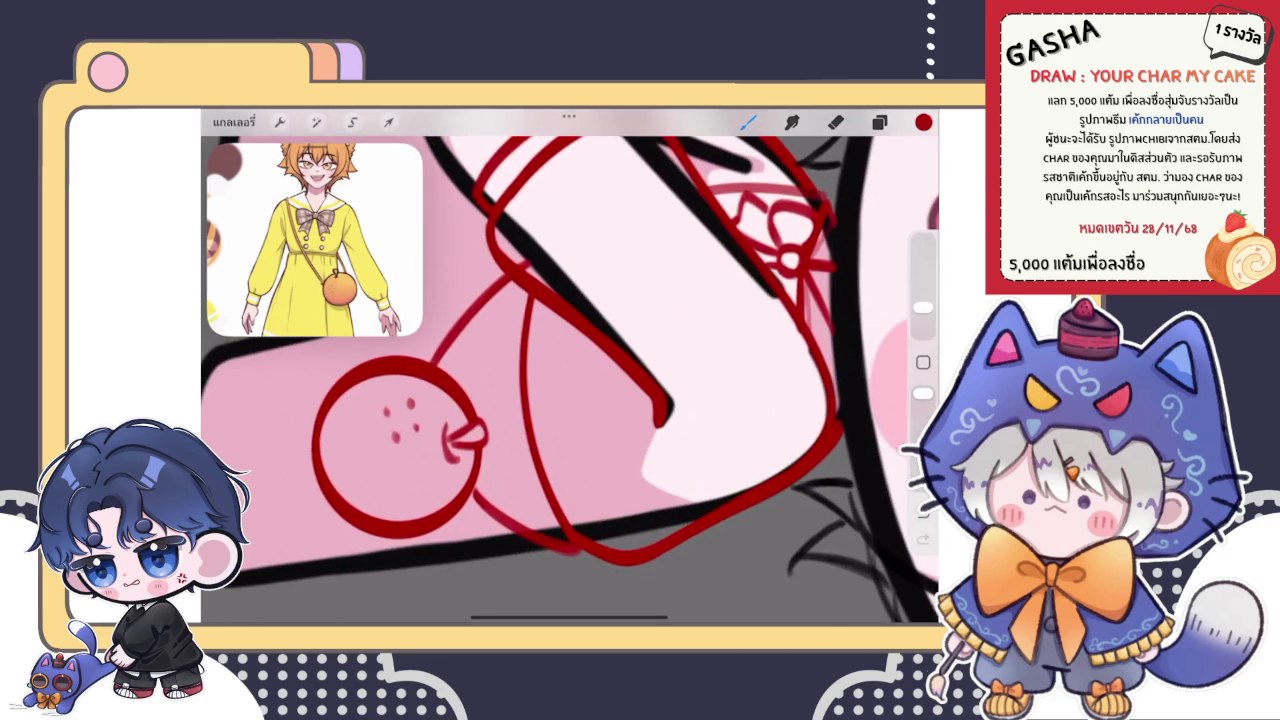
left_click_drag(531, 298, 529, 386)
scroll(570, 380, "up", 2)
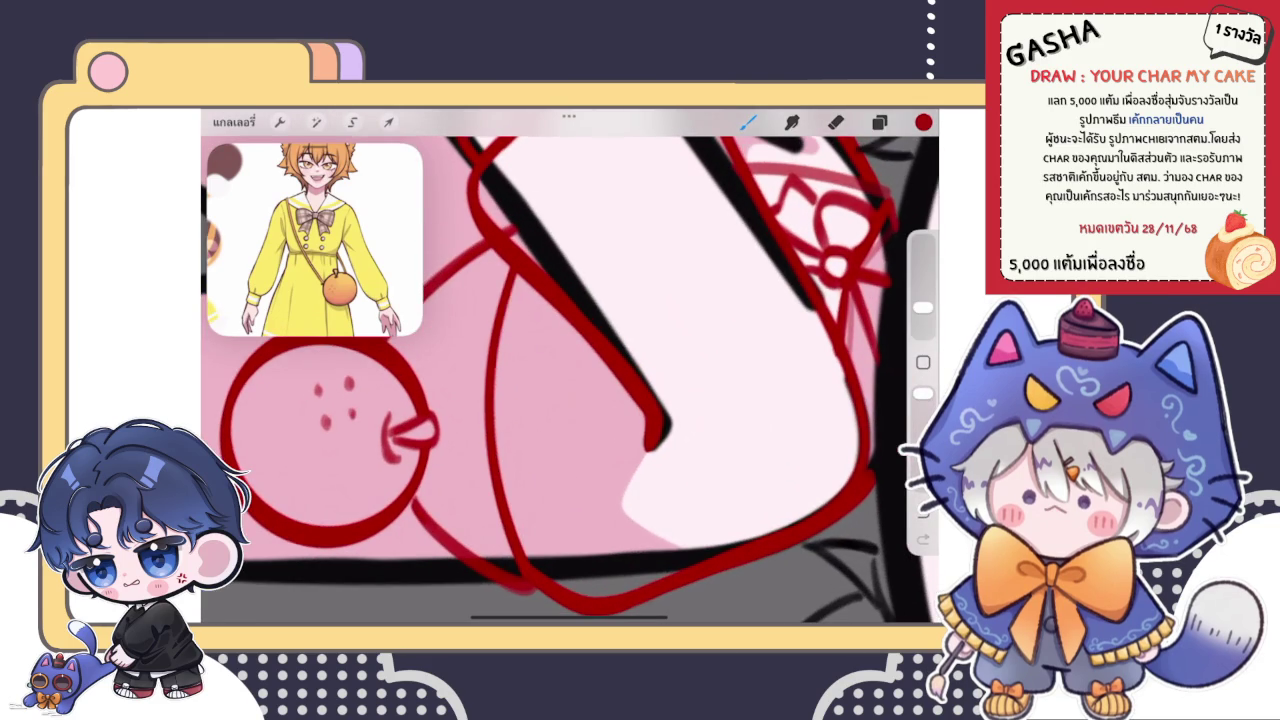
left_click_drag(516, 276, 508, 310)
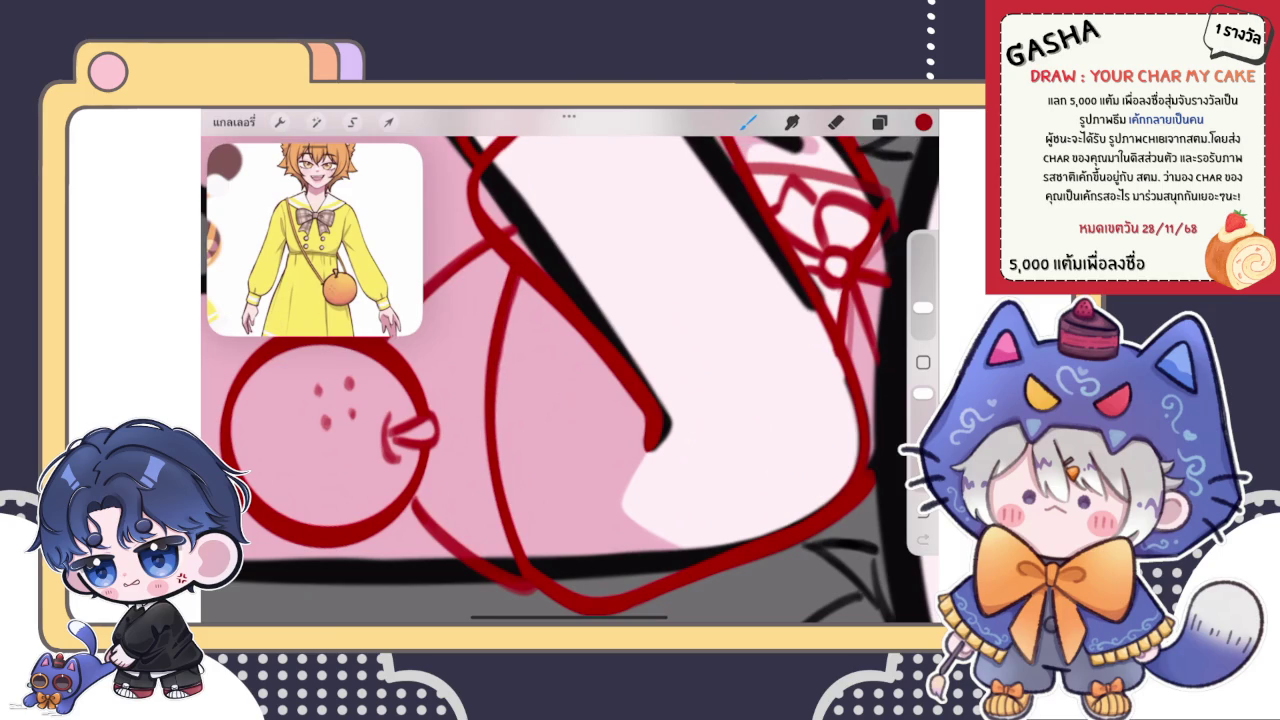
left_click_drag(514, 296, 495, 418)
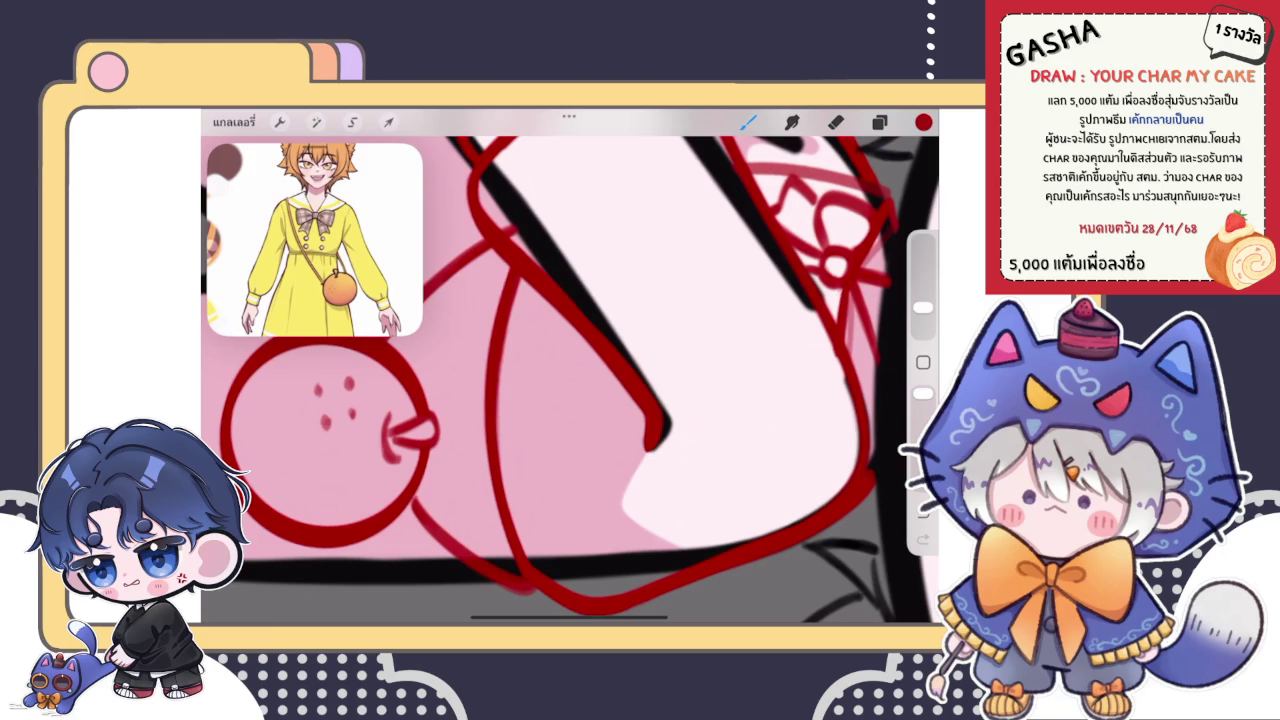
- Draw a thin strap line down past the arm, redrawing it once after an undo
scroll(570, 366, "down", 2)
scroll(570, 366, "down", 2)
scroll(570, 366, "down", 2)
scroll(570, 366, "down", 1)
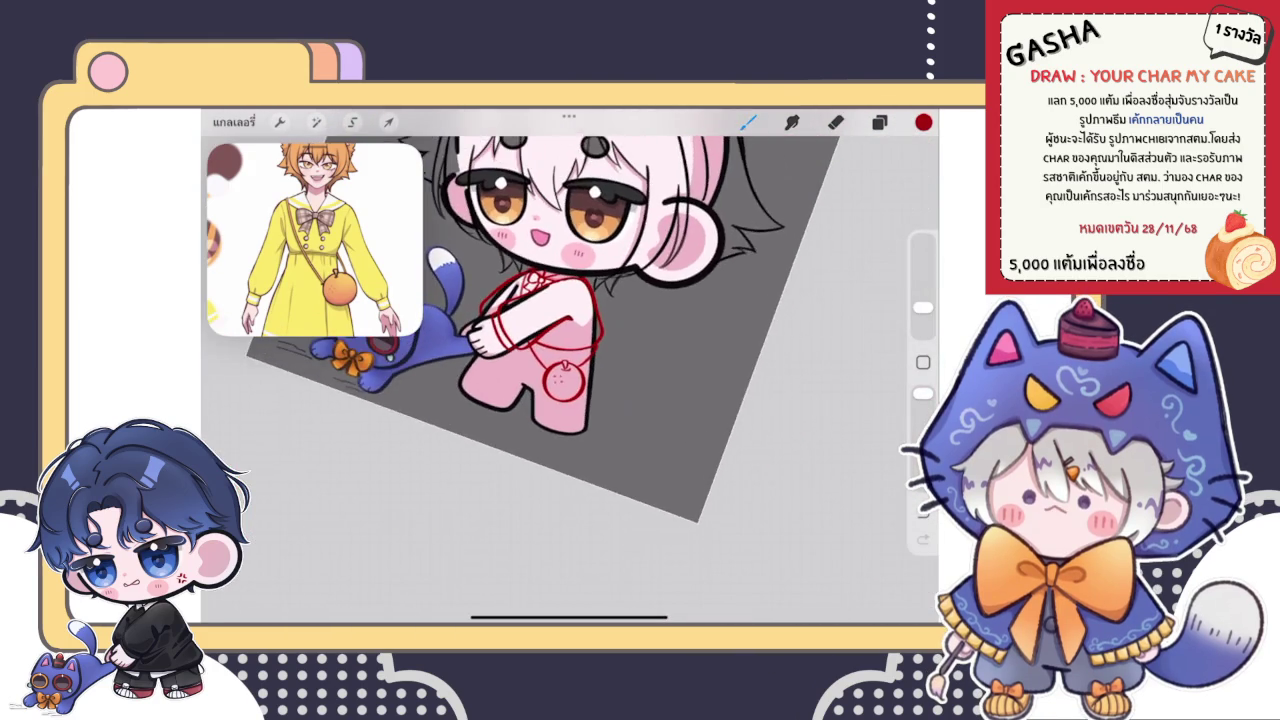
scroll(530, 360, "up", 2)
scroll(530, 360, "up", 1)
scroll(530, 360, "up", 2)
scroll(530, 360, "up", 2)
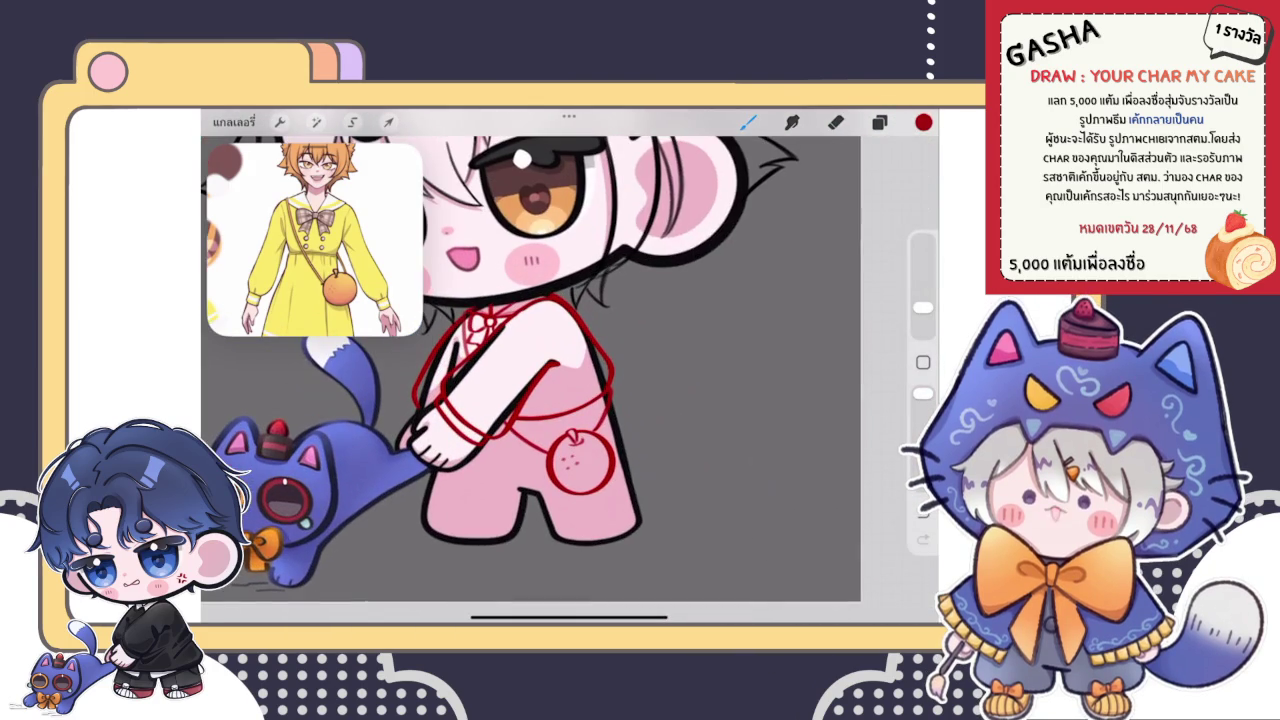
left_click(879, 122)
left_click(879, 122)
scroll(560, 420, "up", 3)
scroll(560, 420, "up", 2)
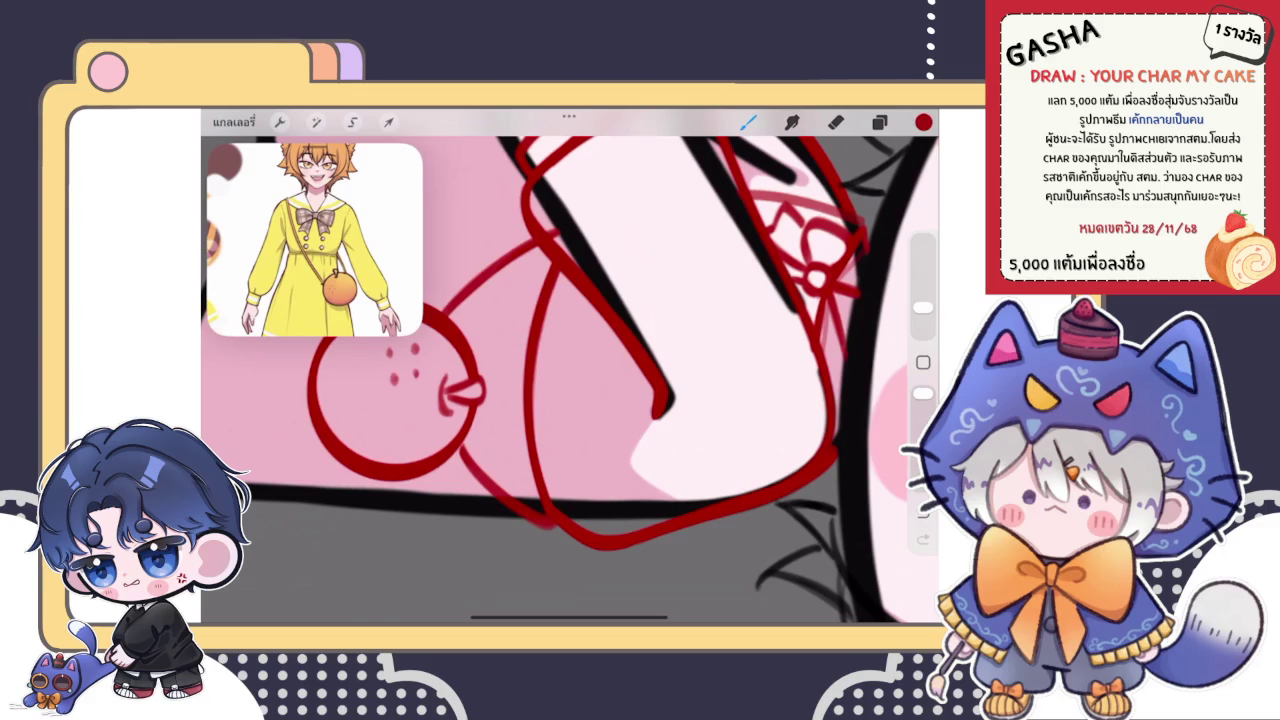
mouse_move(545, 252)
left_mouse_down()
mouse_move(522, 330)
mouse_move(518, 447)
left_mouse_up()
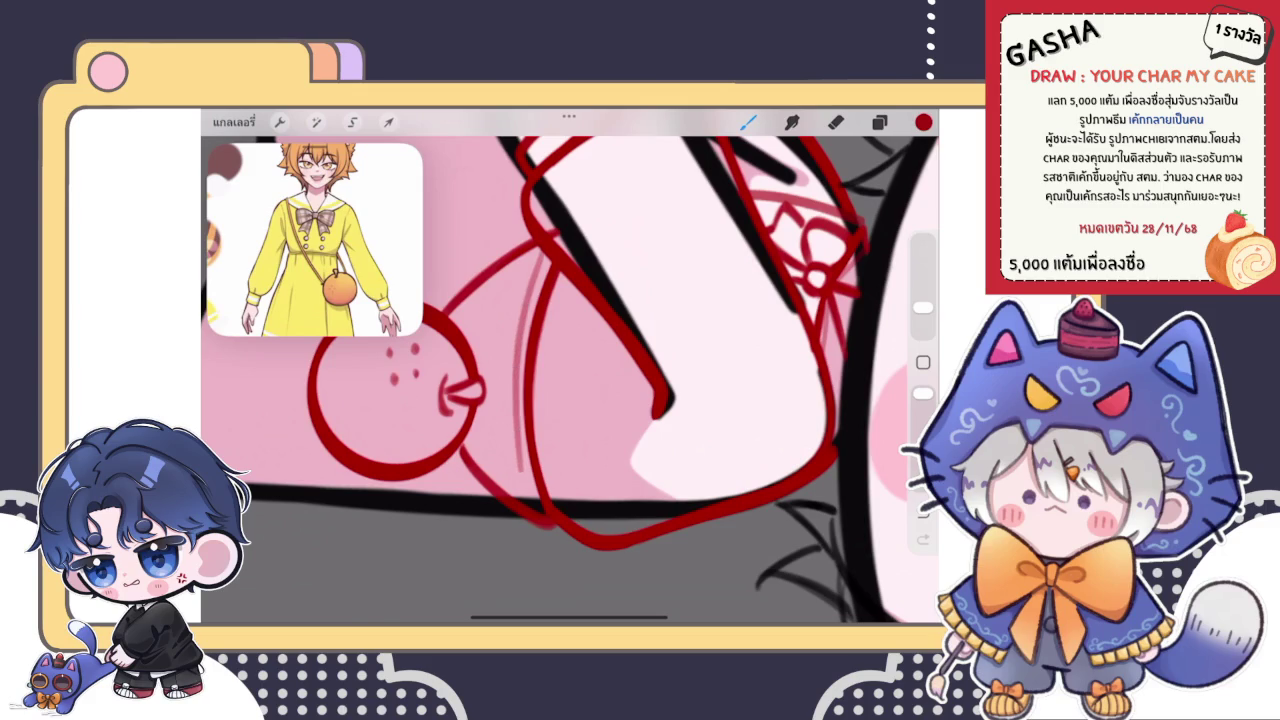
key("ctrl+z")
mouse_move(542, 250)
left_mouse_down()
mouse_move(517, 394)
mouse_move(521, 480)
left_mouse_up()
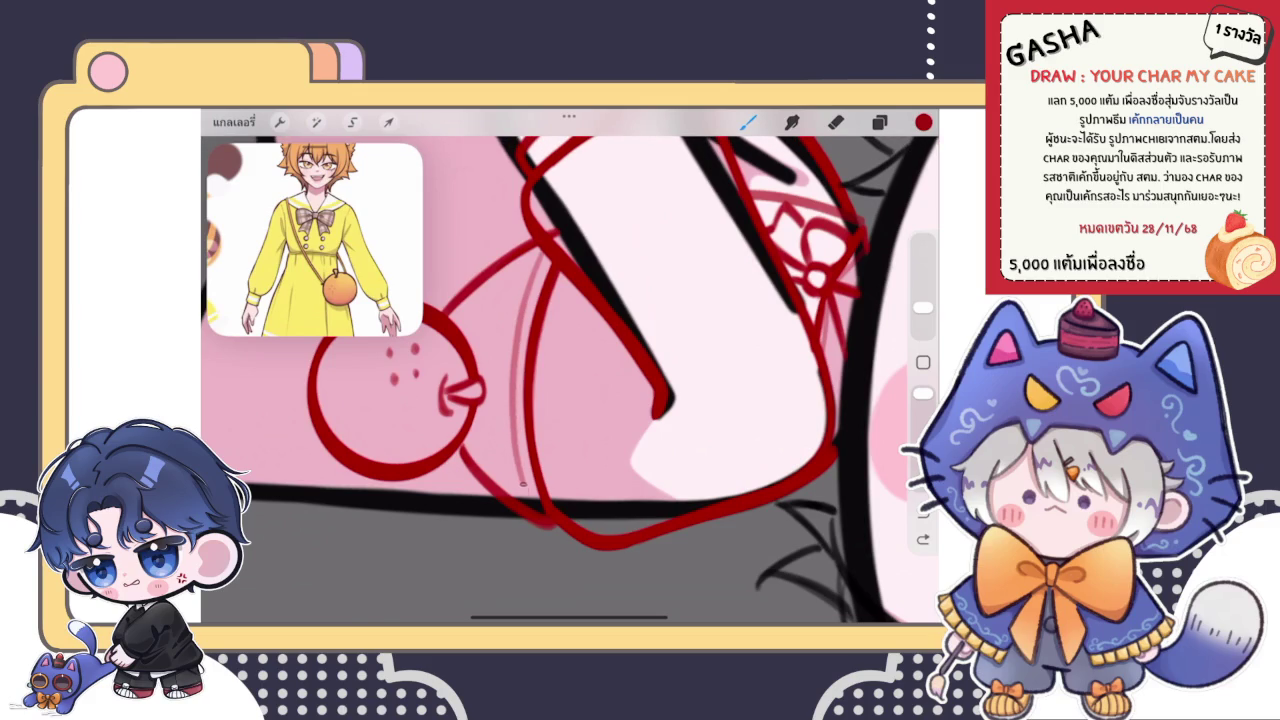
- Refine the last strap marks with undo and redo, then frame the body and orange bag
key("ctrl+shift+z")
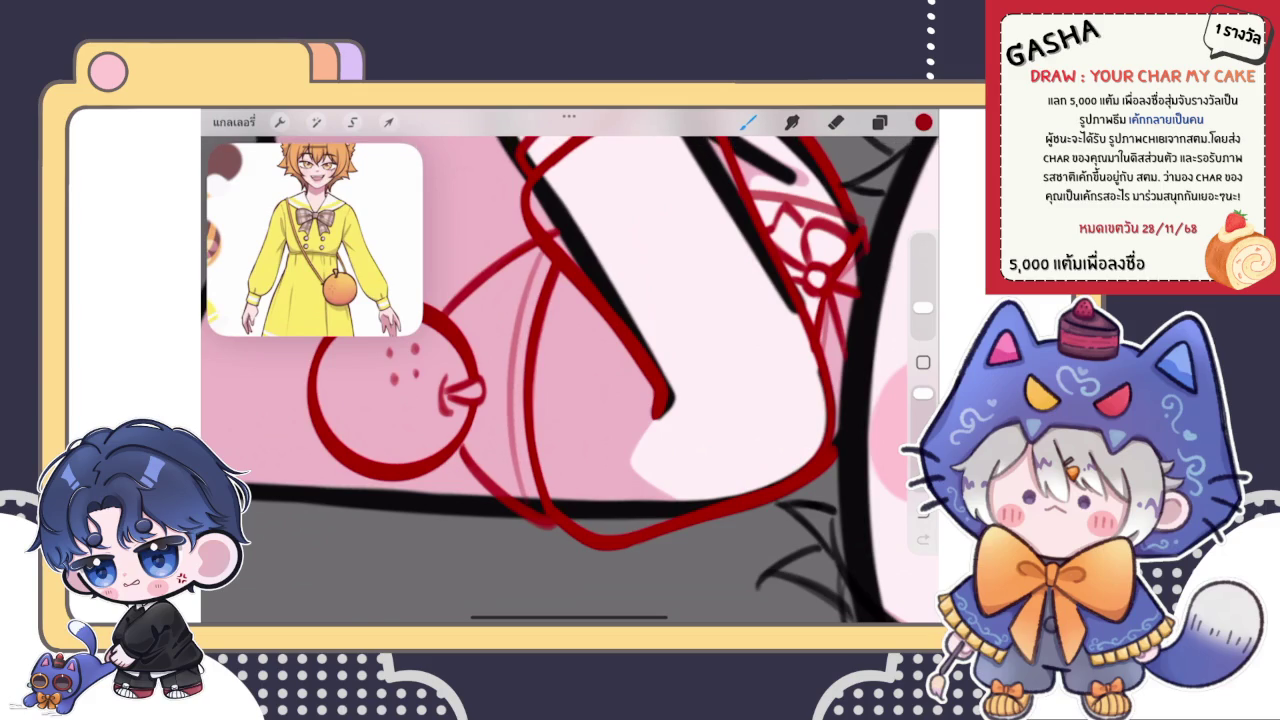
key("ctrl+z")
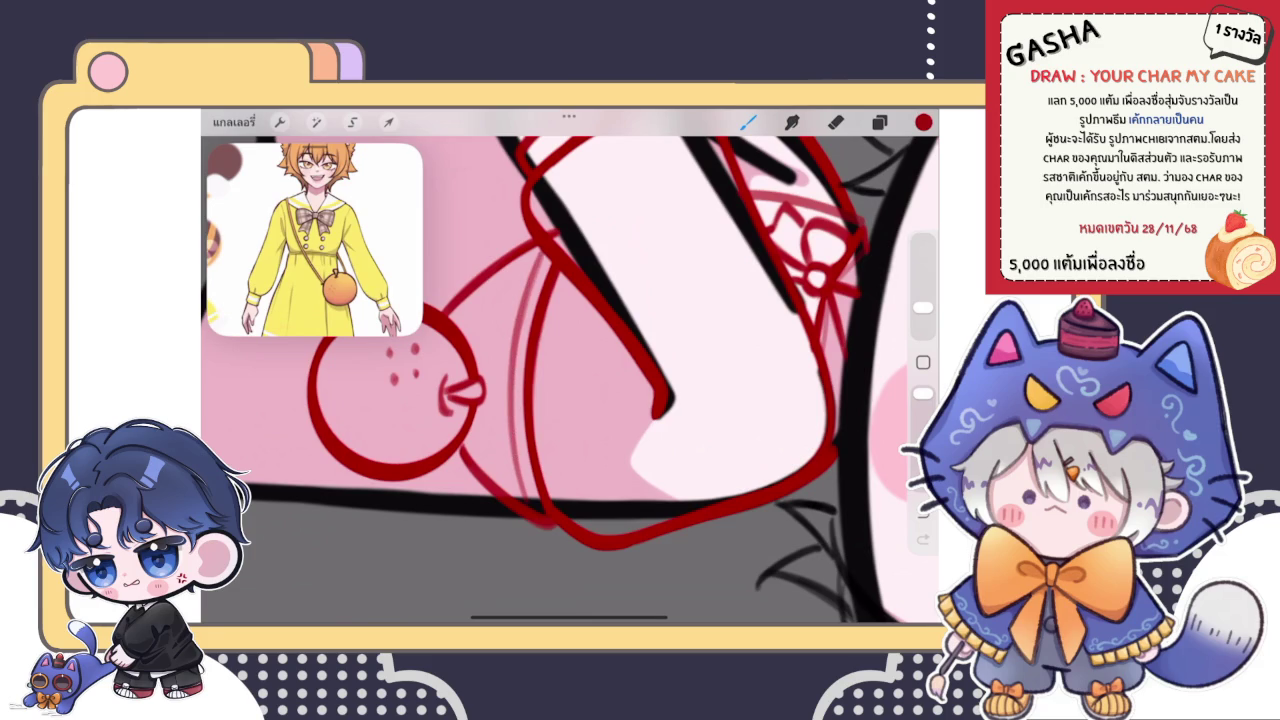
key("ctrl+z")
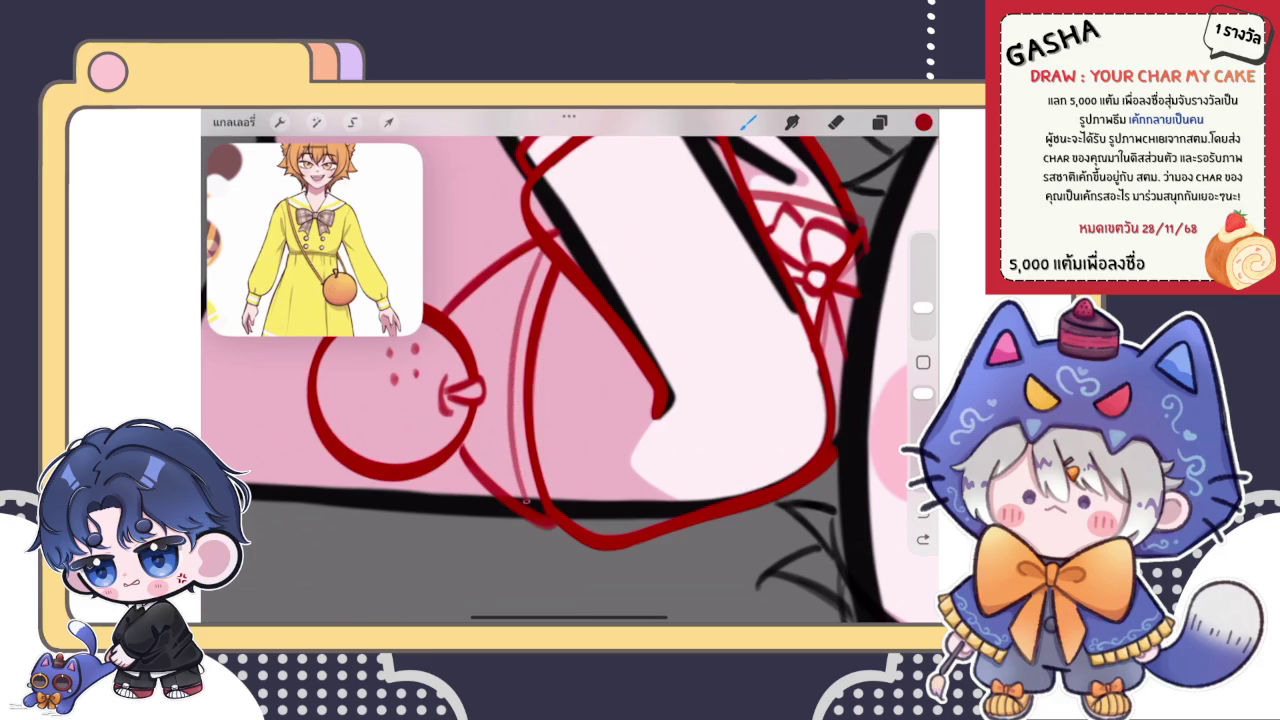
key("ctrl+shift+z")
scroll(569, 380, "down", 5)
scroll(569, 380, "down", 3)
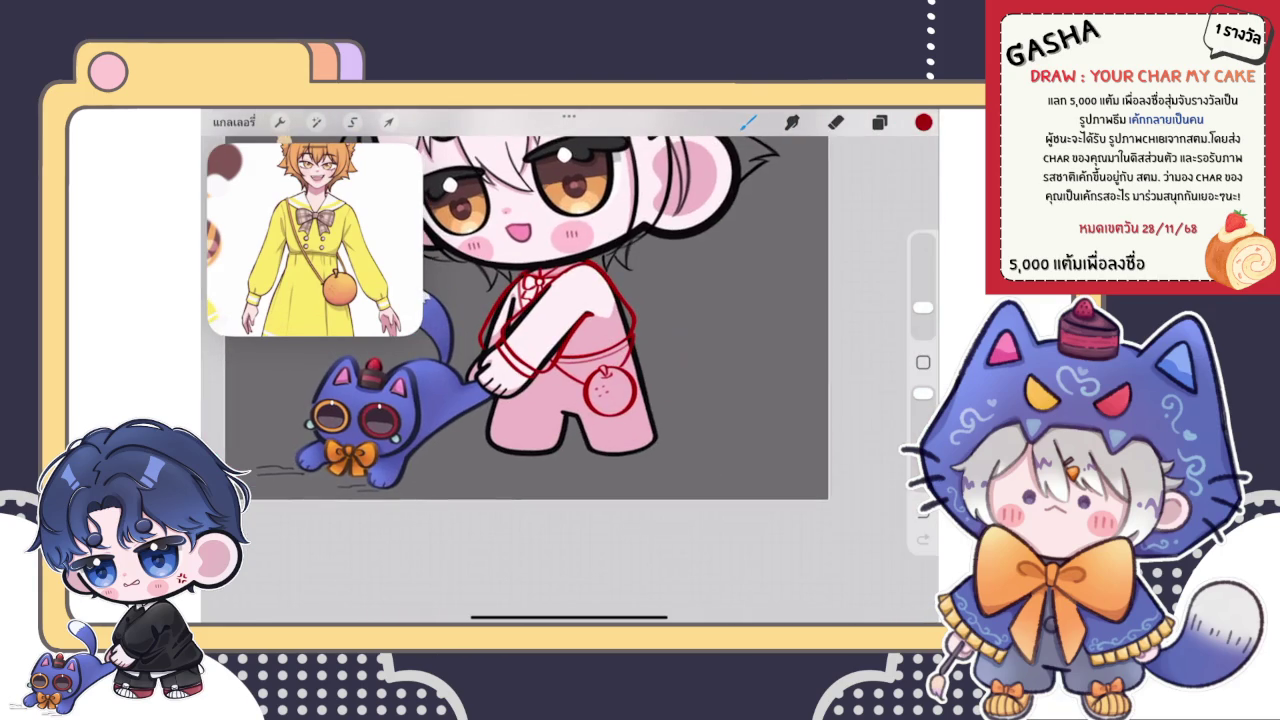
scroll(540, 320, "up", 3)
scroll(540, 320, "up", 2)
left_click_drag(315, 220, 315, 170)
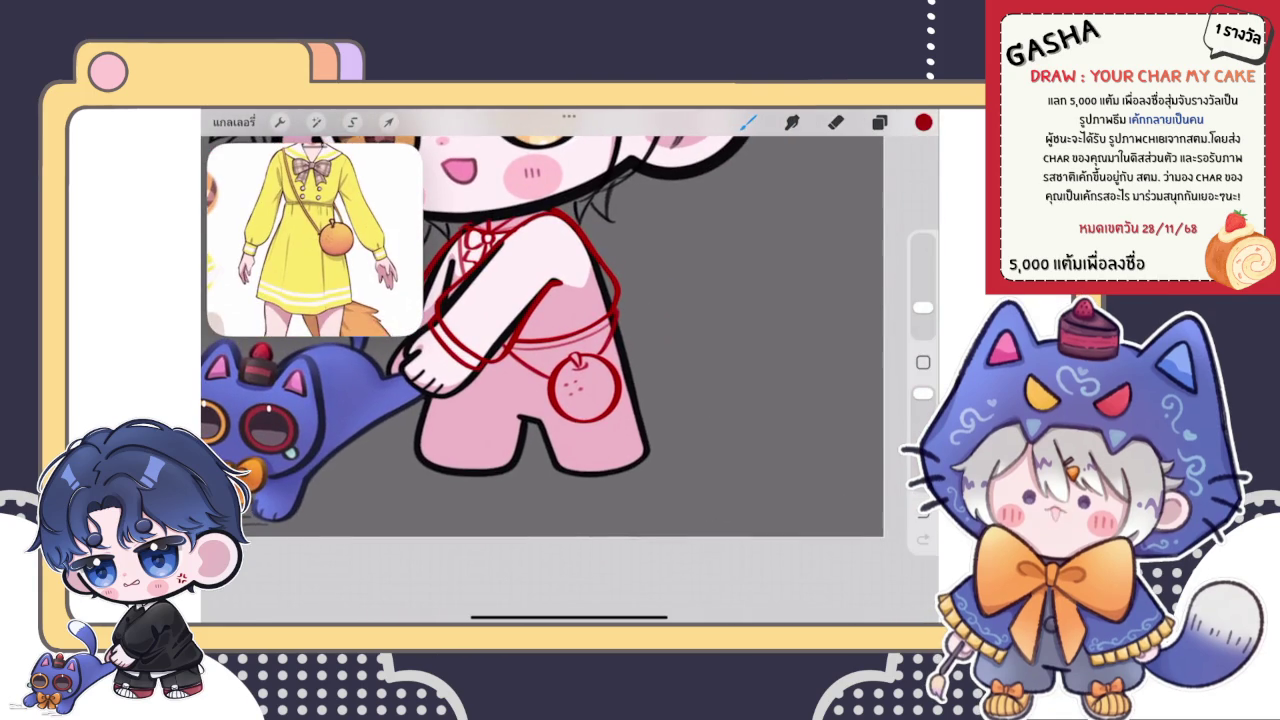
left_click(879, 122)
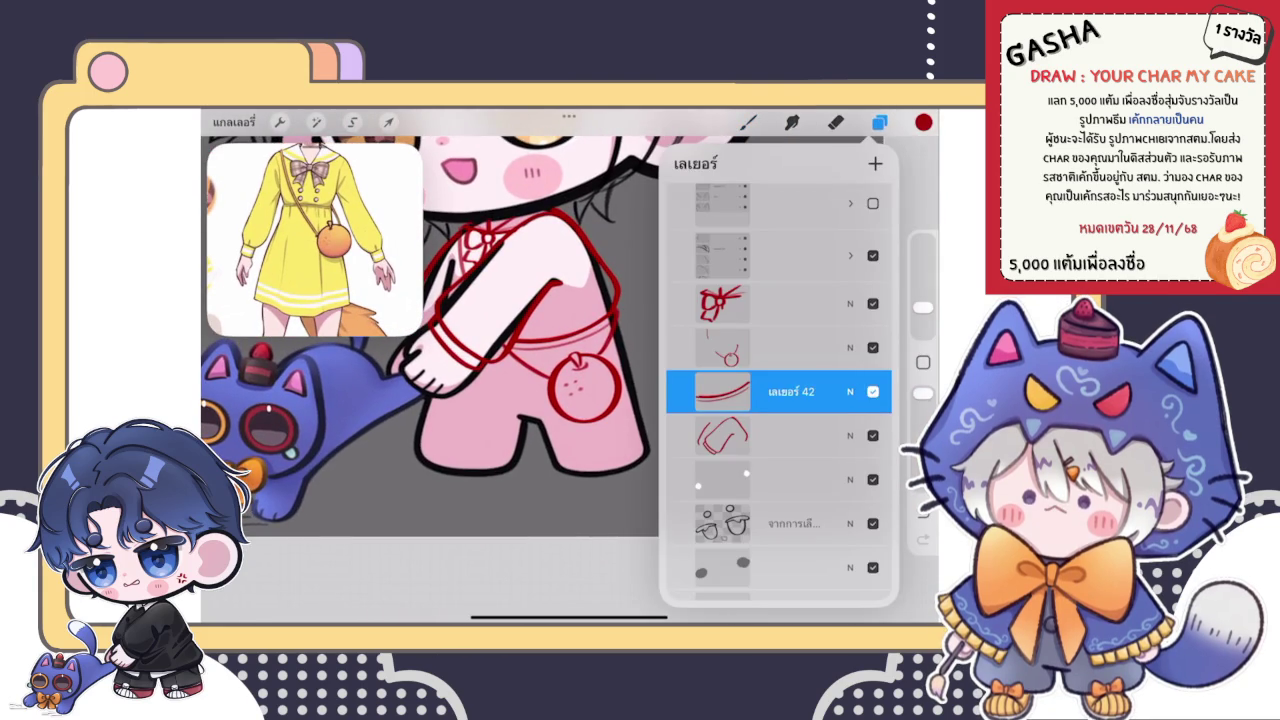
- Move Layer 42 lower in the layer order
left_click_drag(790, 391, 790, 479)
left_click(748, 122)
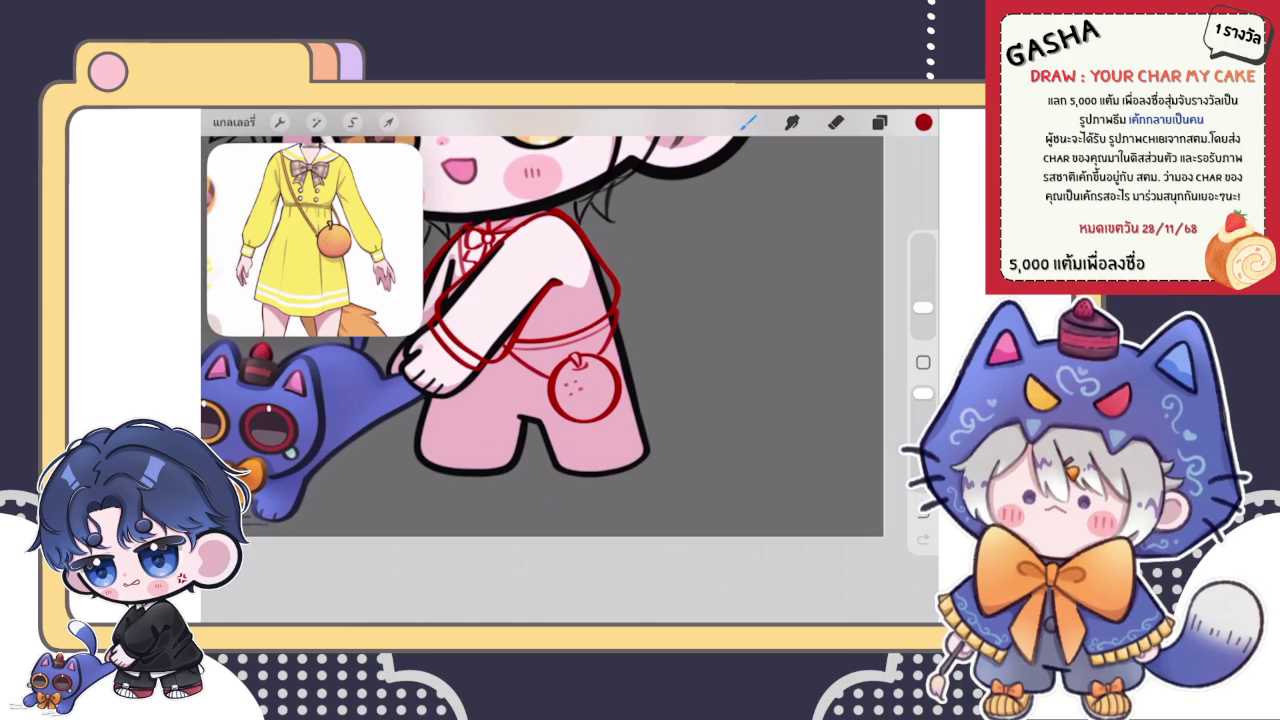
left_click(879, 121)
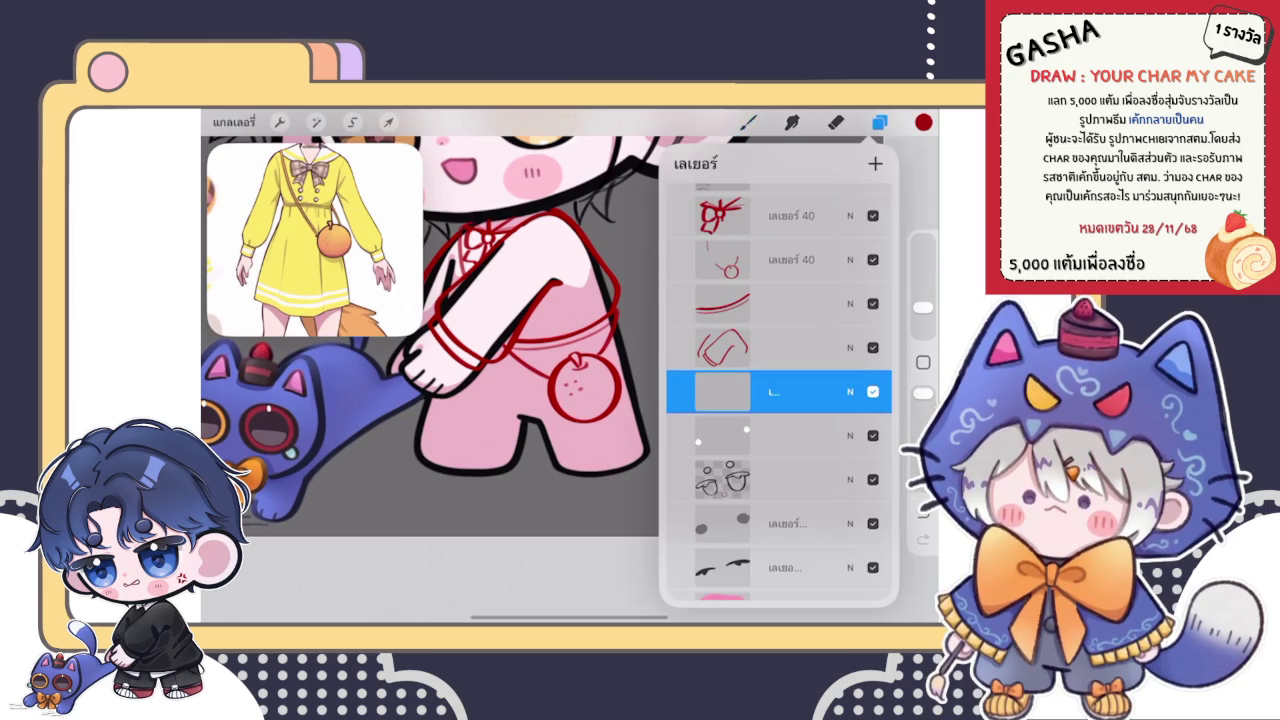
left_click(879, 121)
scroll(540, 380, "up", 5)
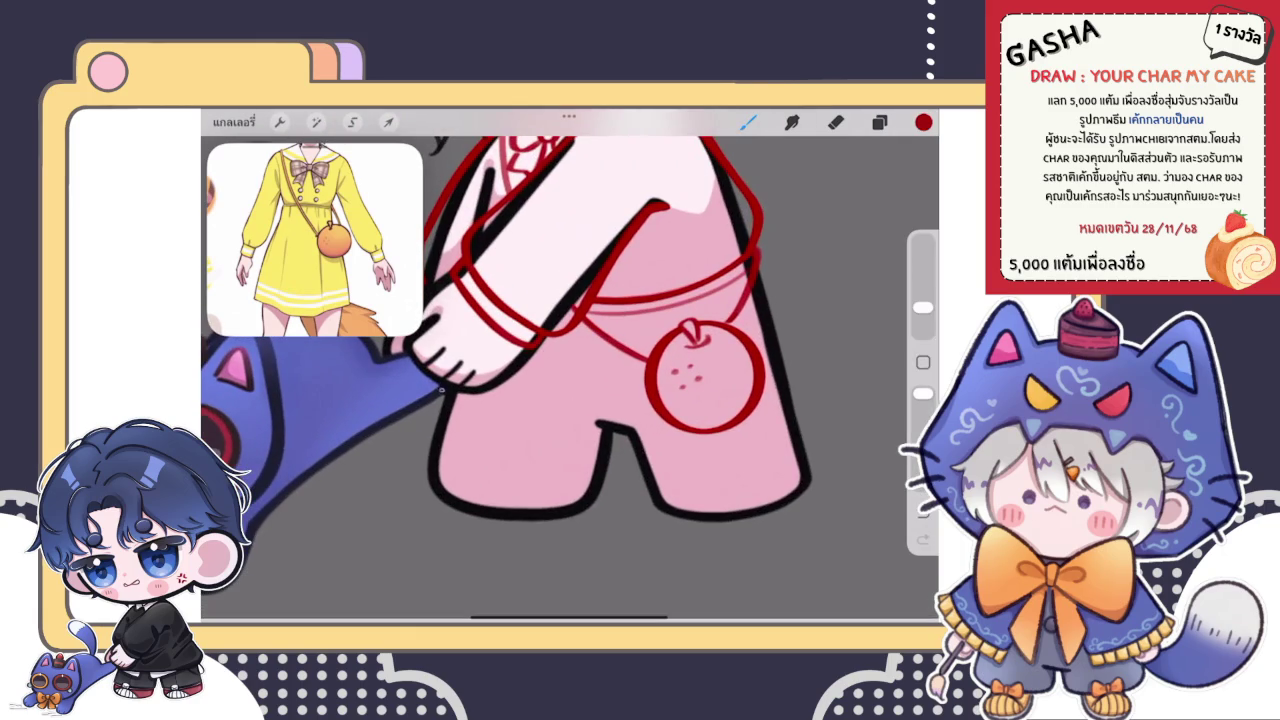
scroll(540, 380, "up", 5)
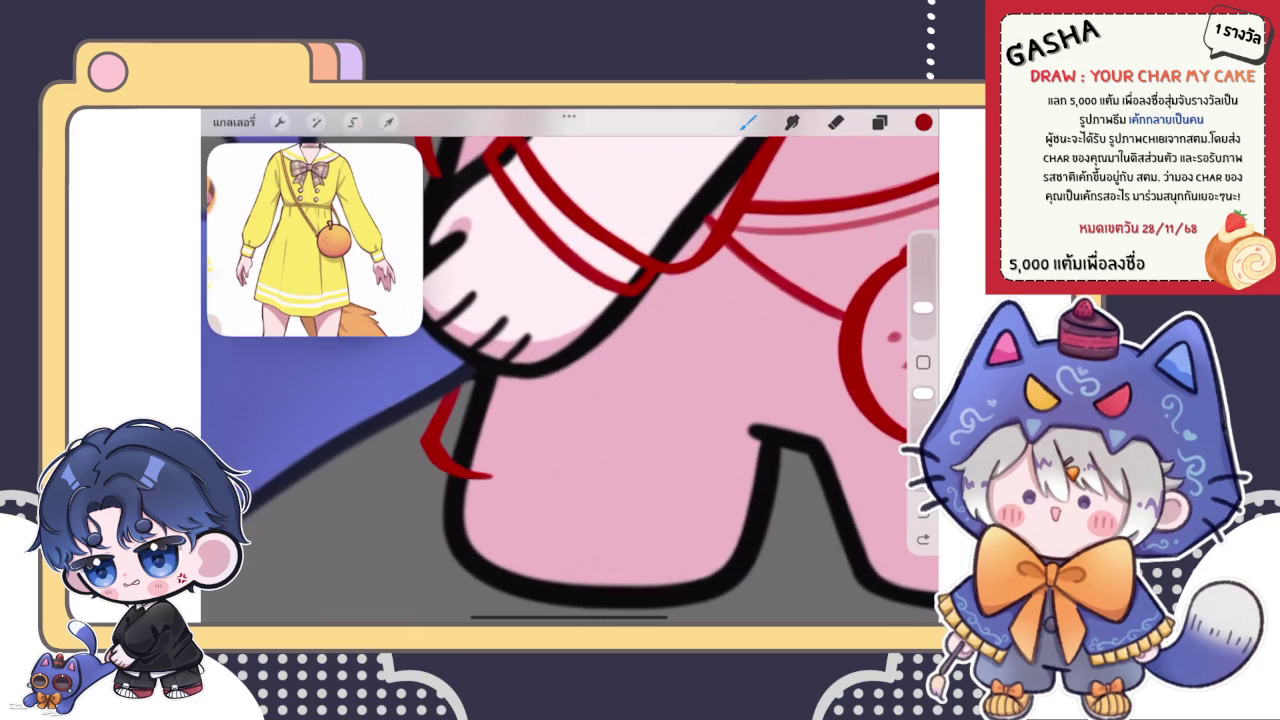
scroll(570, 380, "down", 3)
scroll(570, 380, "down", 2)
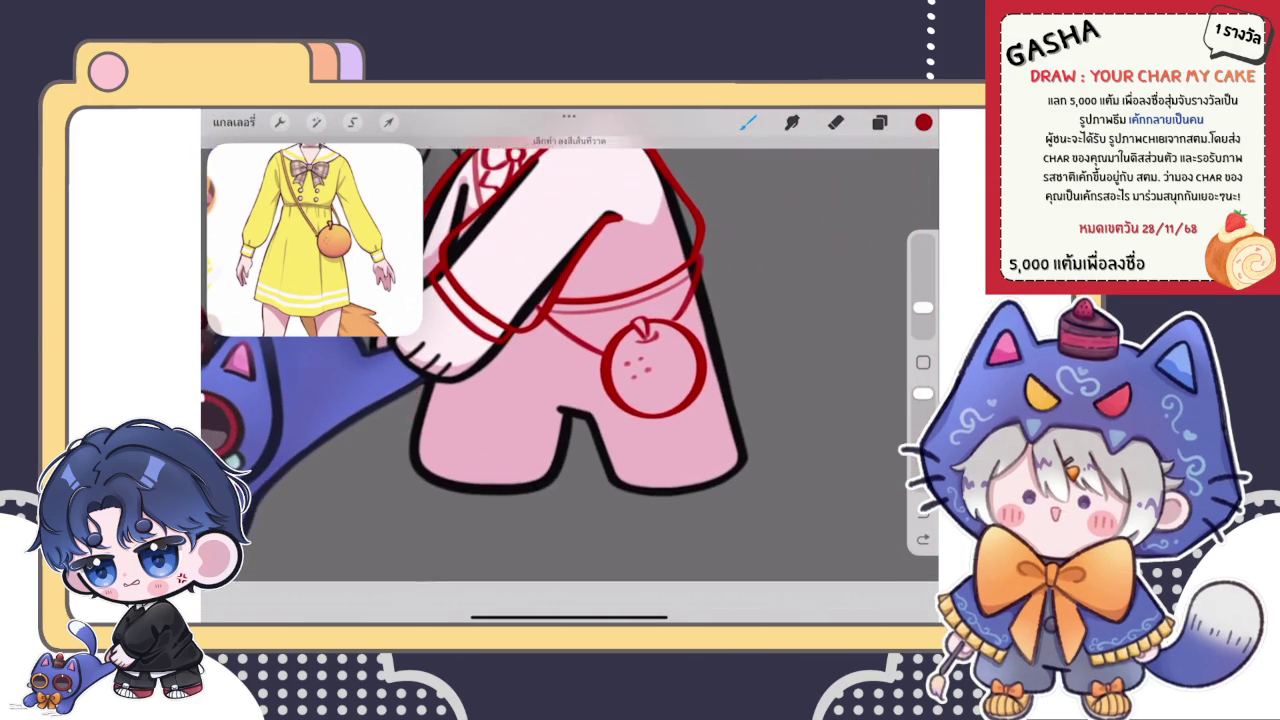
scroll(570, 380, "down", 2)
scroll(314, 240, "down", 2)
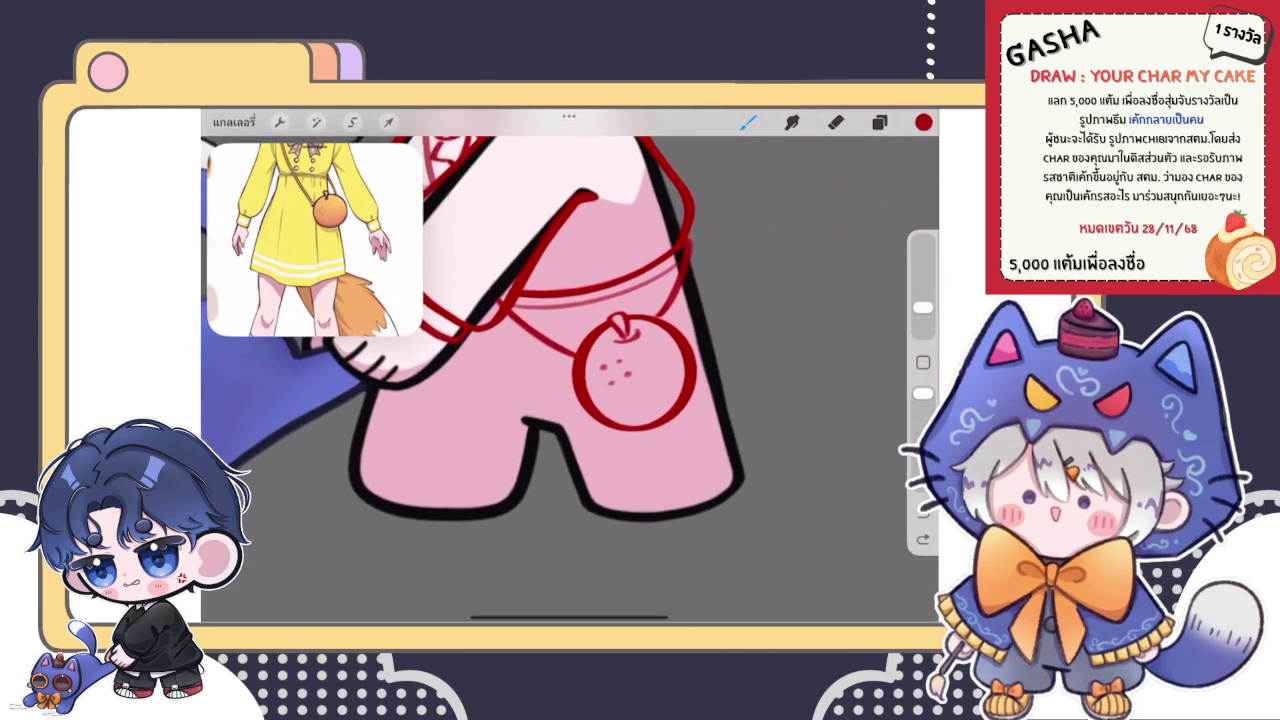
scroll(560, 380, "up", 2)
- Draw a red line down the body's right side, plus a short stroke on its left
left_click_drag(692, 286, 760, 456)
scroll(560, 380, "down", 3)
key("ctrl+z")
left_click_drag(632, 306, 674, 402)
scroll(560, 330, "down", 3)
scroll(497, 369, "up", 2)
scroll(497, 369, "up", 2)
scroll(497, 369, "up", 2)
left_click_drag(466, 354, 435, 431)
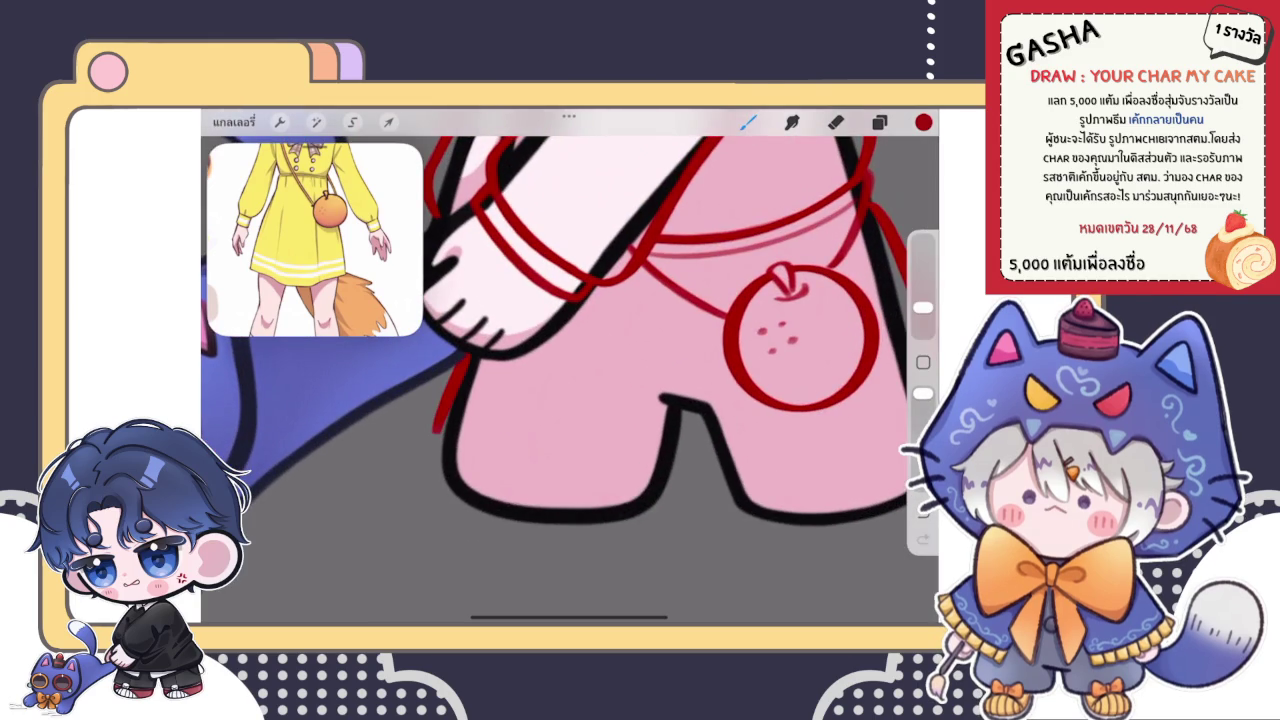
- Toggle between eraser and brush, check the layers, and undo the last stroke
scroll(570, 370, "up", 2)
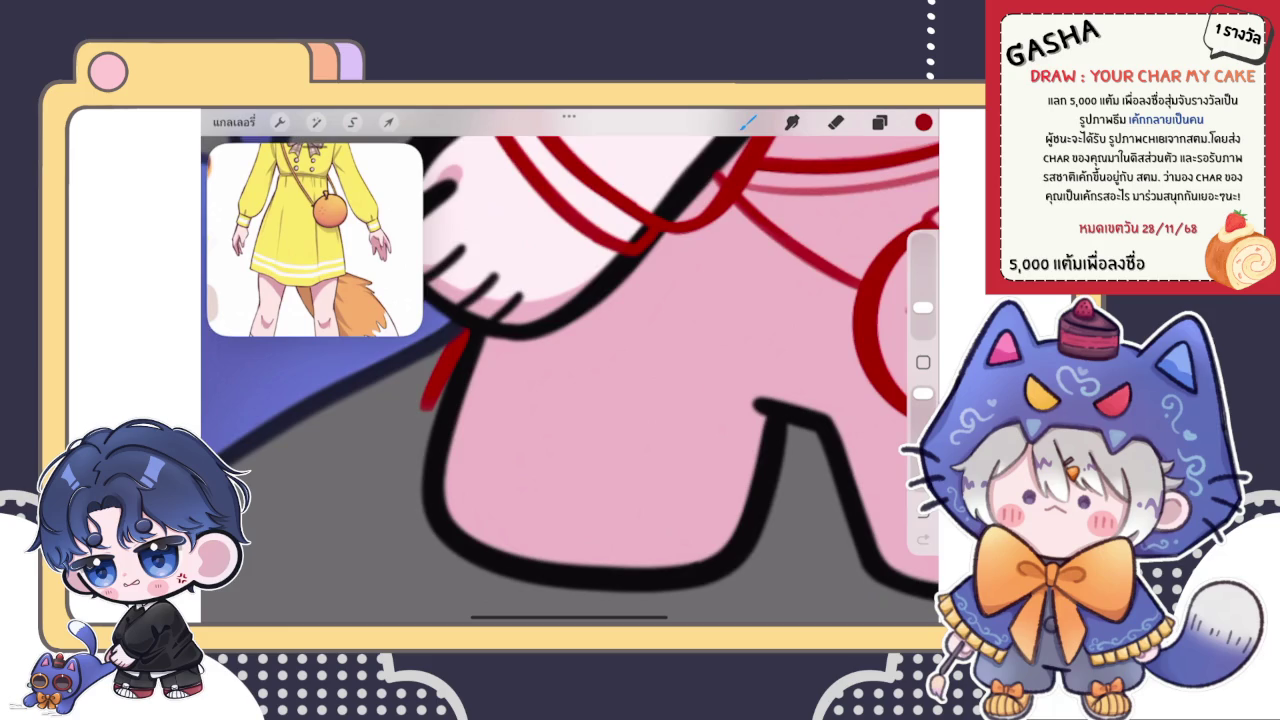
scroll(570, 370, "down", 2)
scroll(570, 370, "down", 1)
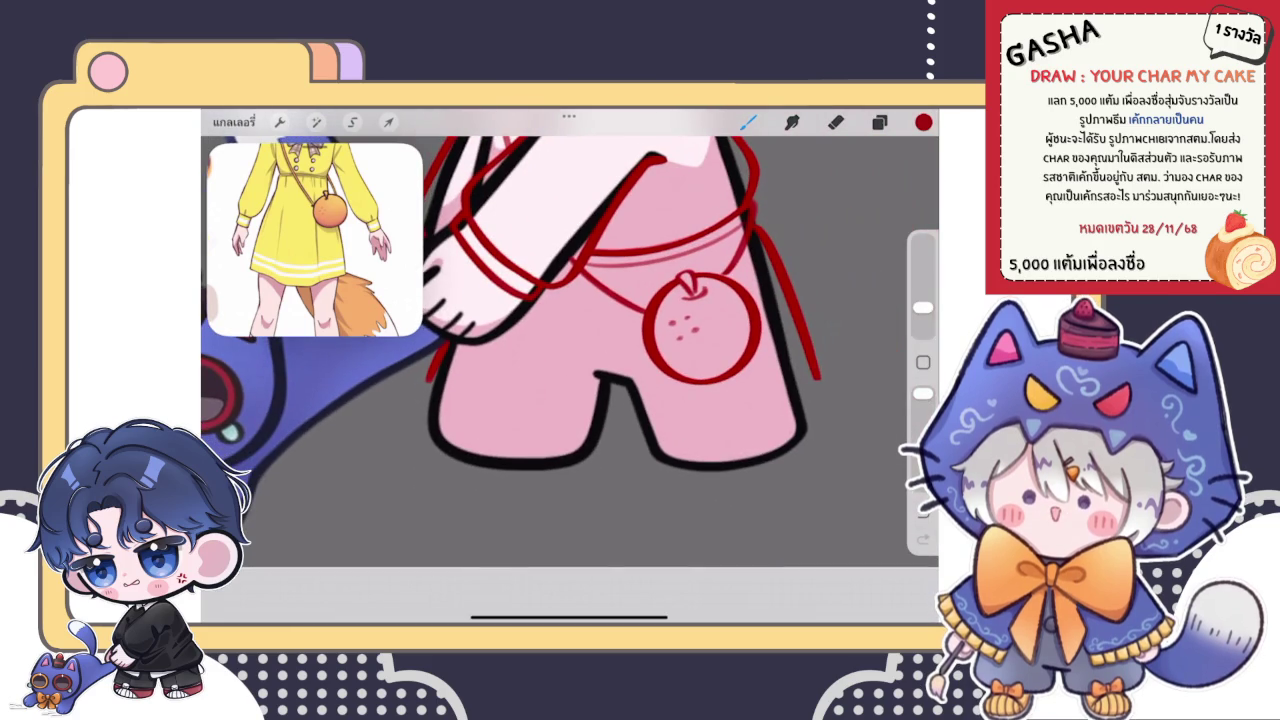
scroll(570, 340, "down", 2)
scroll(570, 370, "up", 2)
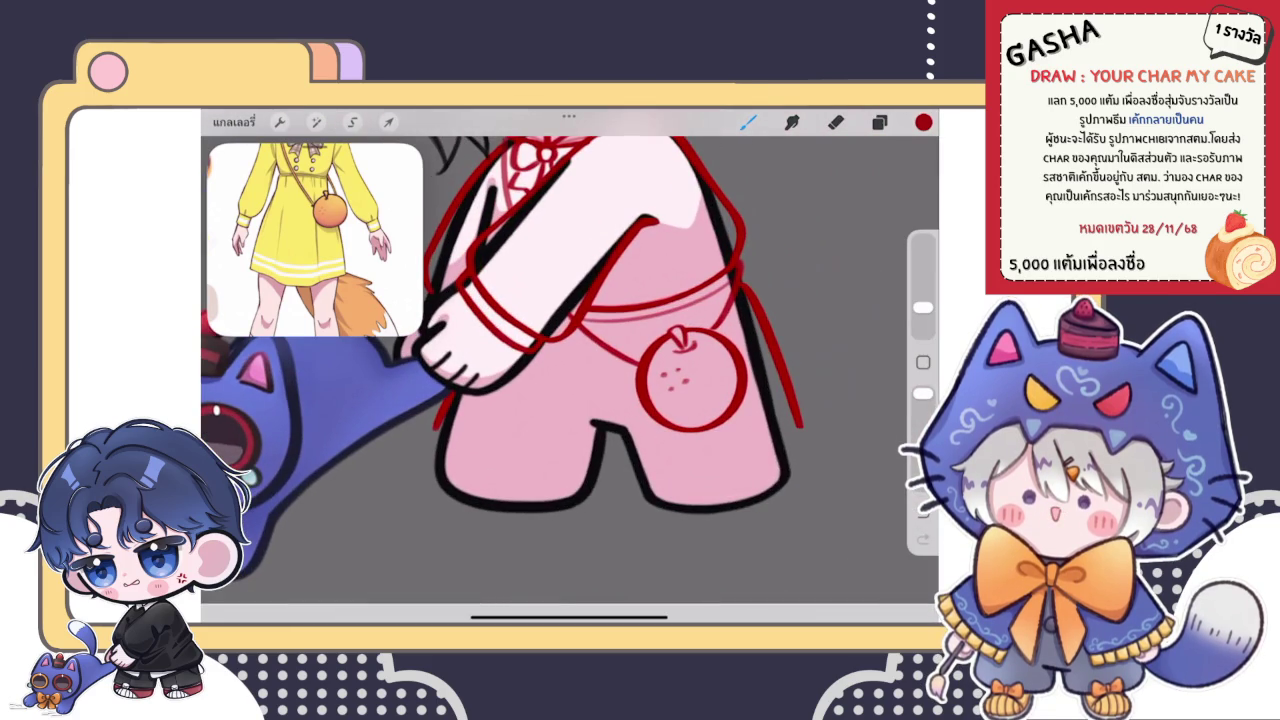
scroll(570, 350, "up", 2)
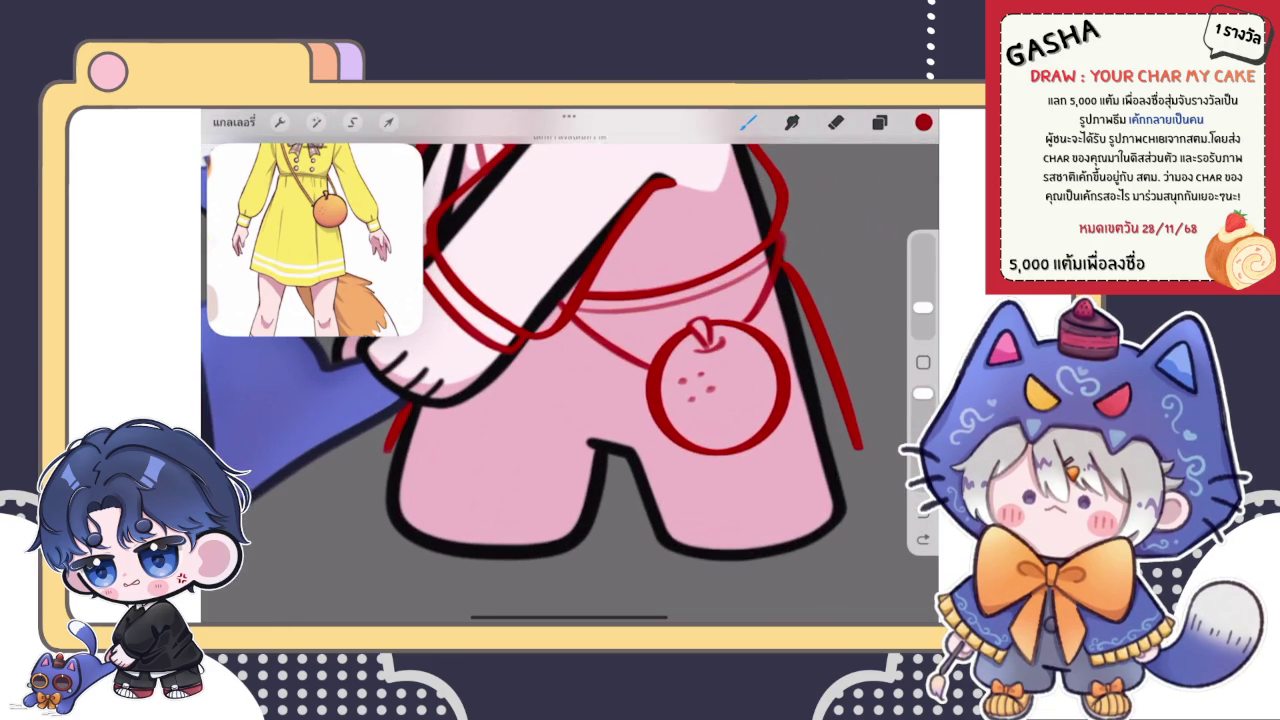
scroll(570, 340, "down", 2)
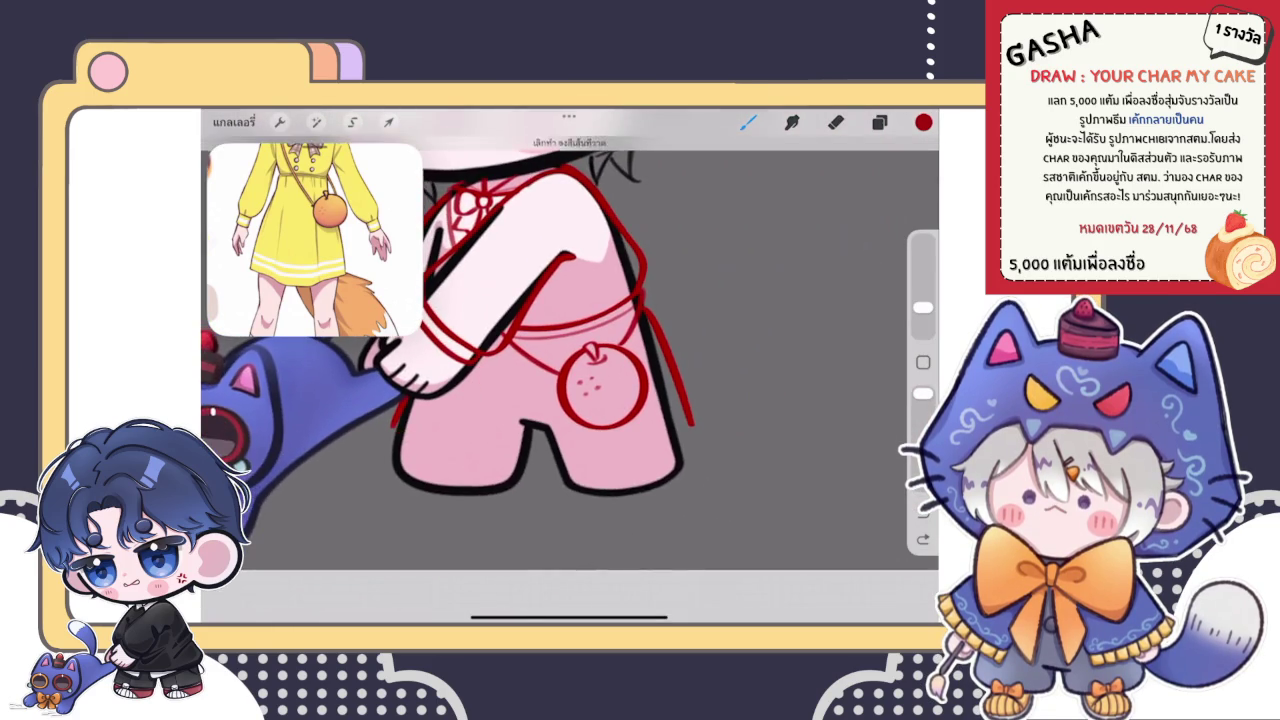
scroll(570, 340, "up", 2)
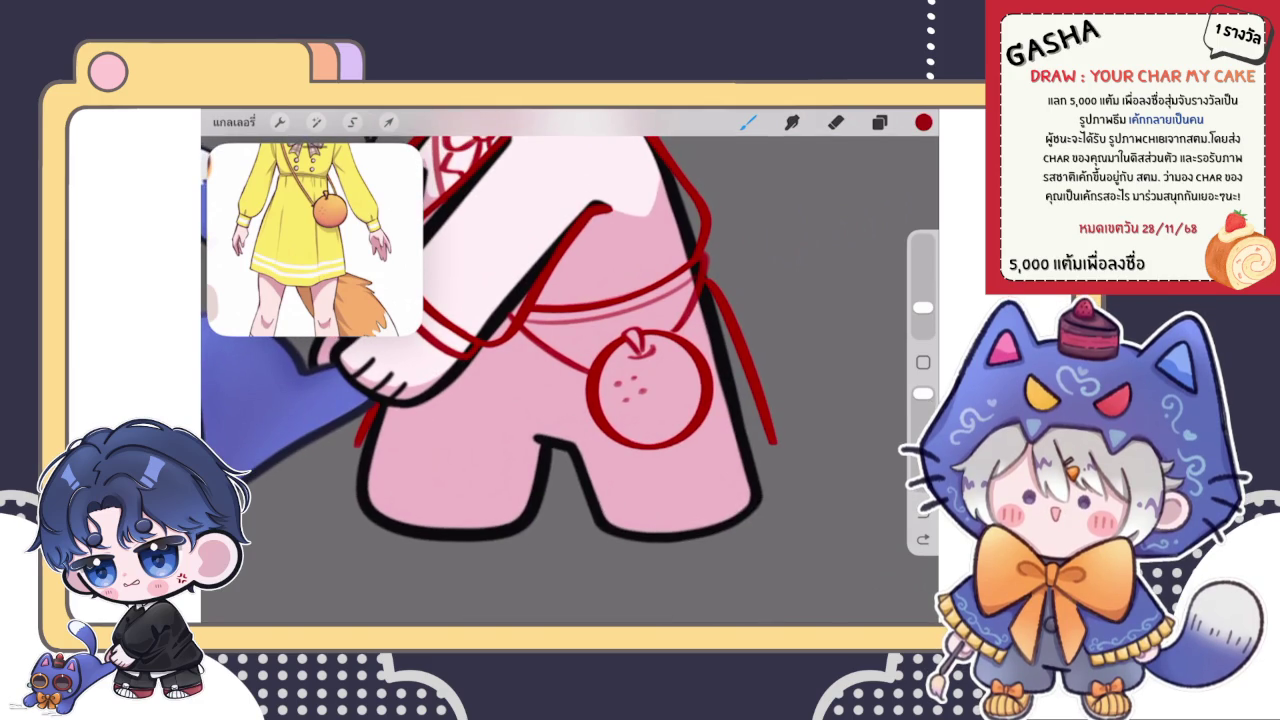
key("e")
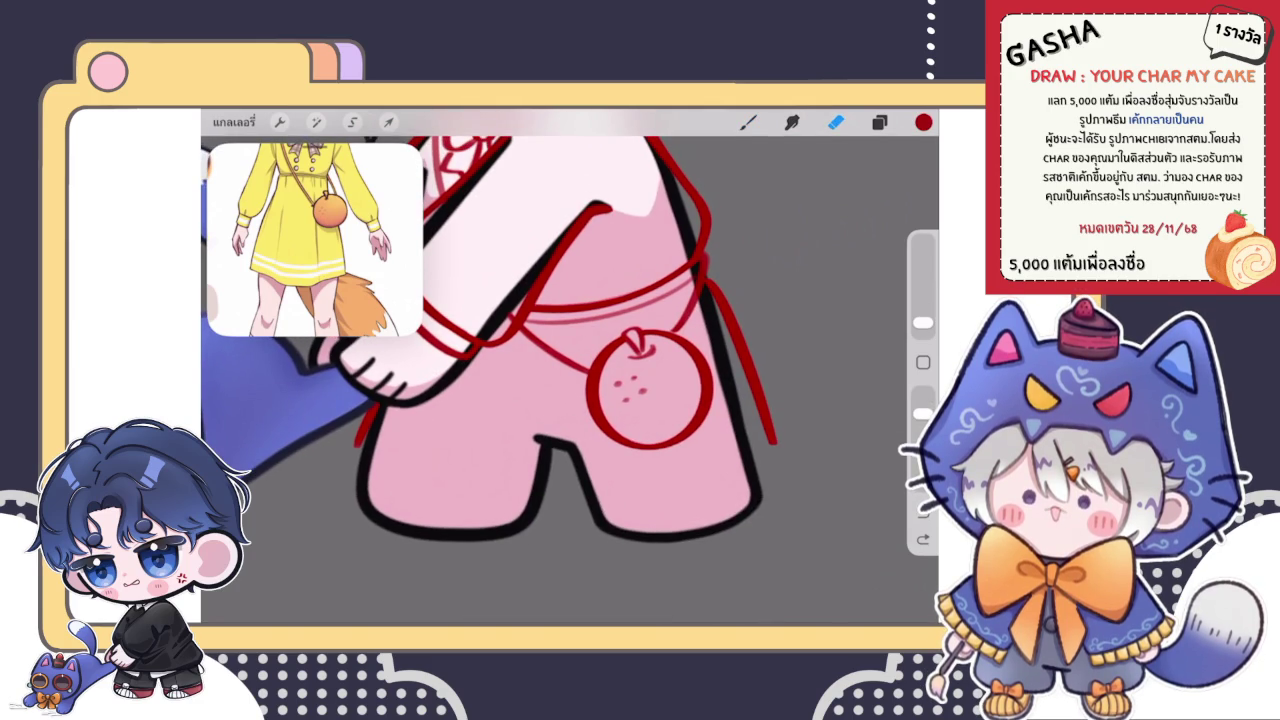
key("b")
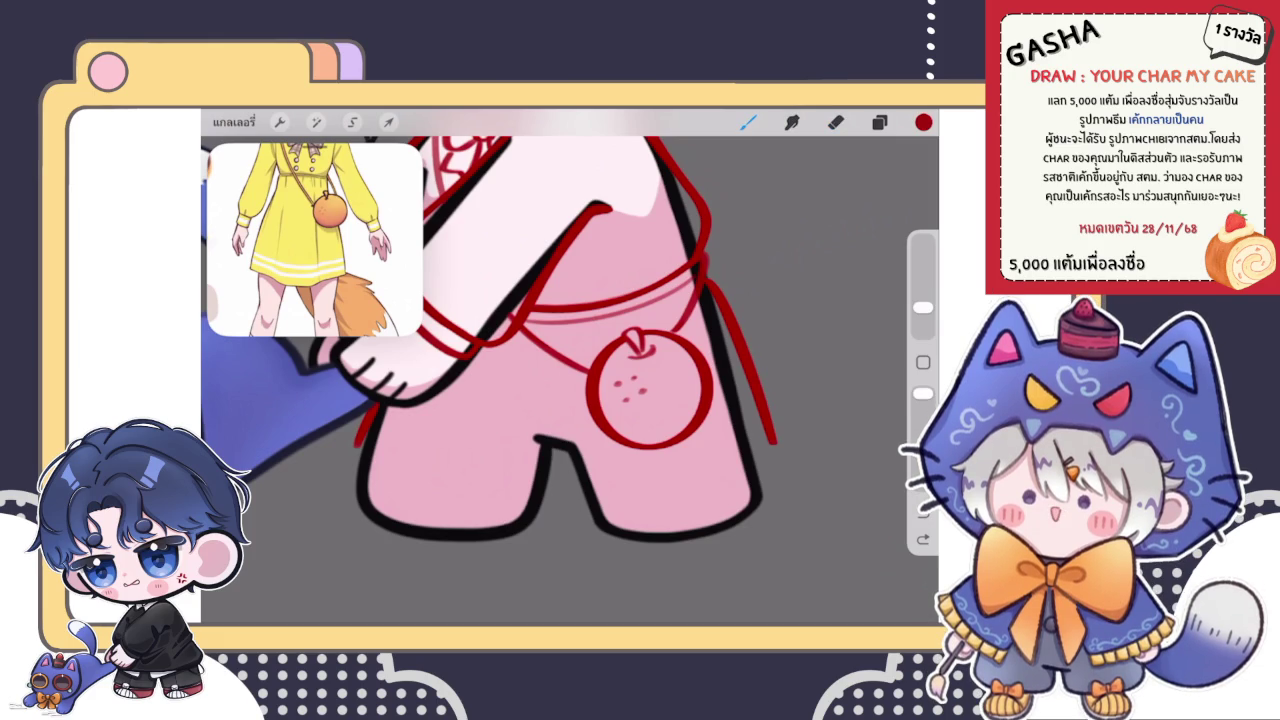
key("l")
key("b")
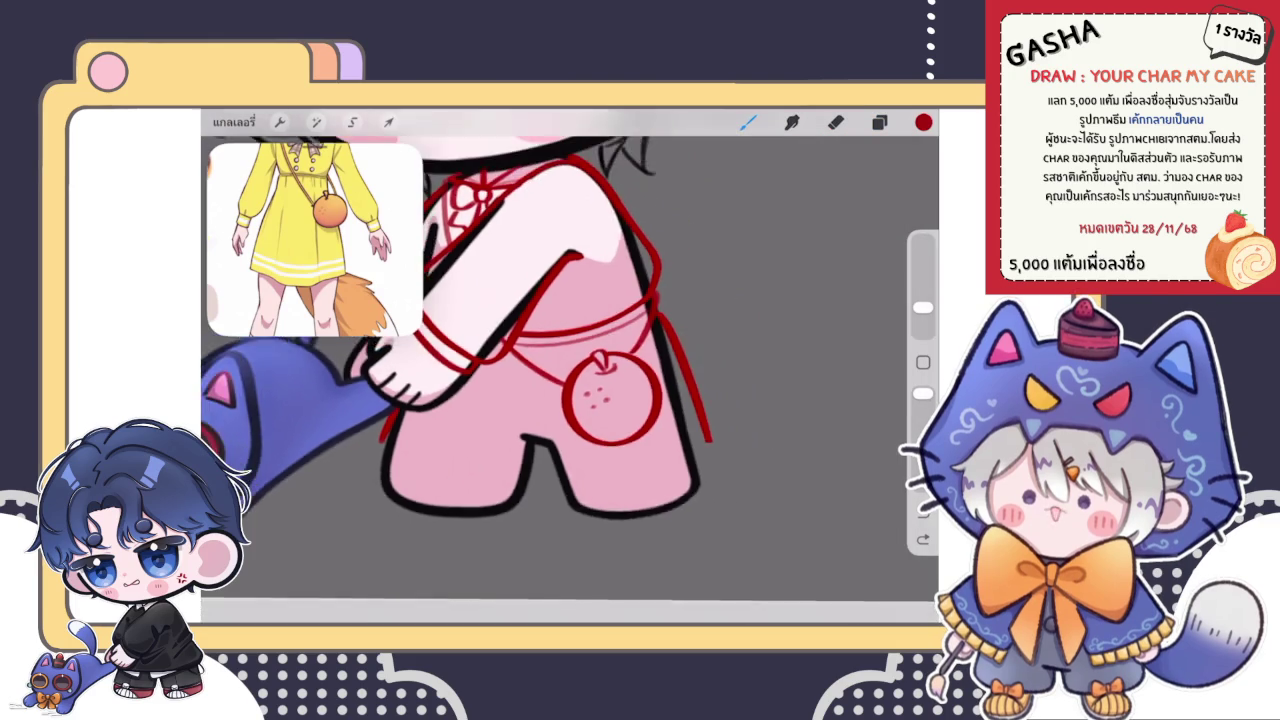
scroll(560, 330, "up", 2)
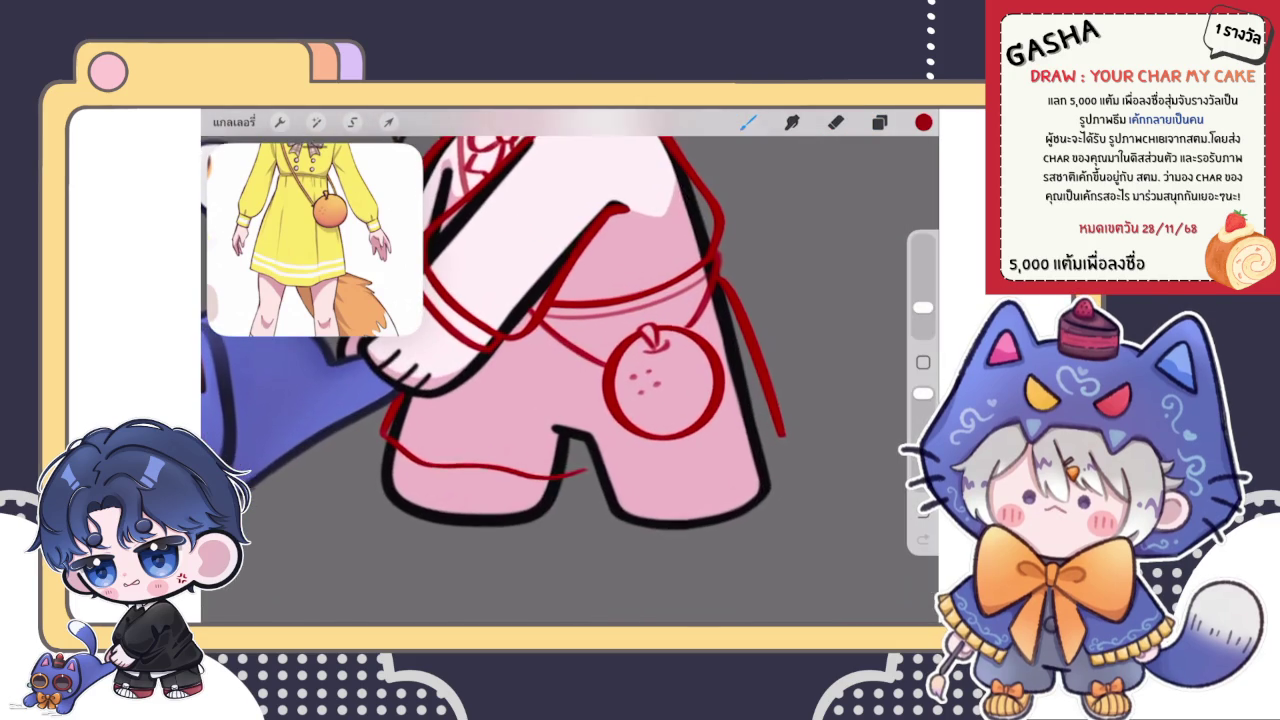
key("ctrl+z")
- Redraw the red hem stroke until it spans the whole dress bottom
mouse_move(386, 436)
left_mouse_down()
mouse_move(615, 490)
mouse_move(760, 443)
left_mouse_up()
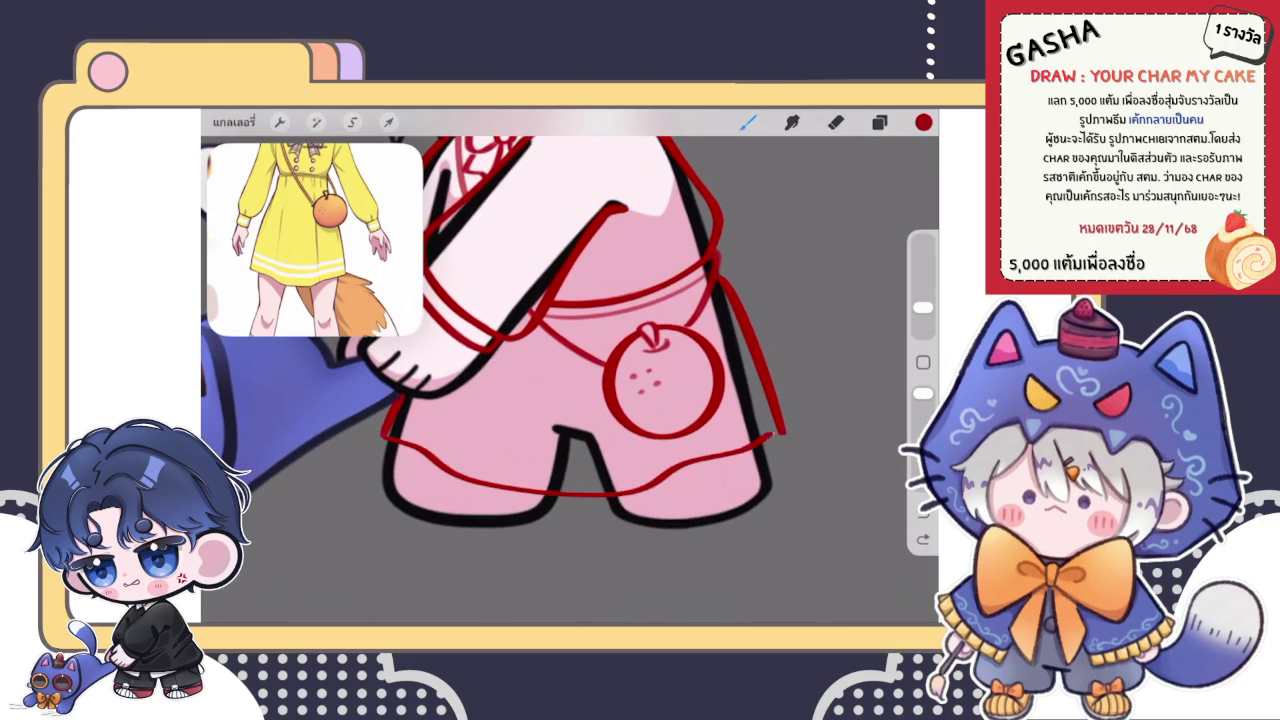
key("ctrl+z")
mouse_move(424, 450)
left_mouse_down()
mouse_move(586, 472)
mouse_move(752, 448)
left_mouse_up()
key("ctrl+z")
mouse_move(392, 442)
left_mouse_down()
mouse_move(652, 470)
mouse_move(748, 440)
left_mouse_up()
key("ctrl+z")
left_click_drag(392, 442, 748, 440)
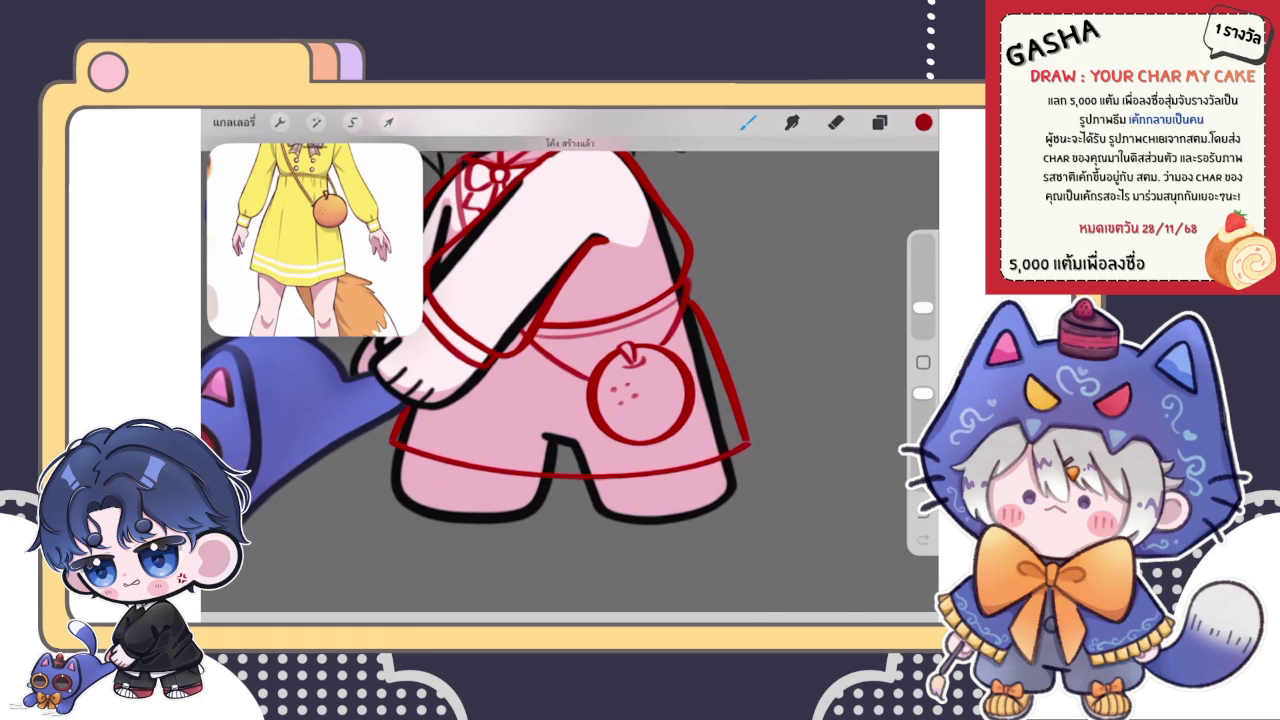
- Turn the hem stroke into a QuickShape arc and bend it slightly to the left
scroll(540, 340, "down", 3)
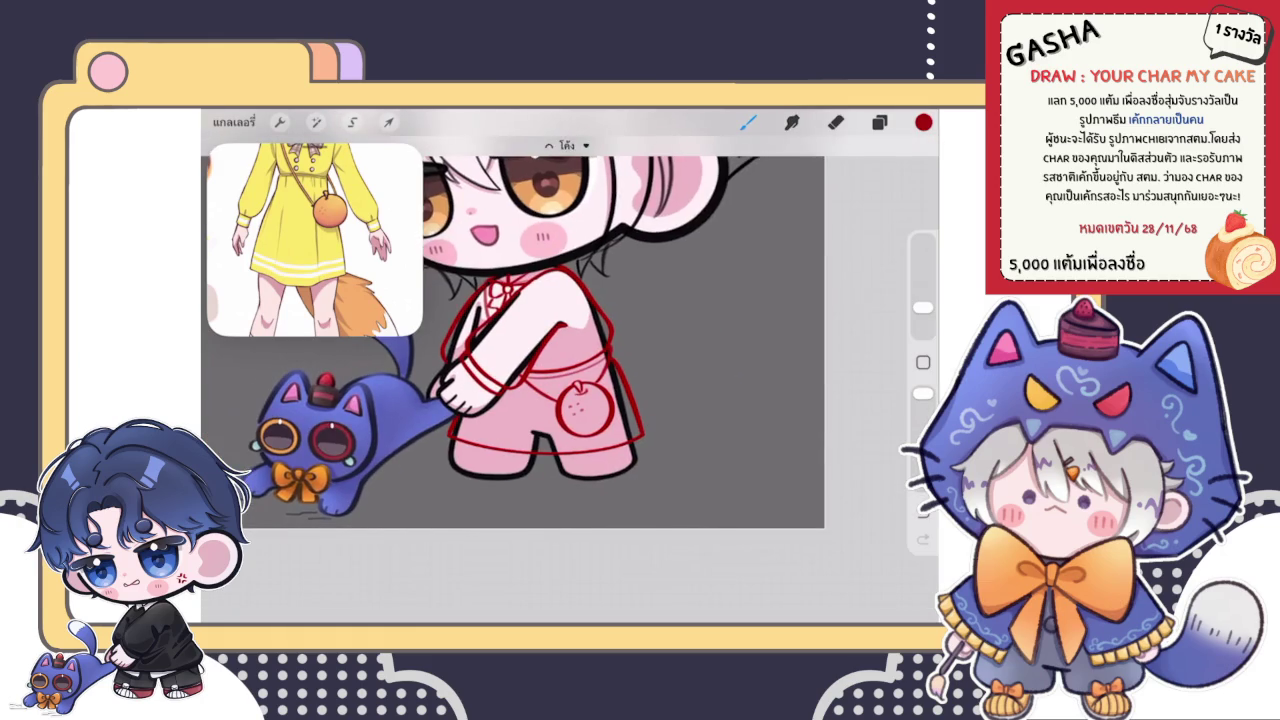
scroll(540, 340, "down", 1)
left_click(566, 145)
left_click_drag(512, 466, 509, 466)
left_click(748, 121)
- Check the current layer's blend settings in the Layers panel
scroll(540, 340, "down", 3)
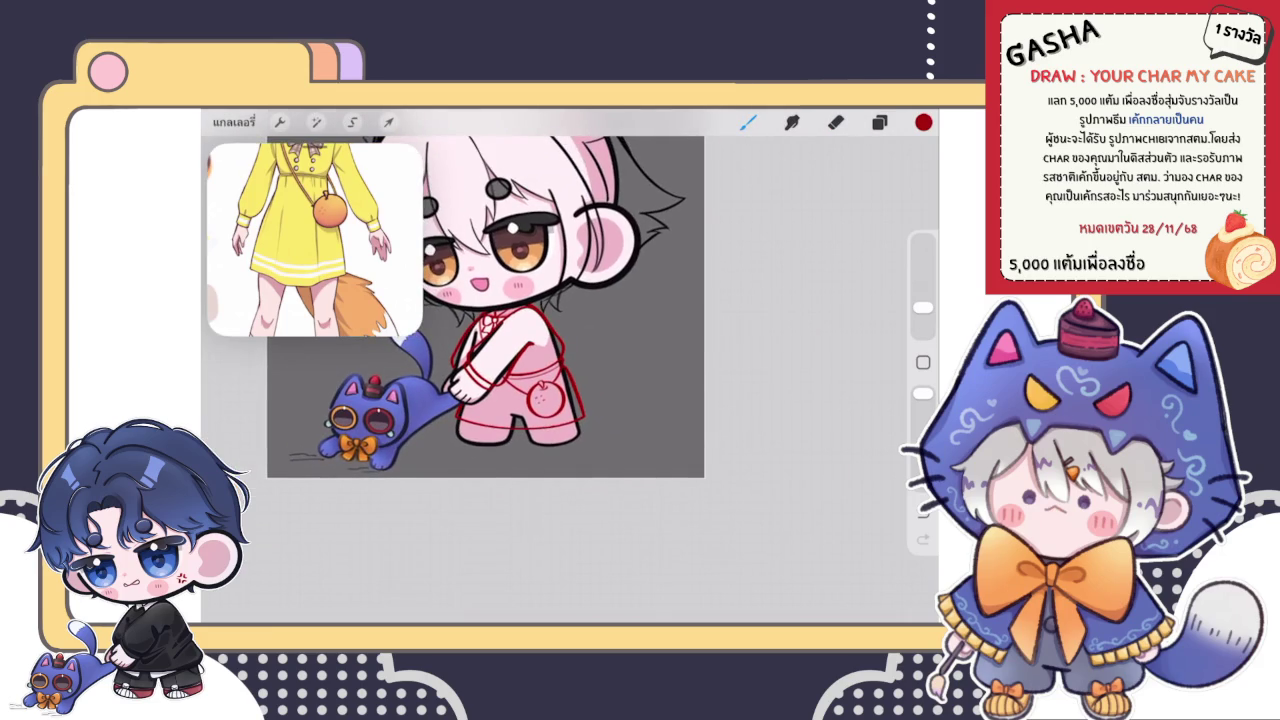
scroll(485, 307, "down", 2)
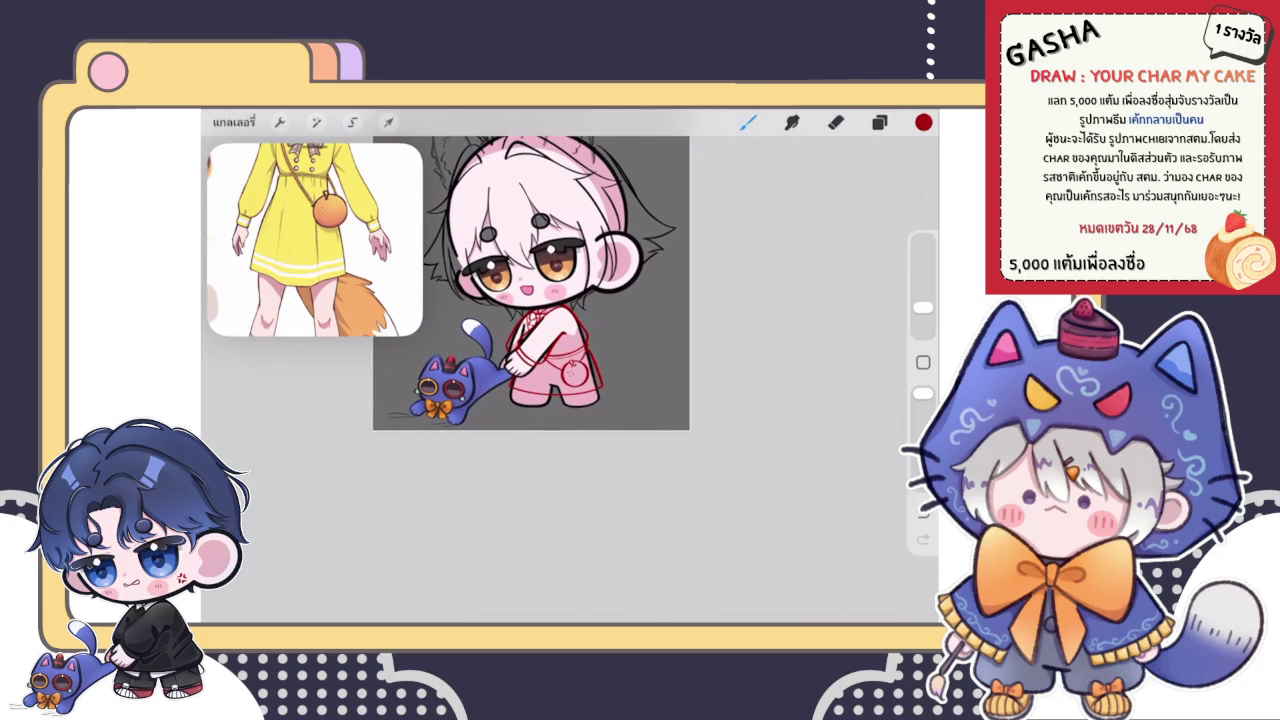
scroll(540, 340, "up", 2)
scroll(540, 340, "up", 2)
scroll(540, 340, "up", 1)
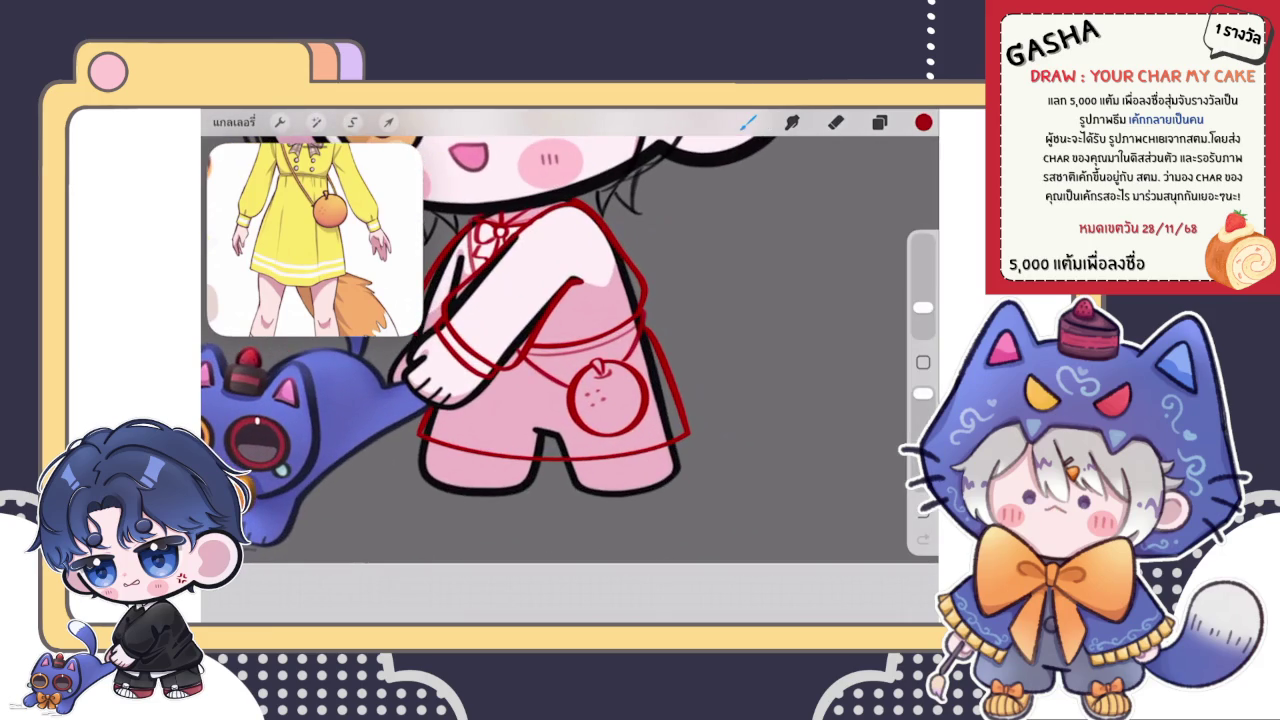
left_click(879, 122)
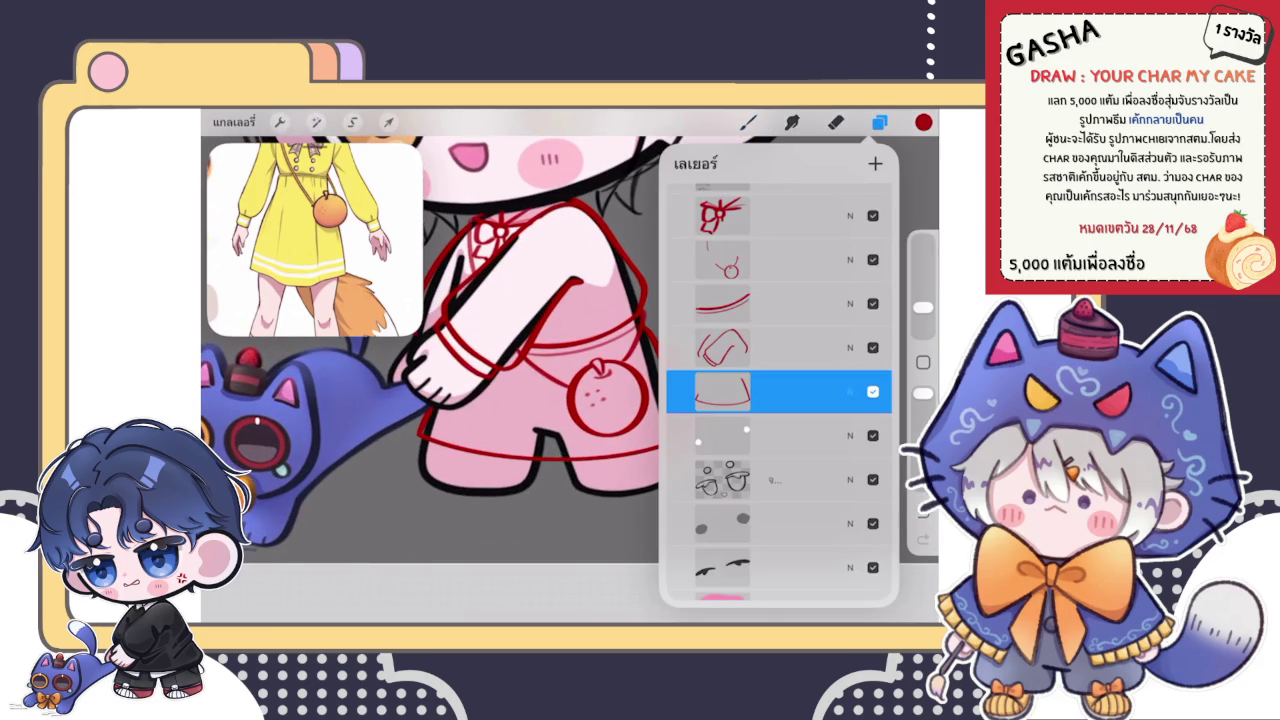
left_click(850, 391)
left_click(850, 220)
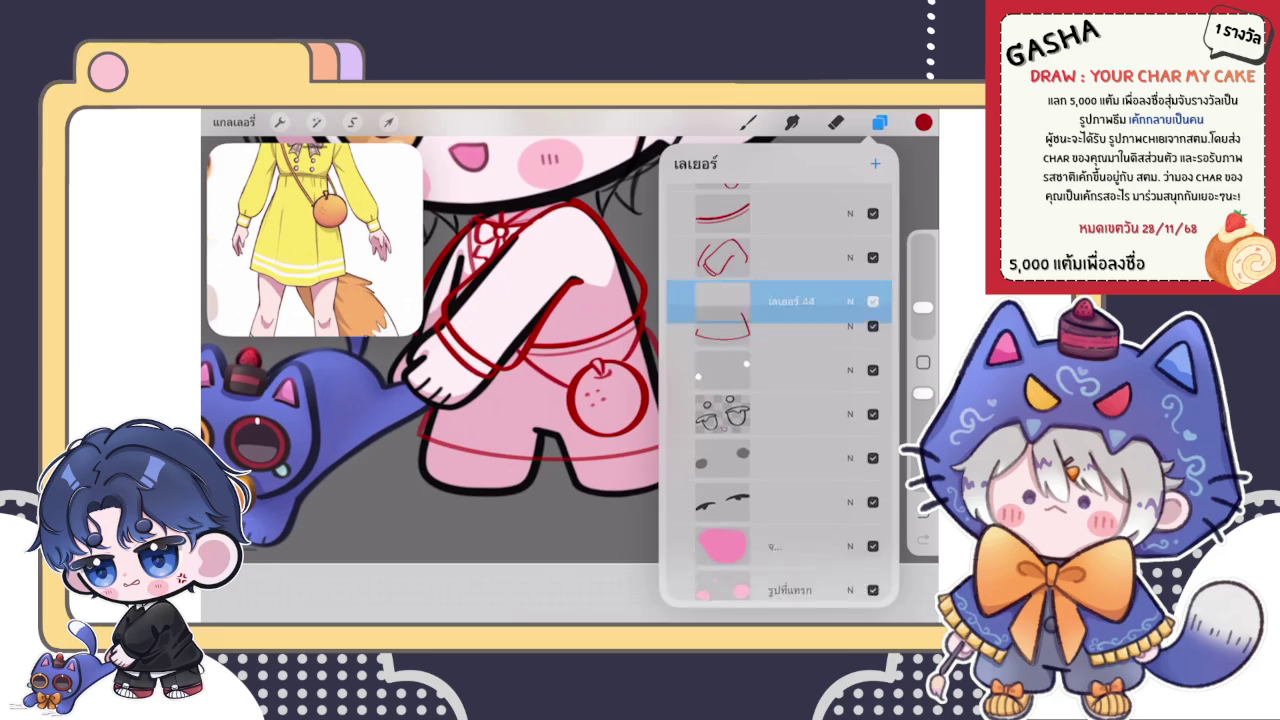
left_click(748, 122)
- Draw a curved red hem across the skirt bottom, trying and discarding a second lower curve
scroll(540, 340, "up", 2)
mouse_move(394, 455)
left_mouse_down()
mouse_move(450, 486)
mouse_move(756, 455)
left_mouse_up()
scroll(560, 340, "up", 1)
mouse_move(355, 425)
left_mouse_down()
mouse_move(480, 480)
mouse_move(840, 436)
left_mouse_up()
key("ctrl+z")
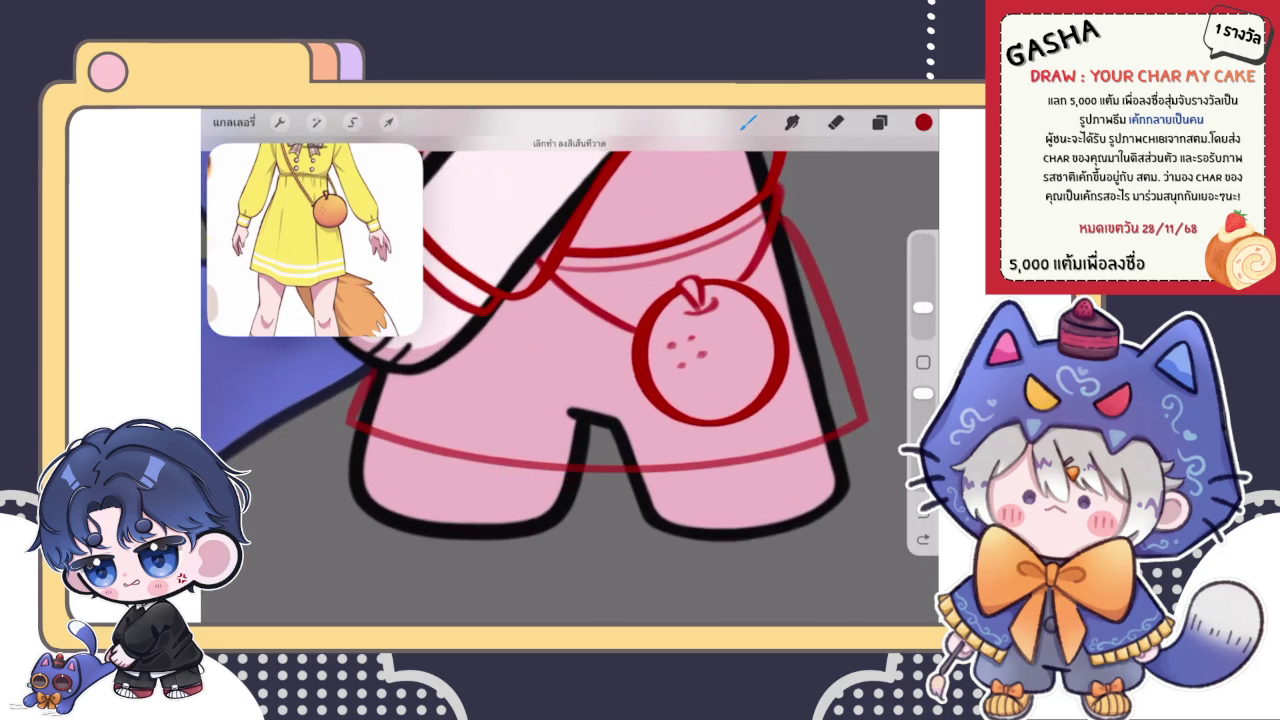
mouse_move(355, 425)
left_mouse_down()
mouse_move(655, 492)
mouse_move(840, 428)
left_mouse_up()
key("ctrl+z")
mouse_move(352, 428)
left_mouse_down()
mouse_move(690, 482)
mouse_move(845, 432)
left_mouse_up()
scroll(570, 350, "down", 3)
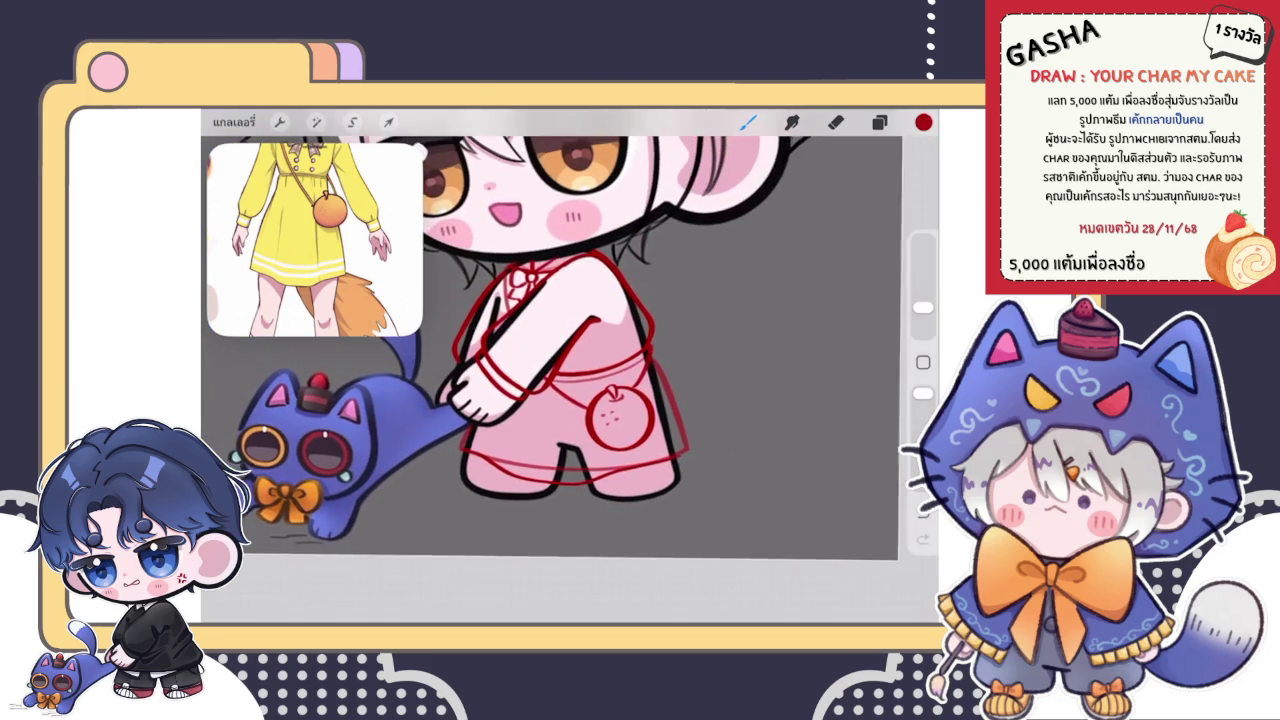
scroll(570, 350, "up", 1)
key("ctrl+z")
scroll(570, 350, "up", 2)
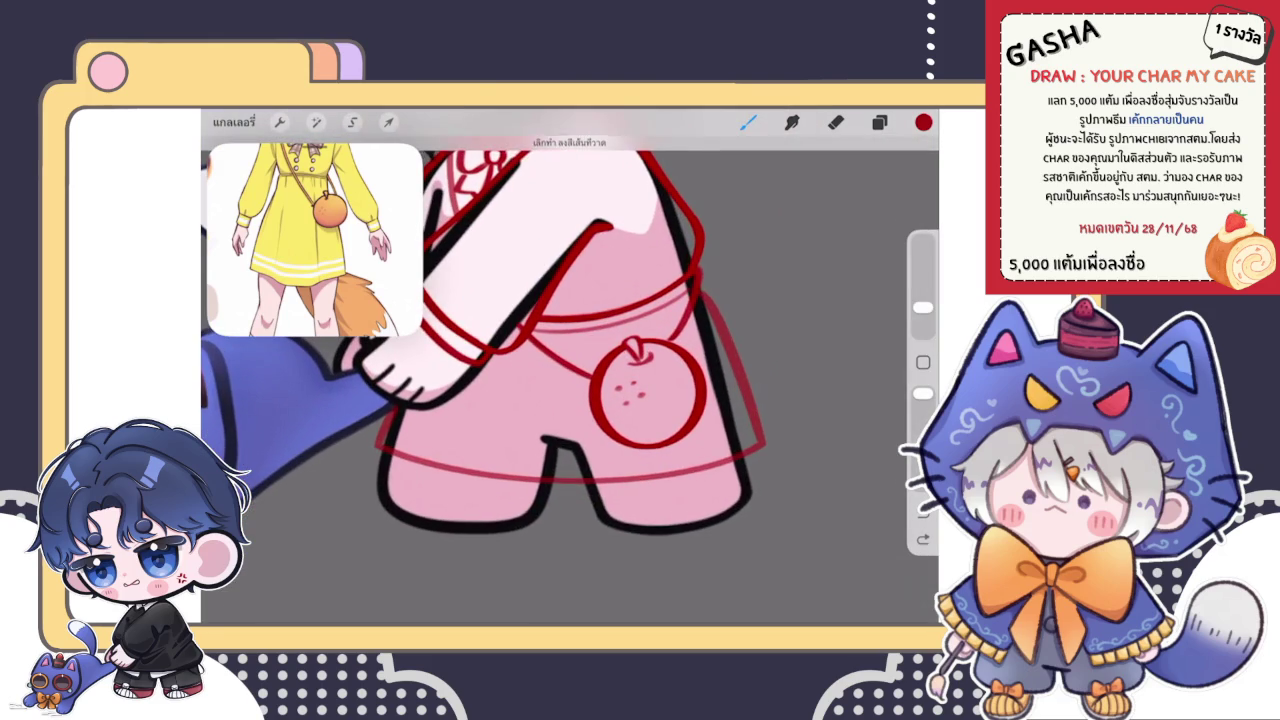
- Draw a thin red fold line on the skirt and recheck the layer's blend and opacity
left_click_drag(476, 378, 462, 462)
scroll(570, 370, "down", 2)
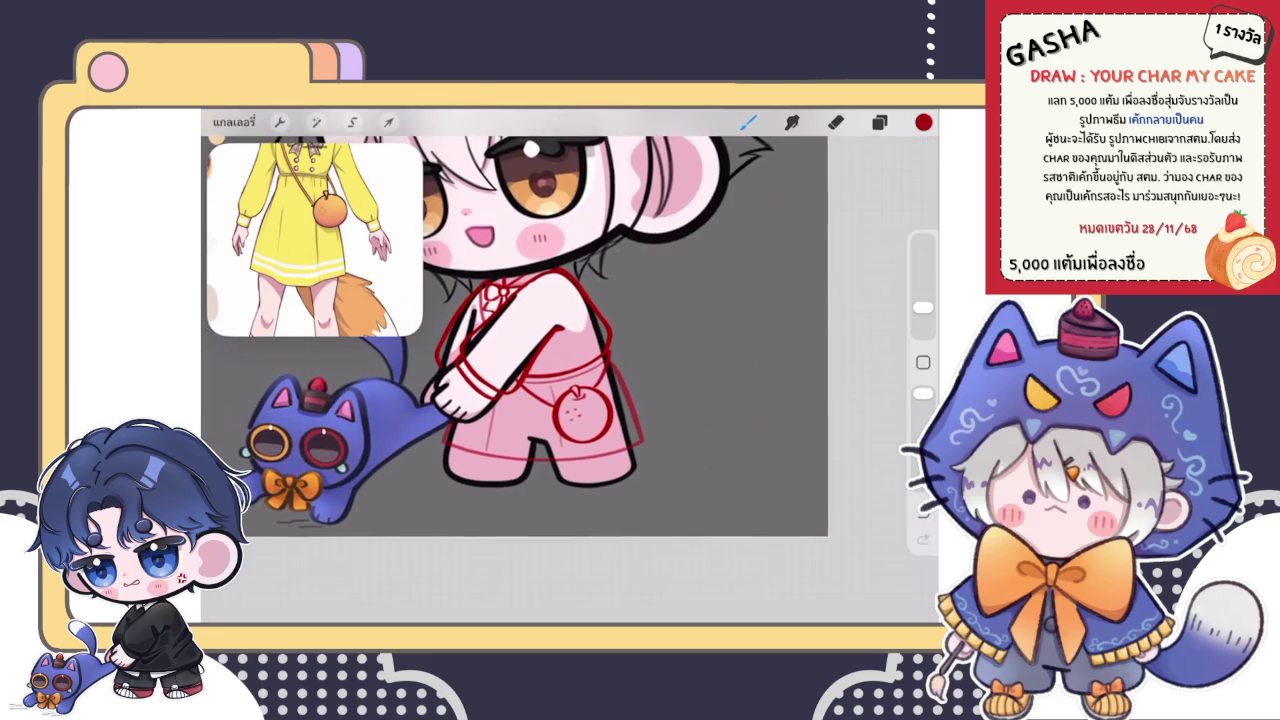
scroll(570, 370, "up", 2)
left_click(879, 121)
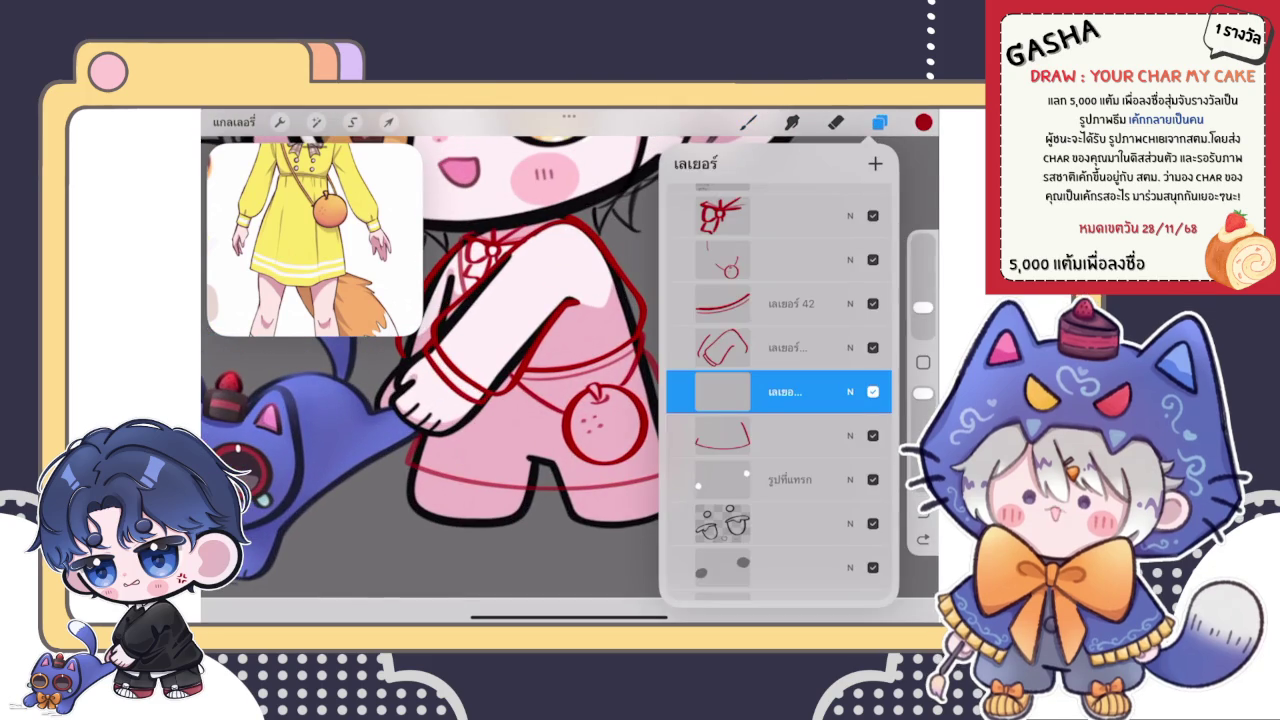
left_click(850, 391)
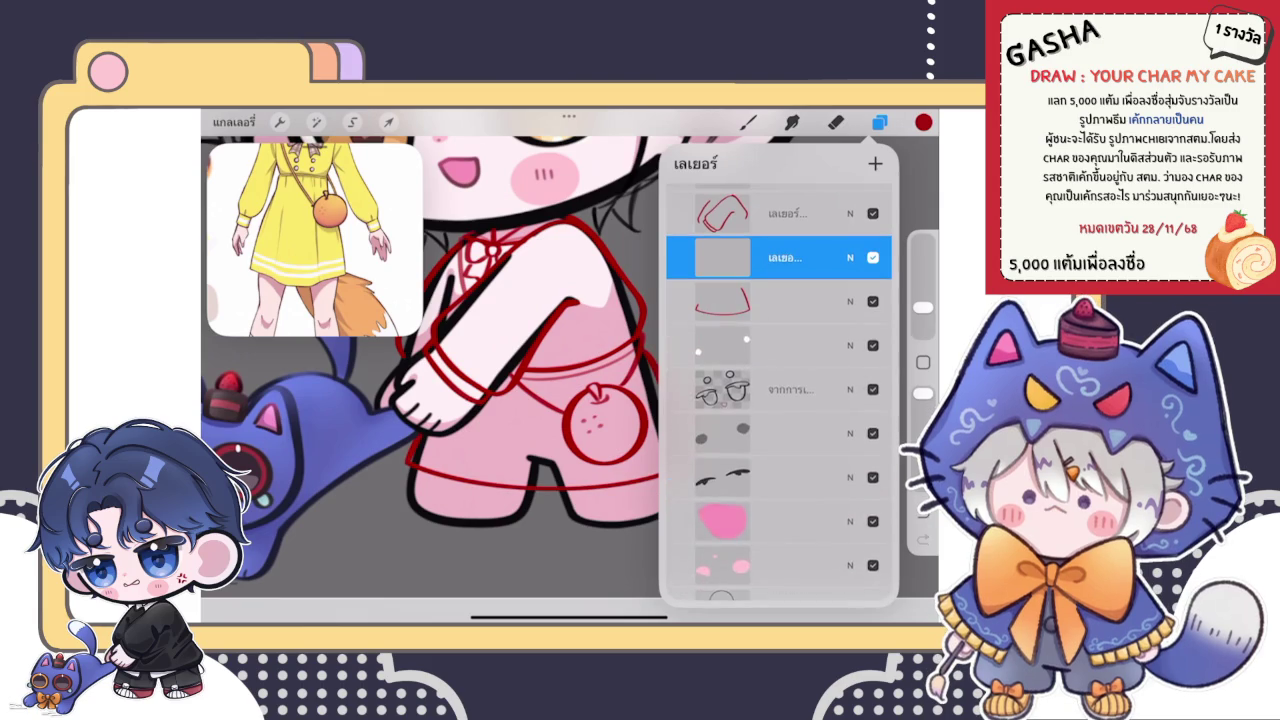
left_click(879, 121)
- Add thin vertical fold lines down the dress, redrawing the right-side fold several times
scroll(500, 350, "up", 2)
left_click_drag(494, 408, 484, 487)
left_click_drag(603, 370, 617, 500)
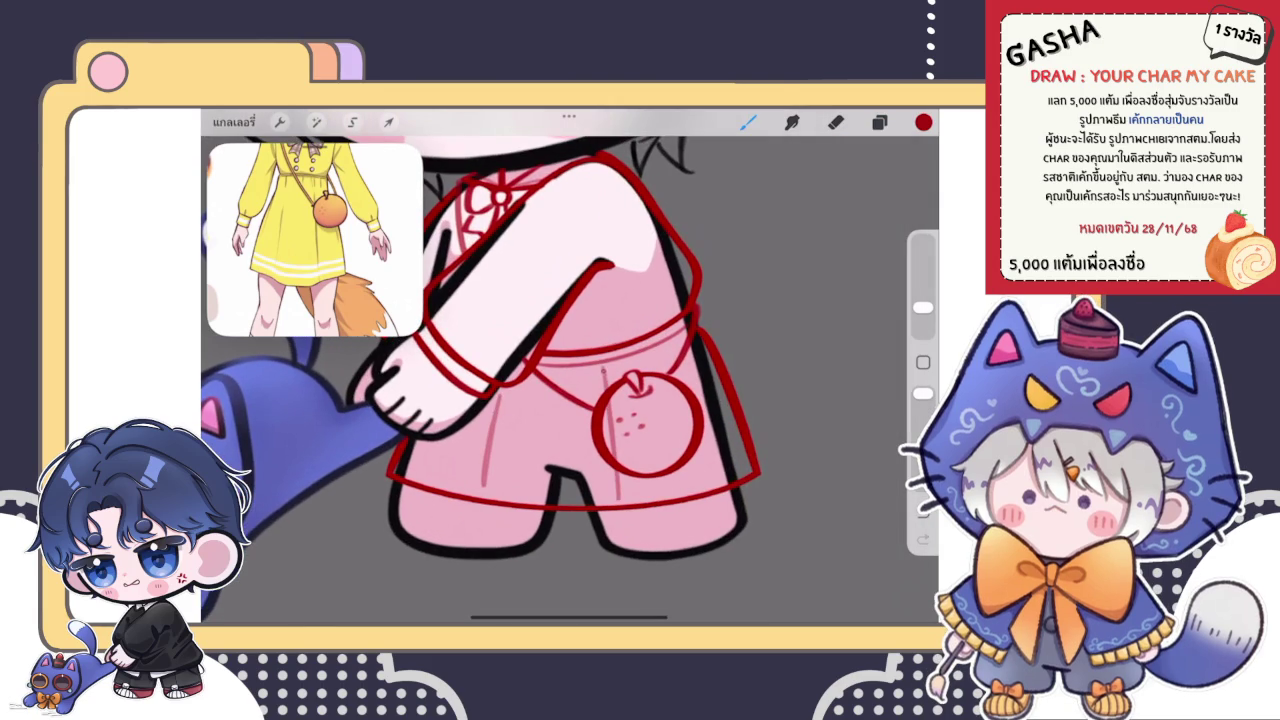
mouse_move(600, 400)
left_mouse_down()
mouse_move(573, 370)
mouse_move(591, 464)
left_mouse_up()
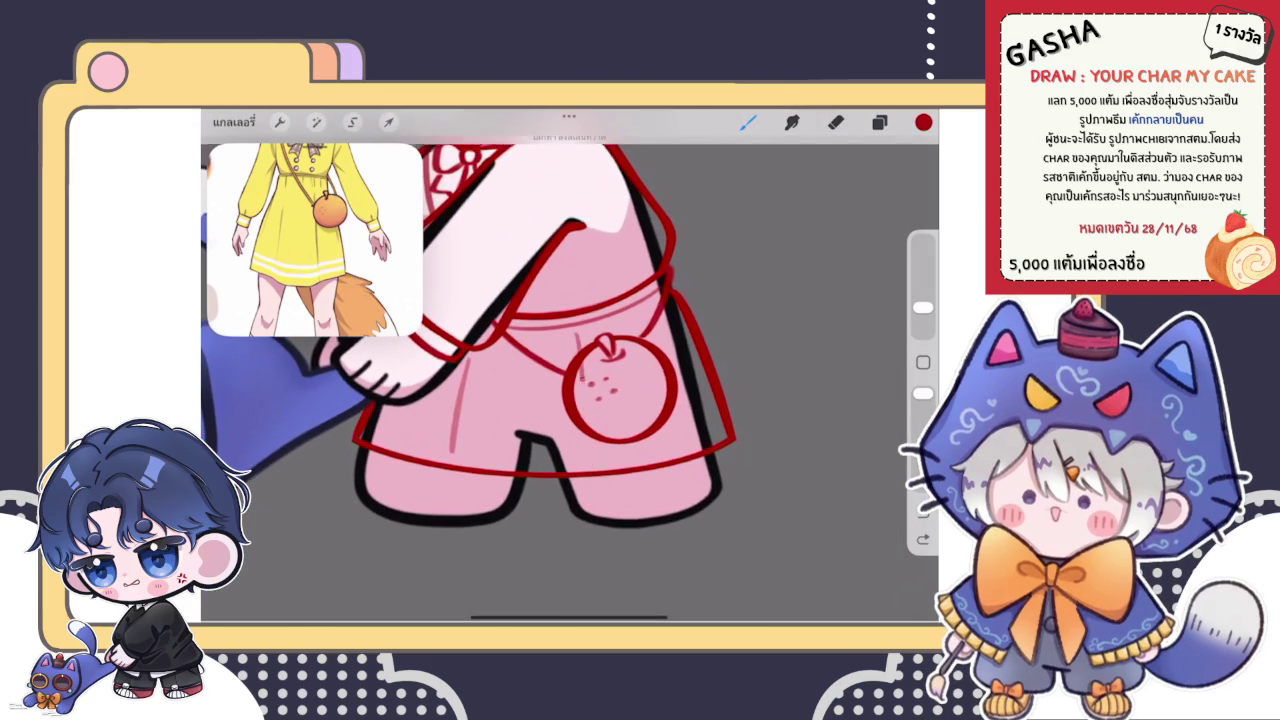
key("ctrl+z")
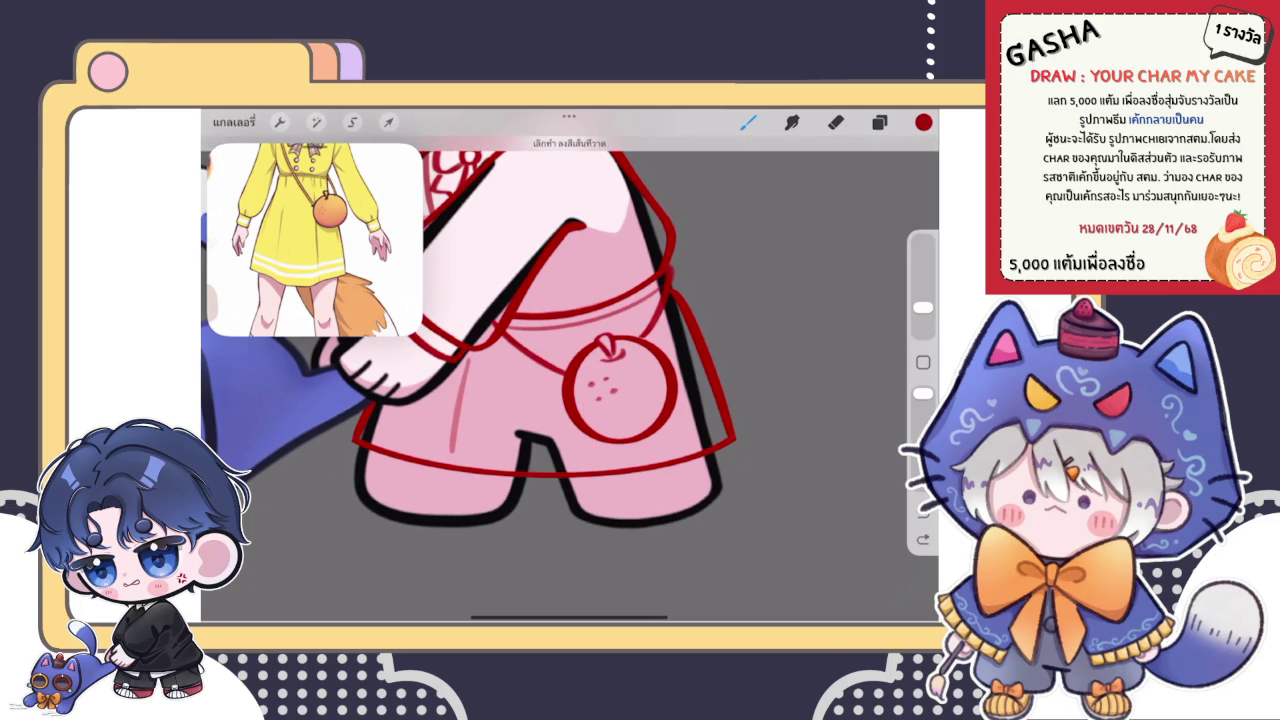
left_click_drag(585, 345, 600, 465)
key("ctrl+z")
left_click_drag(586, 352, 600, 434)
key("ctrl+z")
left_click_drag(598, 350, 605, 455)
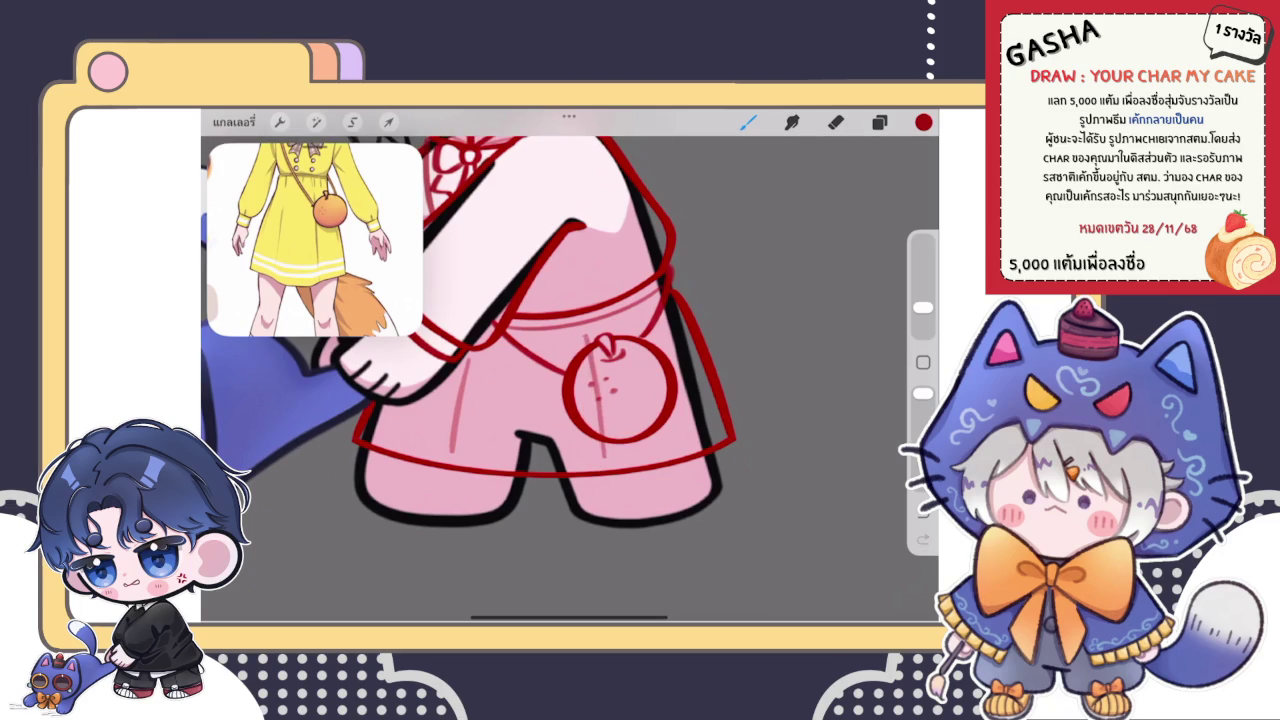
- Erase the fold line where it crosses the orange, then return to the brush
scroll(620, 390, "up", 2)
key("e")
left_click_drag(581, 371, 597, 454)
scroll(601, 455, "down", 5)
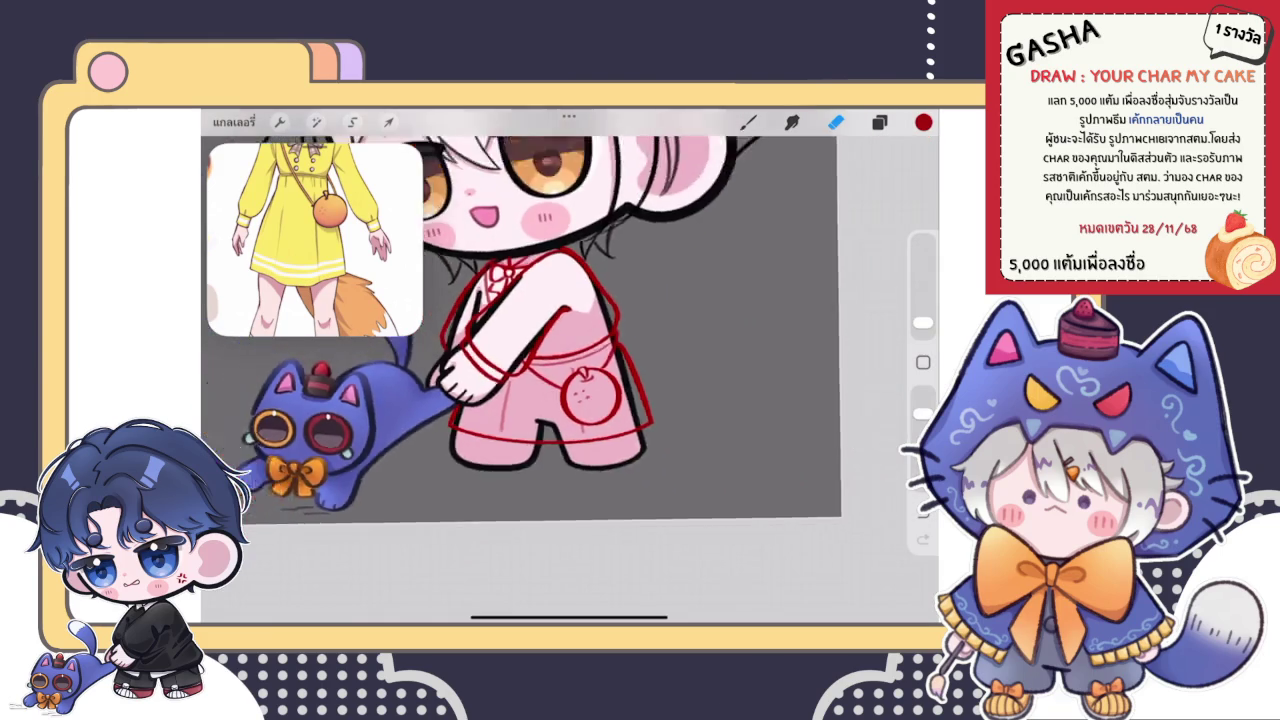
key("b")
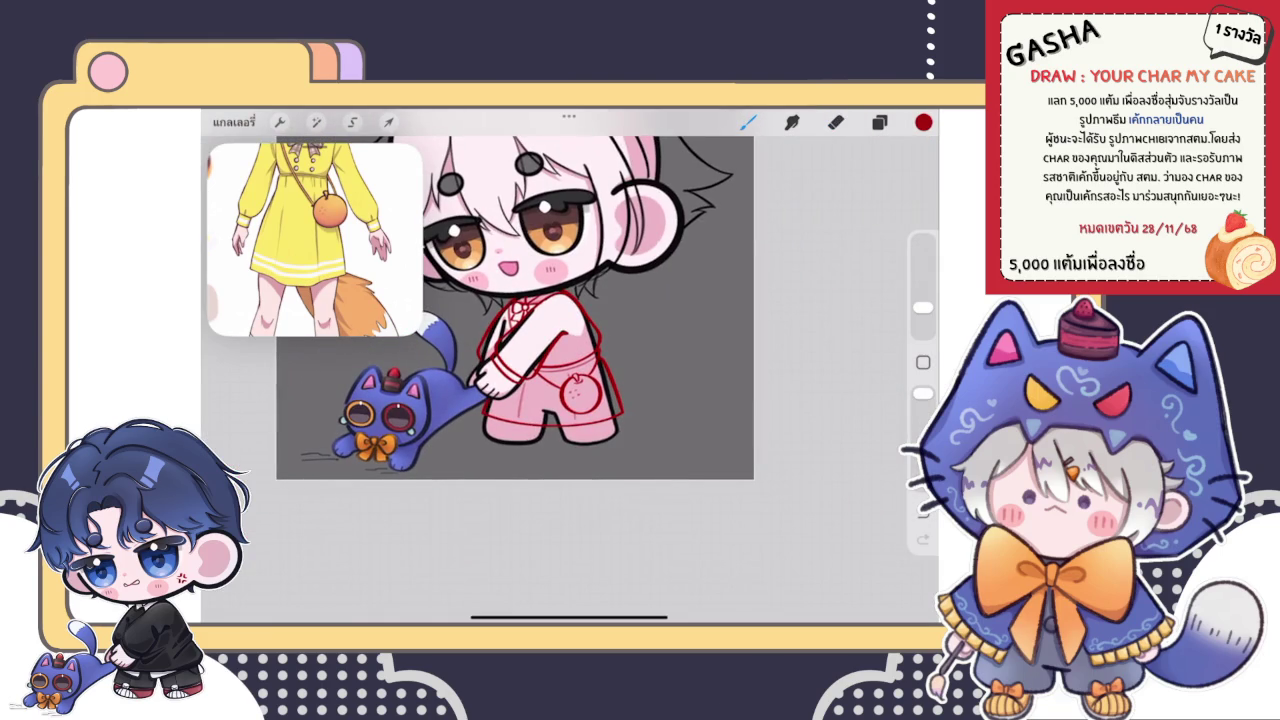
scroll(315, 240, "down", 2)
scroll(315, 240, "down", 2)
scroll(315, 240, "down", 1)
scroll(540, 360, "up", 2)
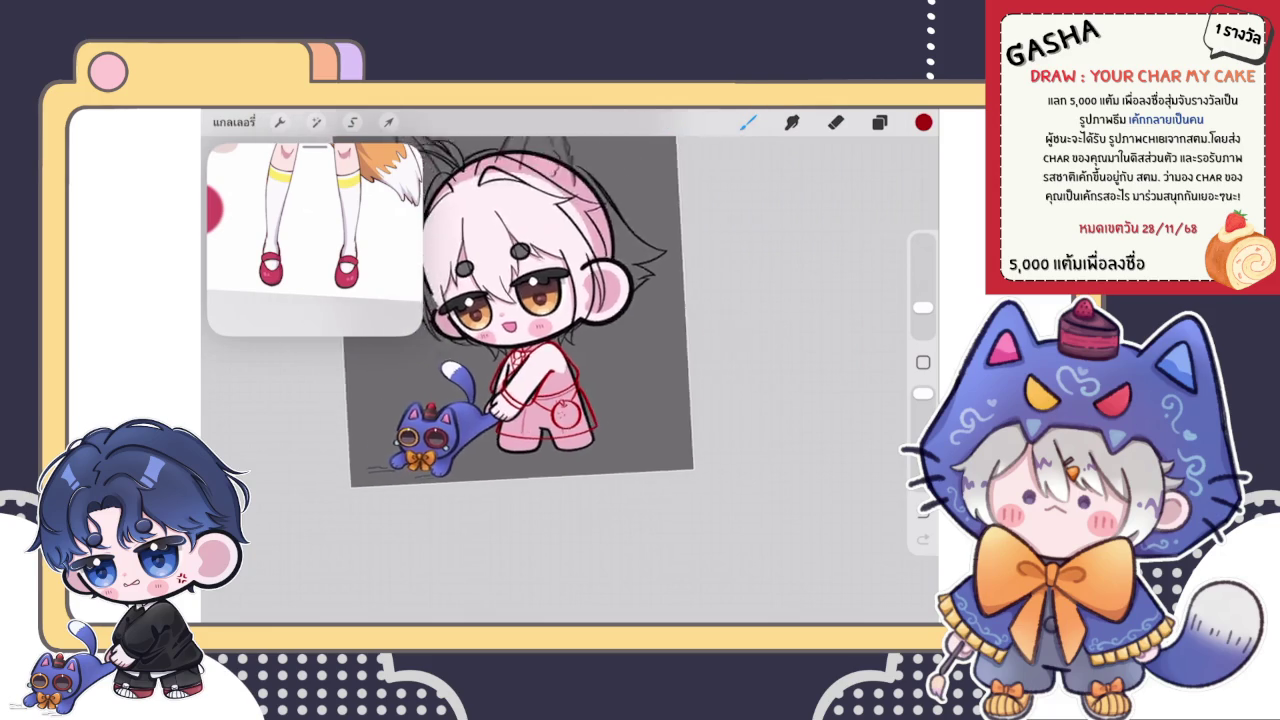
scroll(540, 360, "up", 2)
scroll(540, 360, "up", 1)
- Try a transform on the current layer, toggling undo and redo to compare
left_click(879, 122)
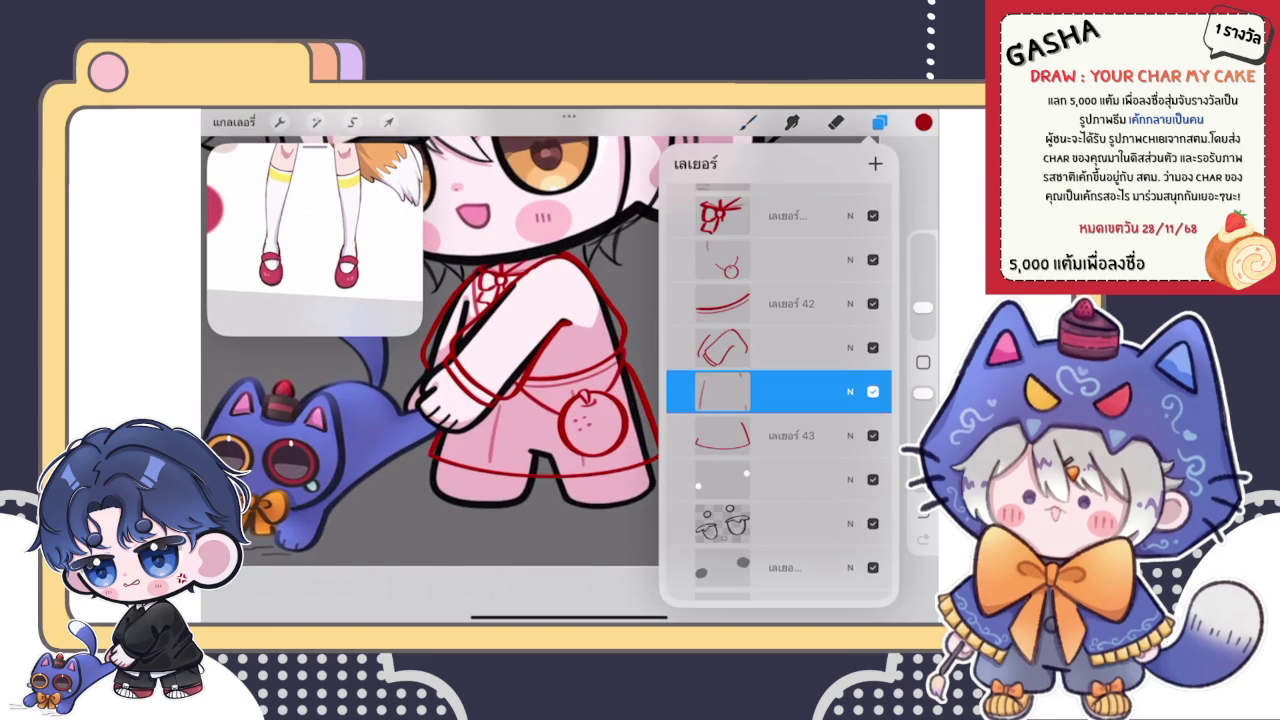
left_click(388, 122)
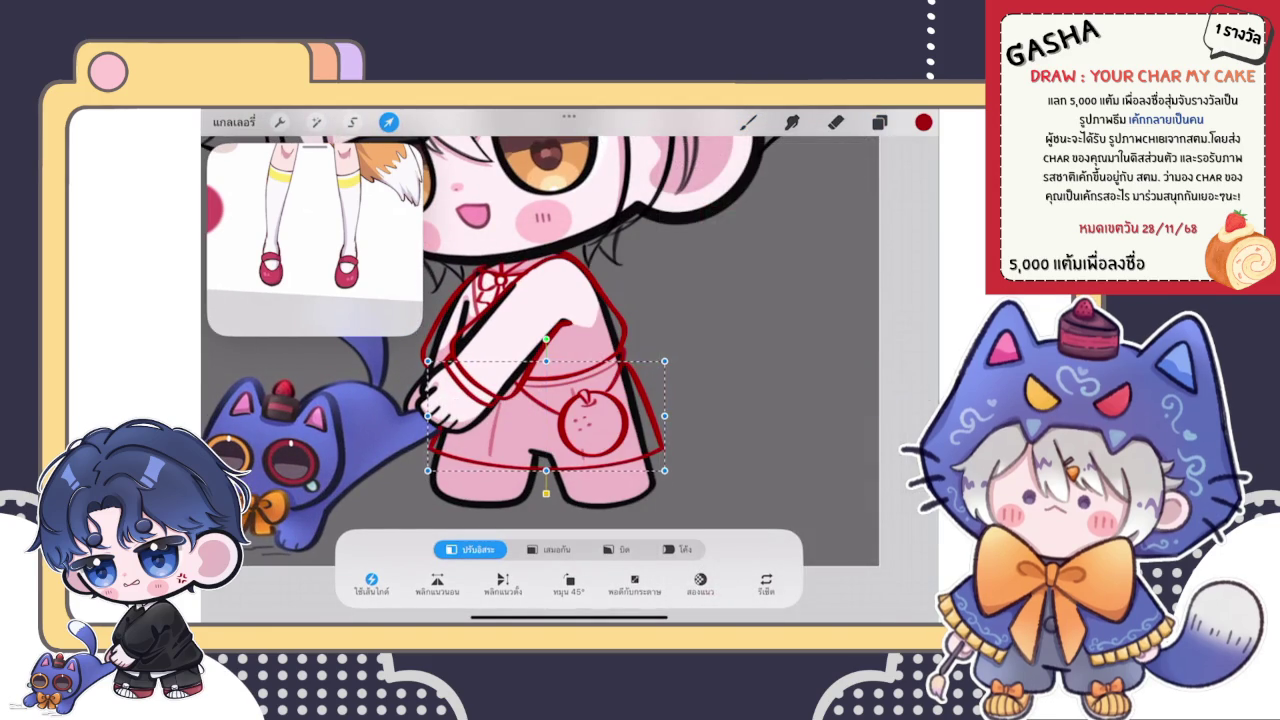
left_click(879, 122)
key("ctrl+z")
key("ctrl+shift+z")
key("ctrl+z")
key("ctrl+shift+z")
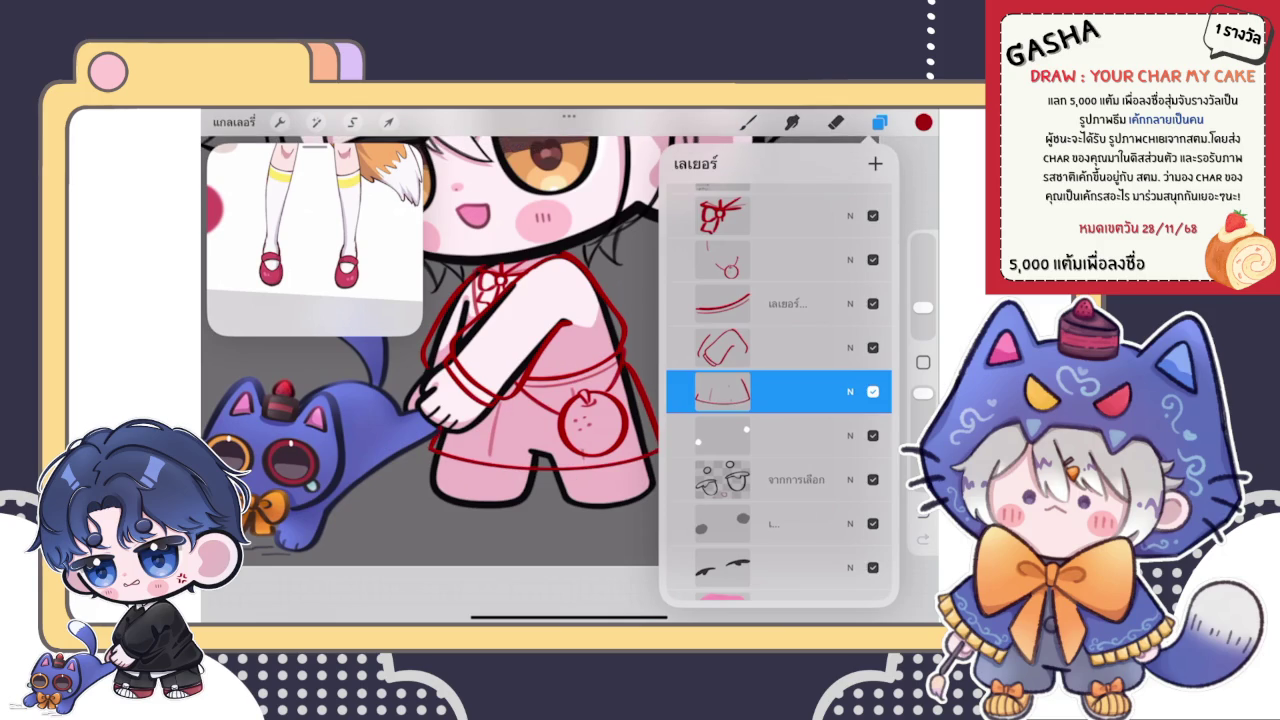
left_click(748, 122)
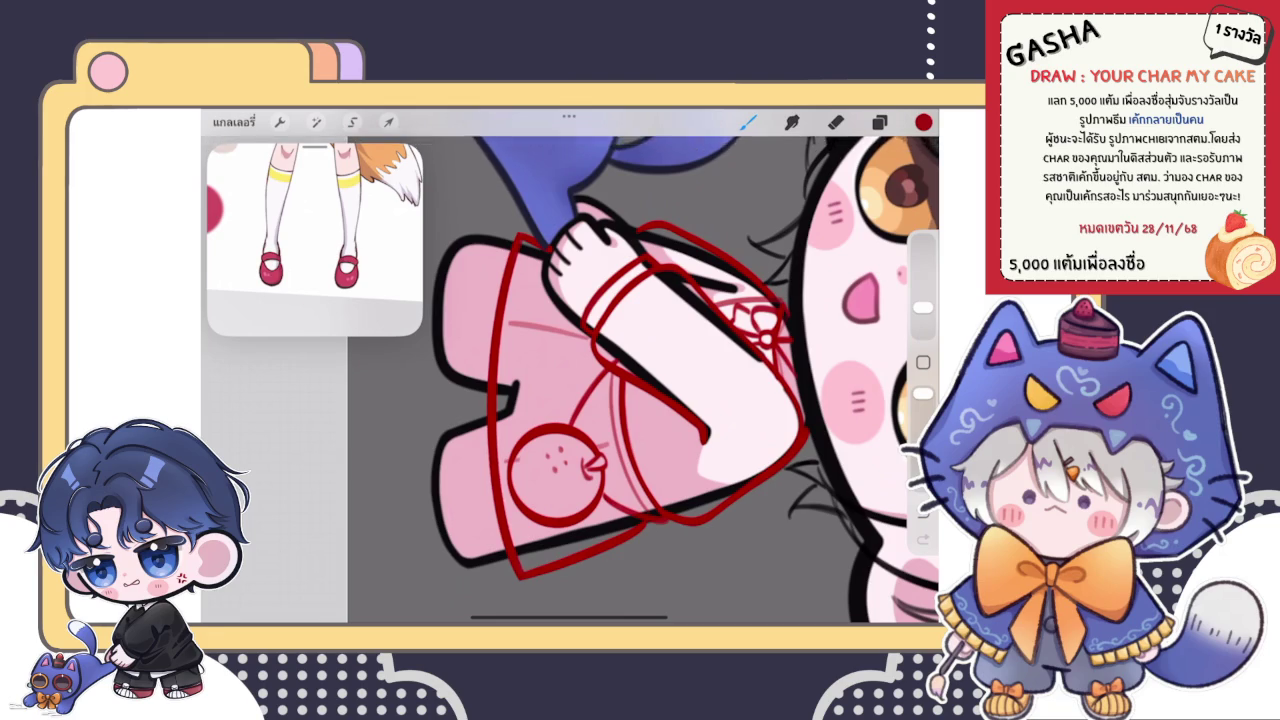
- Erase the red sleeve line's tip where it overlaps the hand holding the cat
scroll(570, 380, "up", 3)
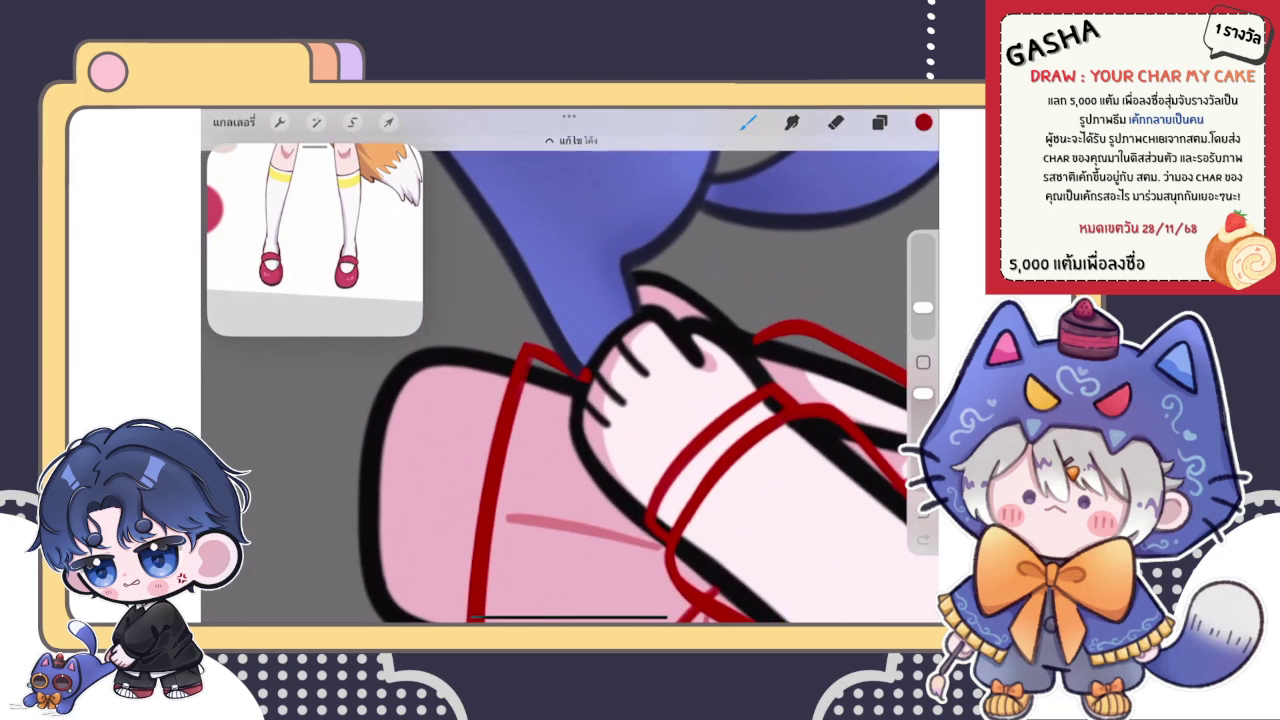
scroll(570, 380, "down", 2)
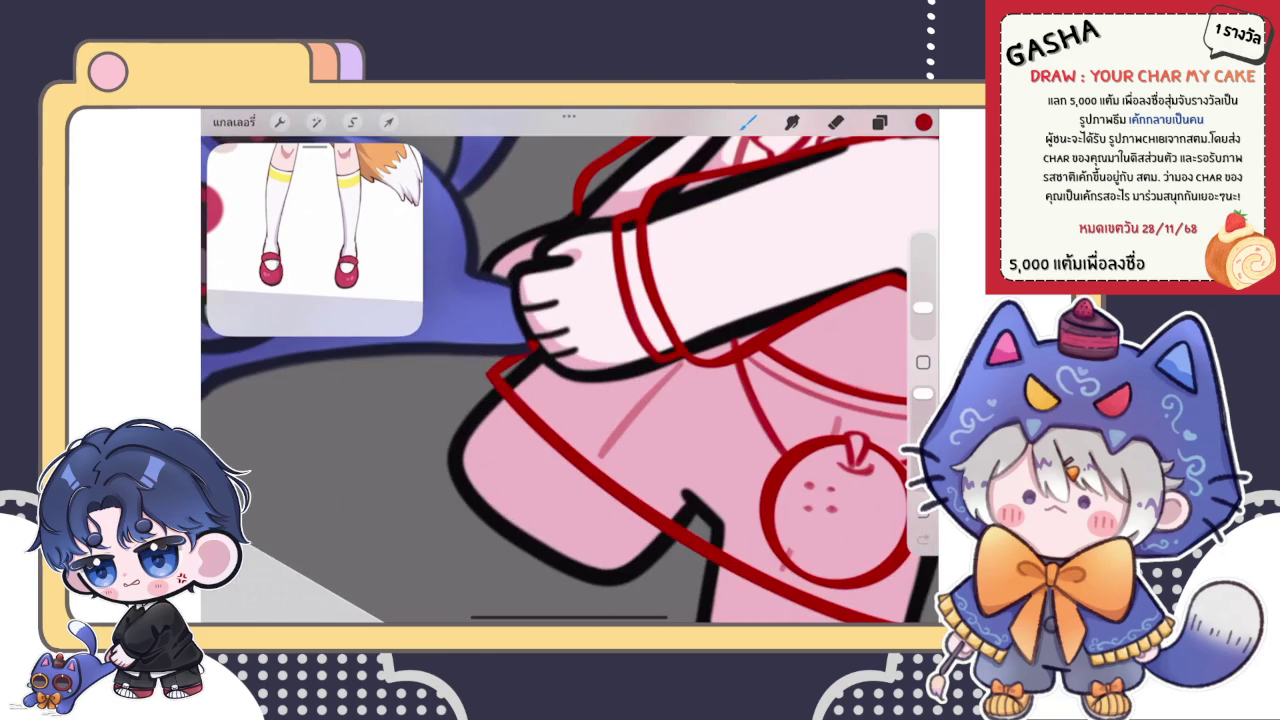
left_click_drag(510, 447, 537, 562)
scroll(570, 380, "up", 3)
left_click(835, 121)
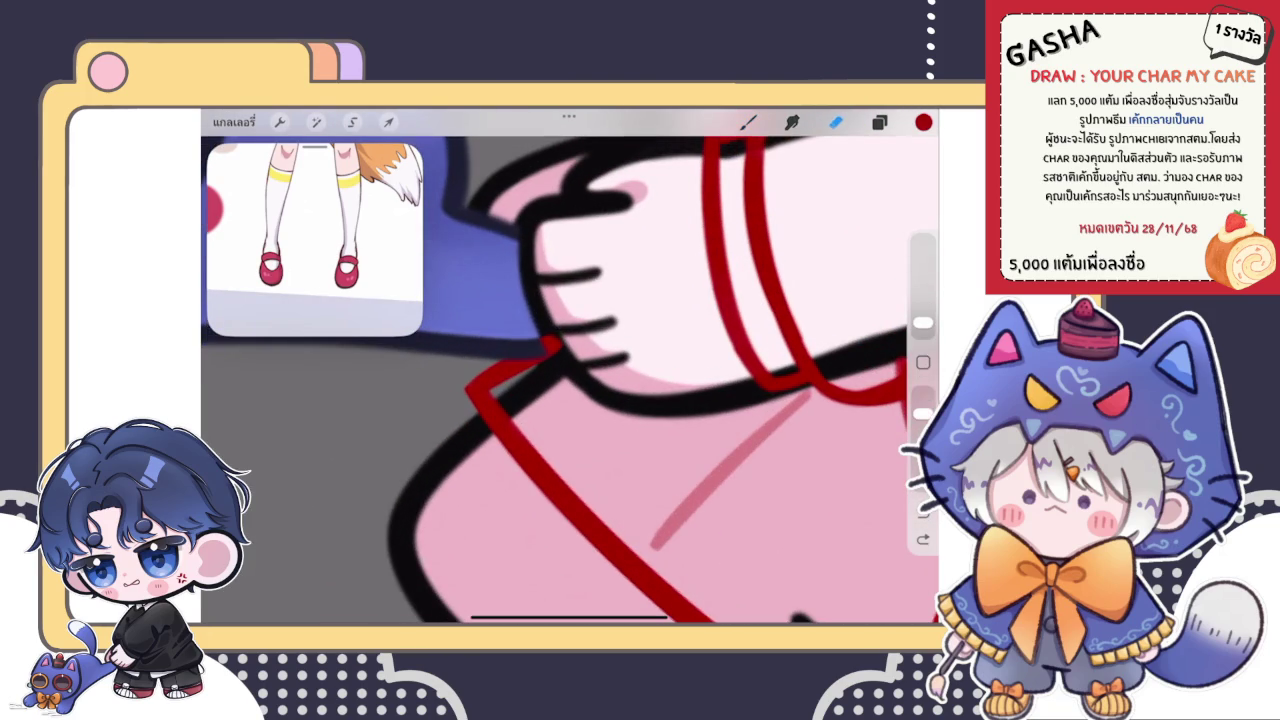
mouse_move(577, 325)
left_mouse_down()
mouse_move(563, 360)
mouse_move(556, 339)
left_mouse_up()
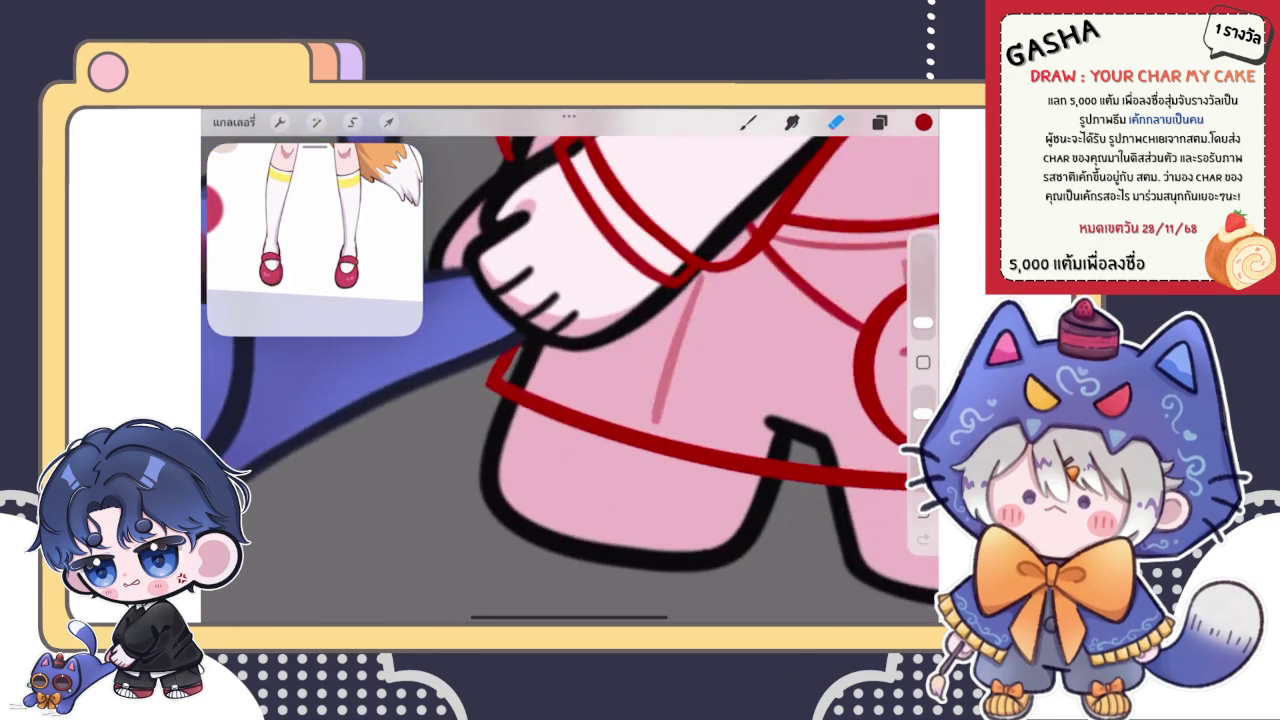
left_click_drag(600, 380, 520, 320)
- Return to the brush and look through the brush library
left_click(922, 326)
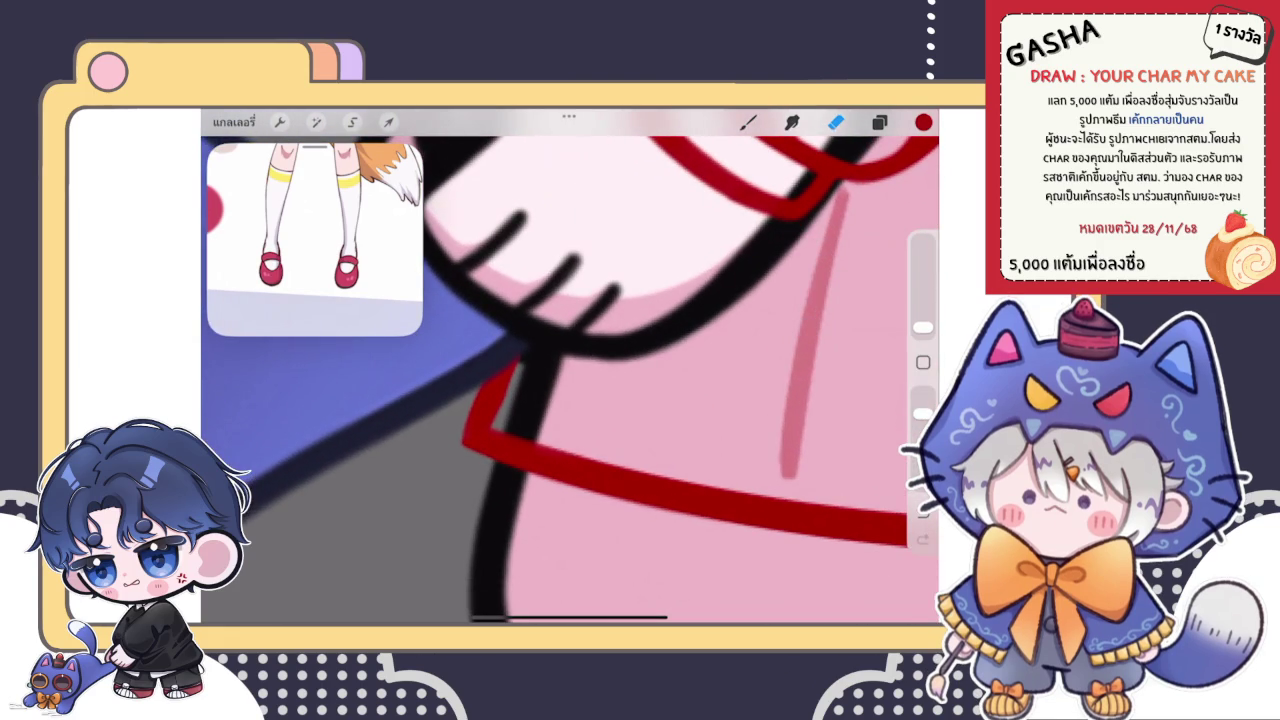
left_click(748, 122)
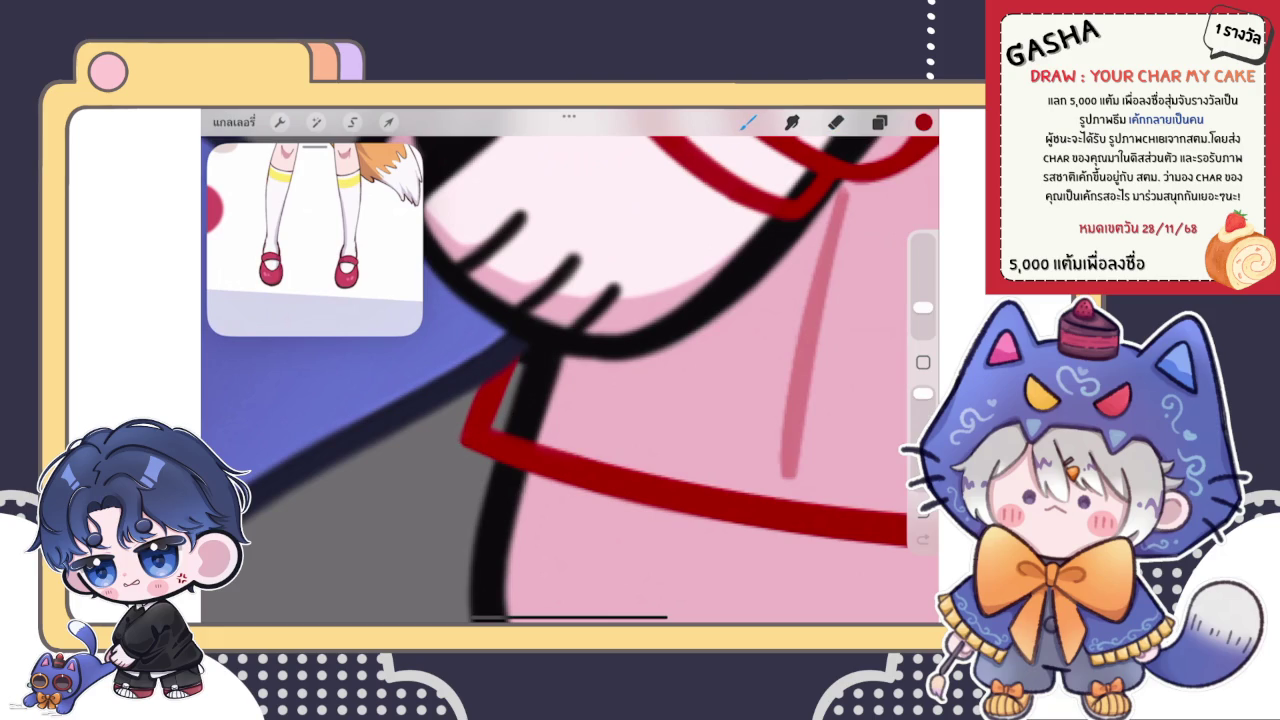
left_click(748, 122)
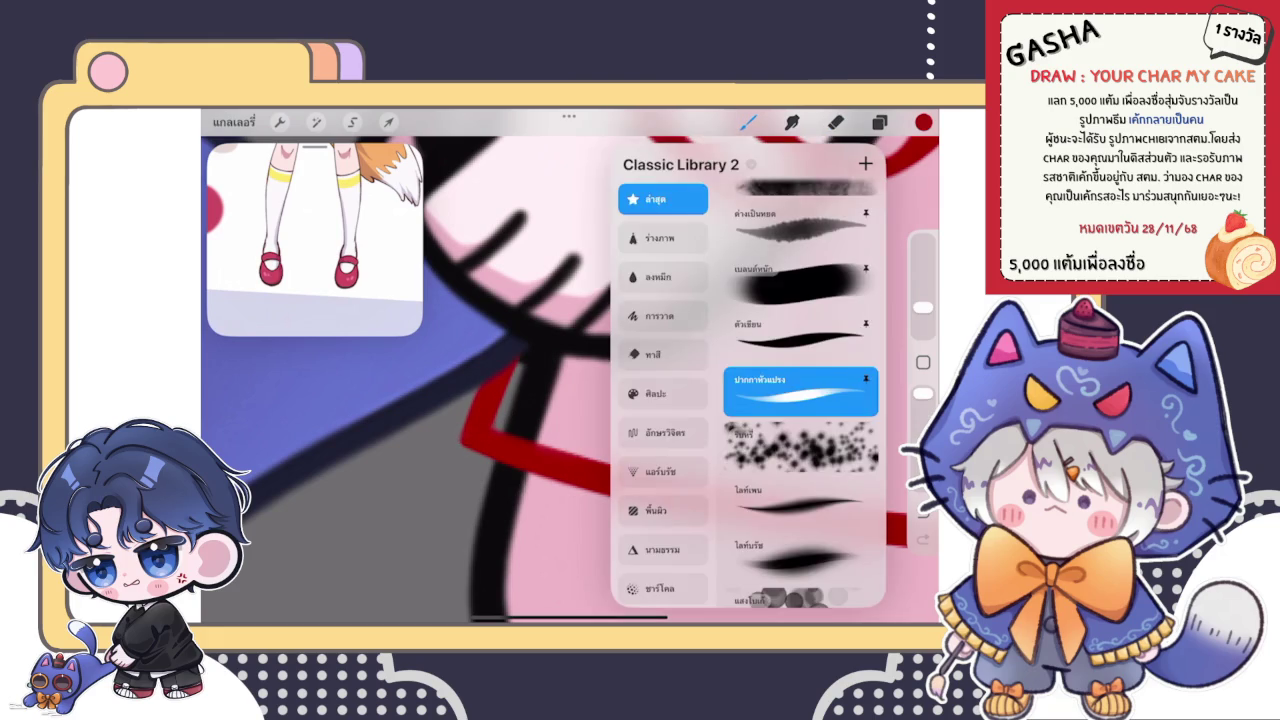
left_click(748, 122)
scroll(570, 380, "down", 3)
scroll(570, 380, "down", 3)
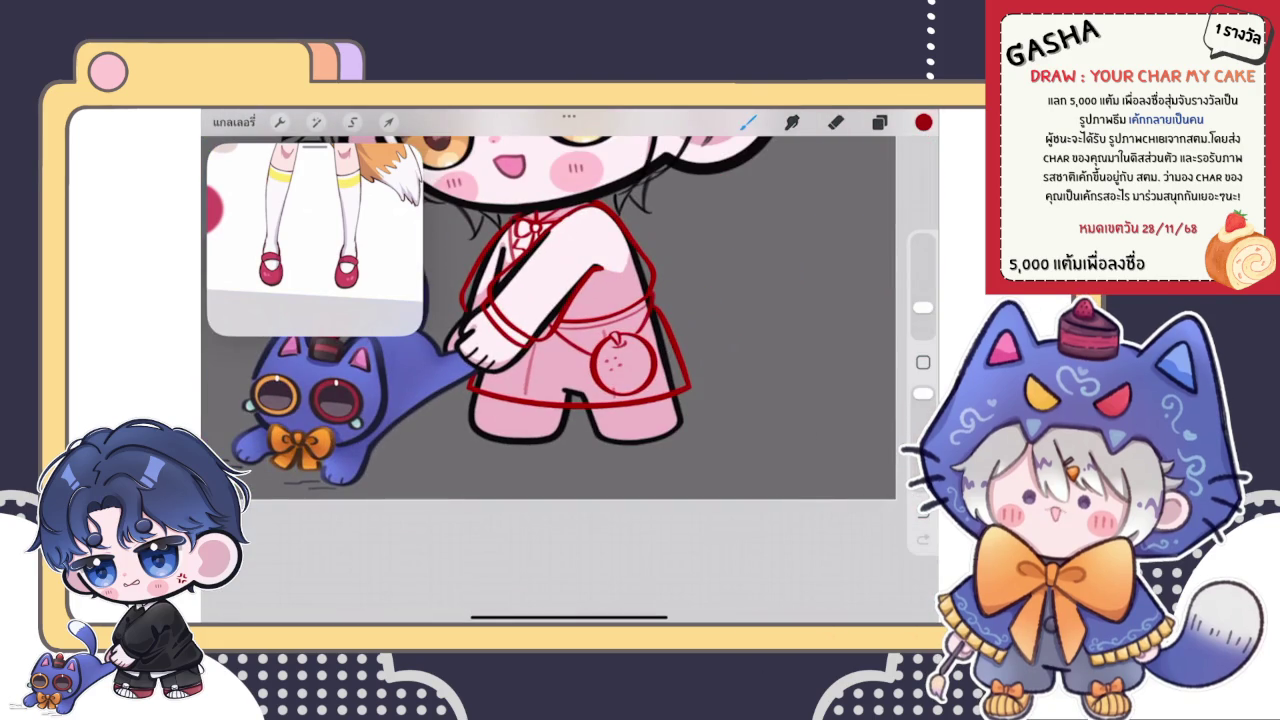
scroll(548, 320, "up", 3)
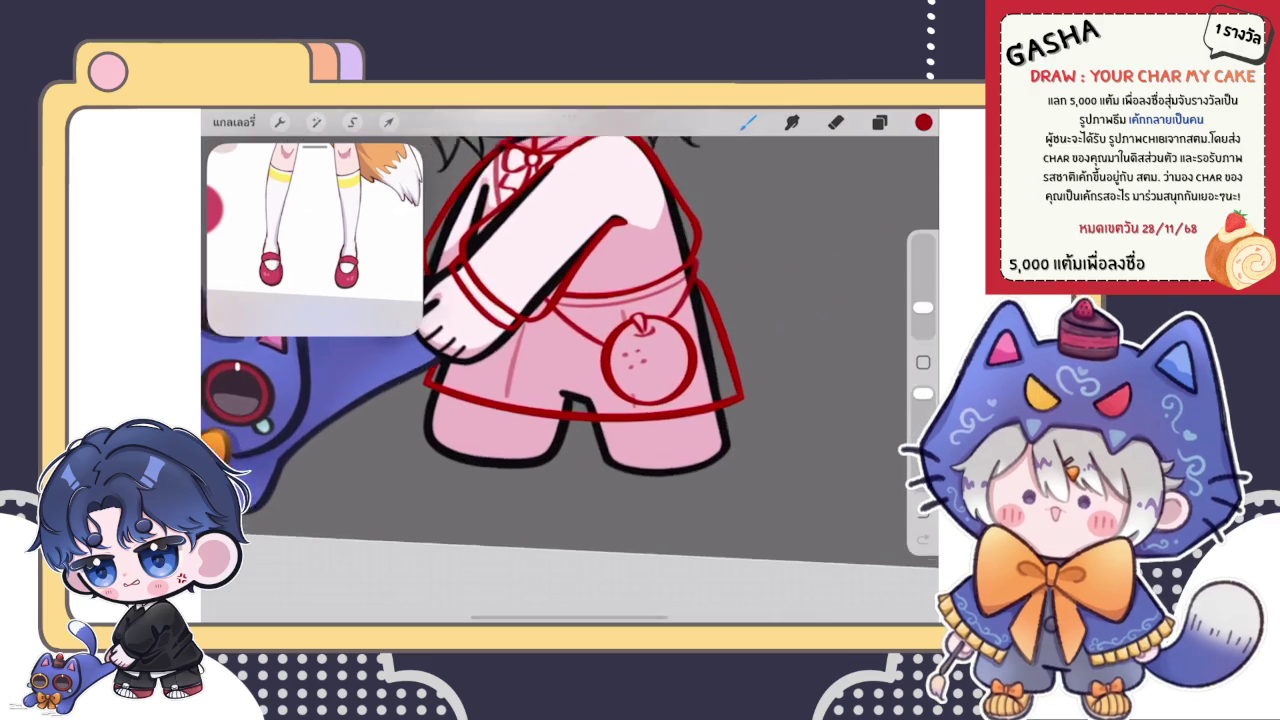
- Select the layer below for drawing the skirt lines
left_click(879, 122)
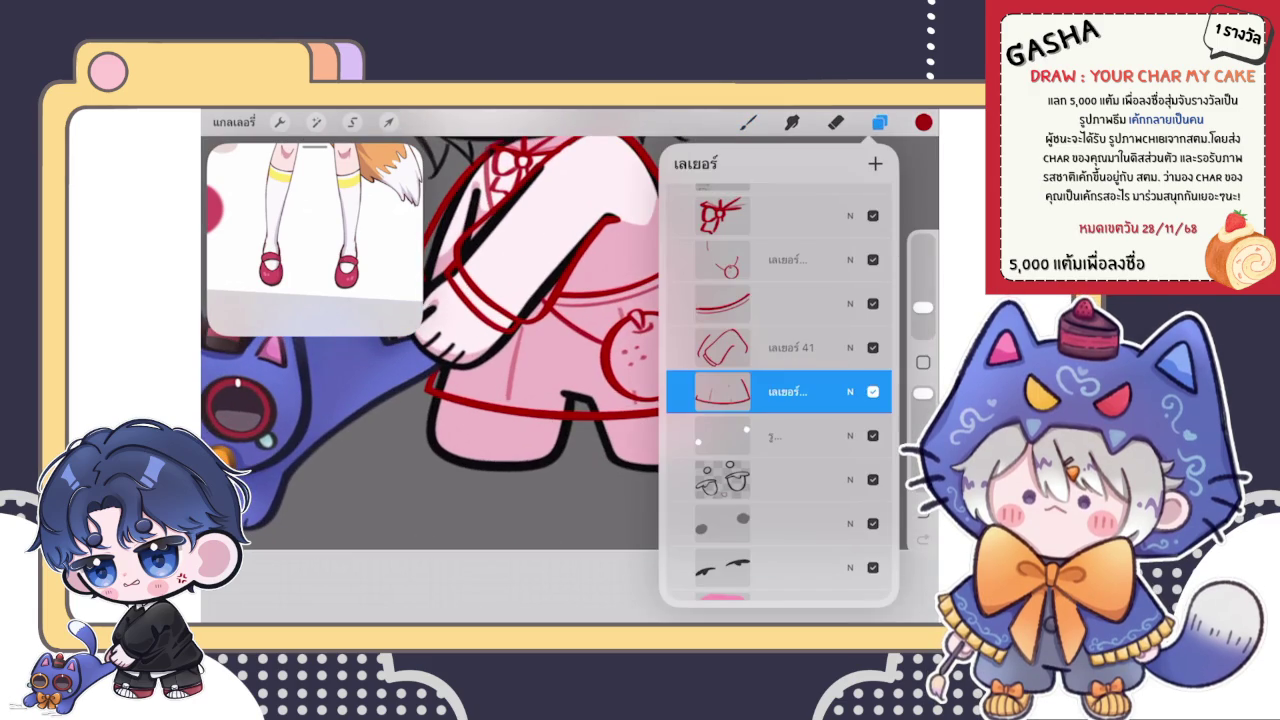
left_click(780, 435)
left_click(748, 122)
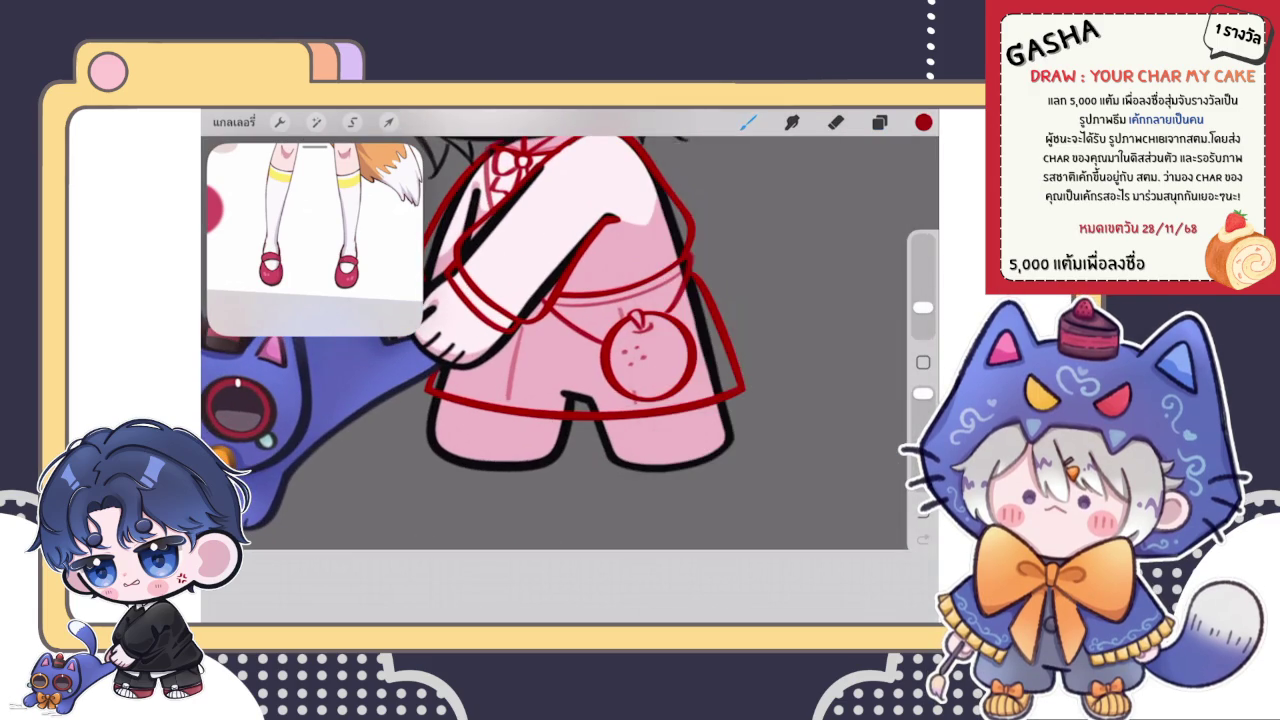
scroll(570, 360, "up", 2)
scroll(570, 360, "up", 2)
scroll(570, 380, "up", 2)
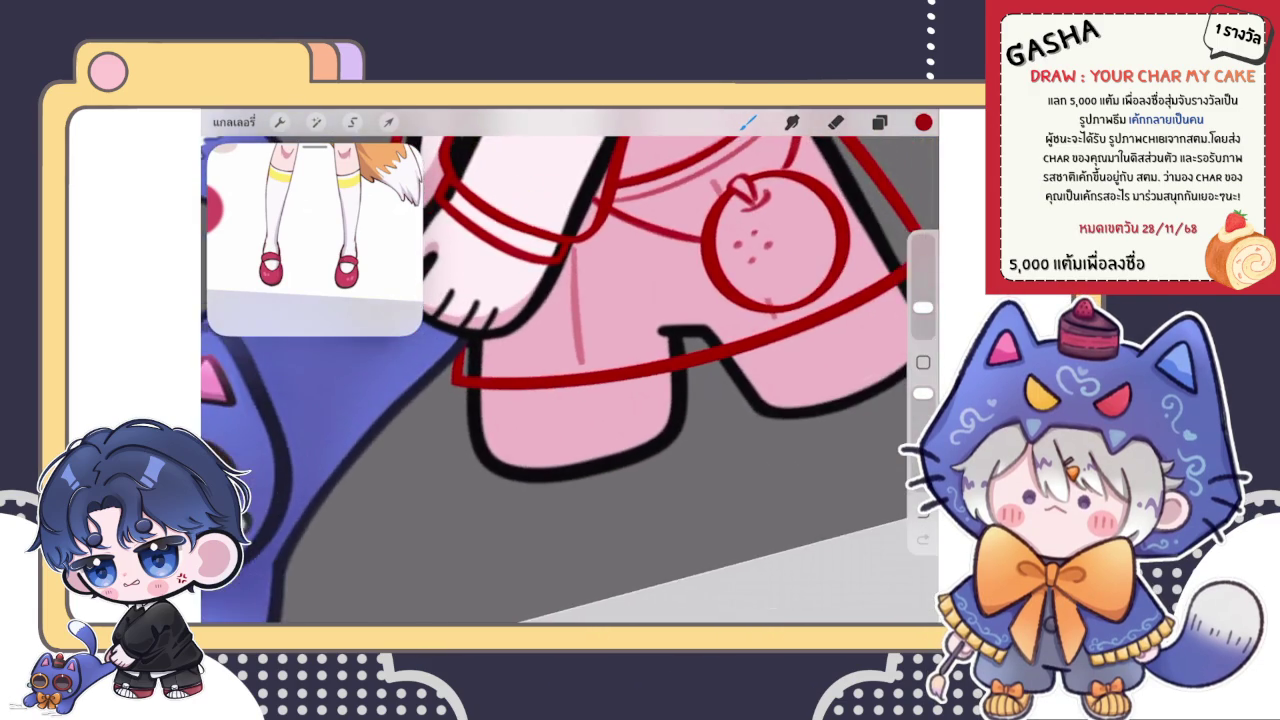
scroll(570, 380, "up", 2)
- Draw the red hem, lower-left corner, right edge and a thickened fold on the skirt
left_click_drag(468, 456, 727, 324)
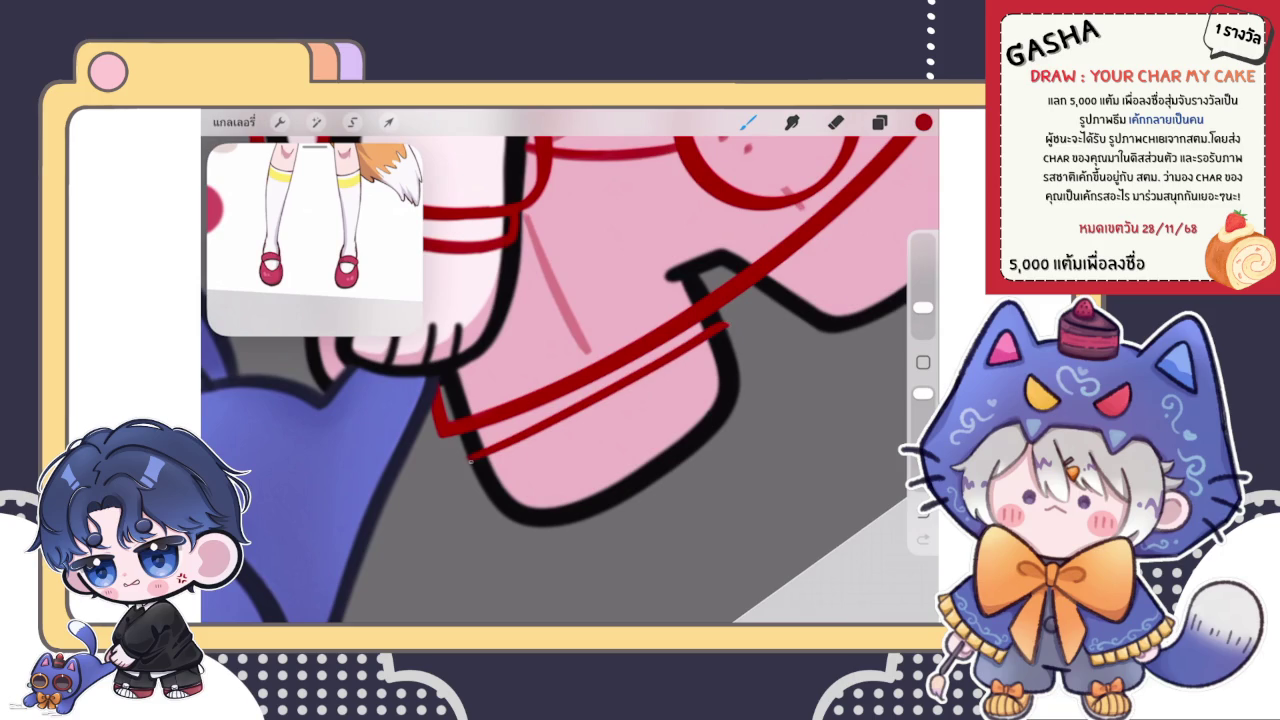
left_click_drag(466, 460, 520, 532)
left_click_drag(722, 328, 742, 396)
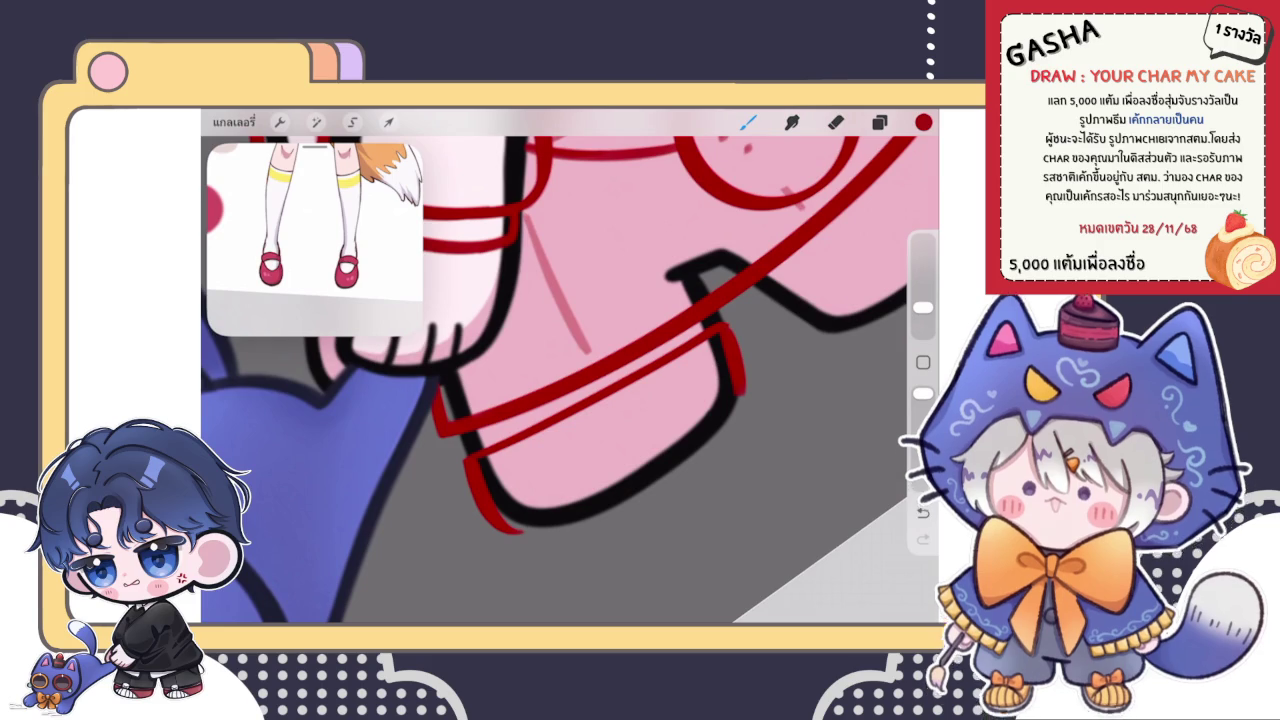
left_click_drag(486, 466, 624, 430)
mouse_move(486, 468)
left_mouse_down()
mouse_move(630, 432)
mouse_move(728, 370)
left_mouse_up()
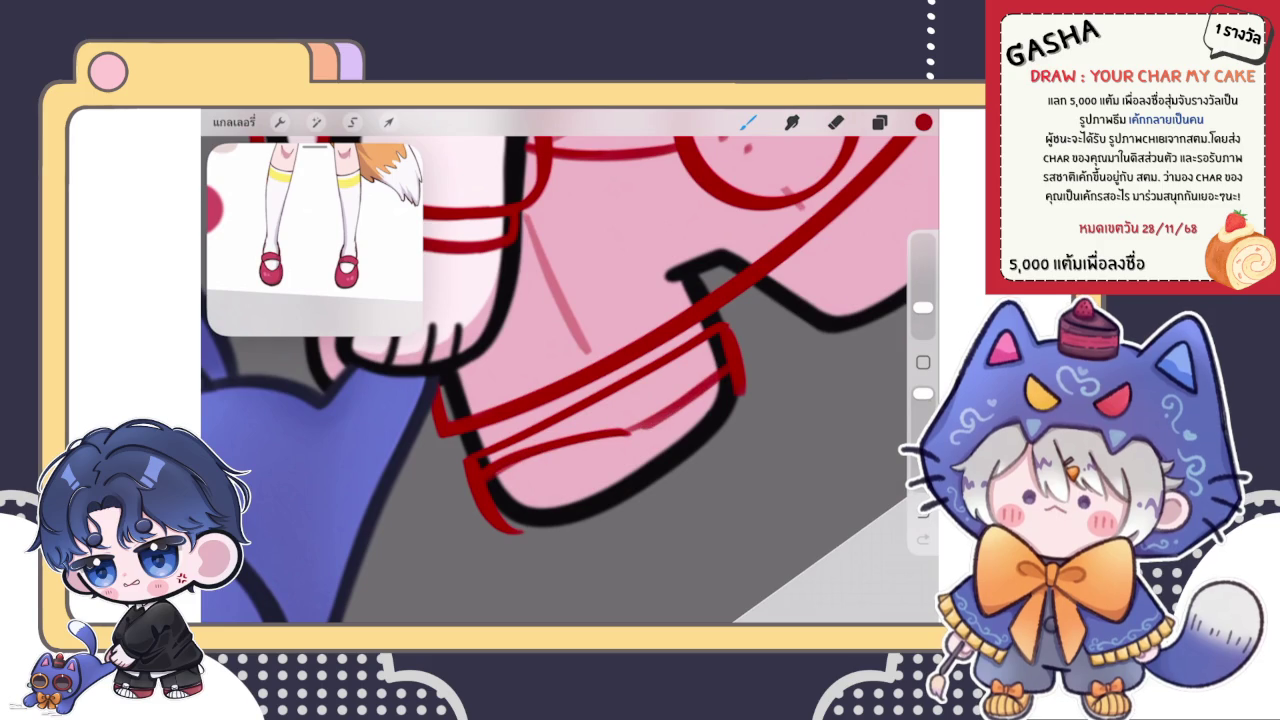
mouse_move(578, 455)
left_mouse_down()
mouse_move(505, 485)
mouse_move(594, 452)
left_mouse_up()
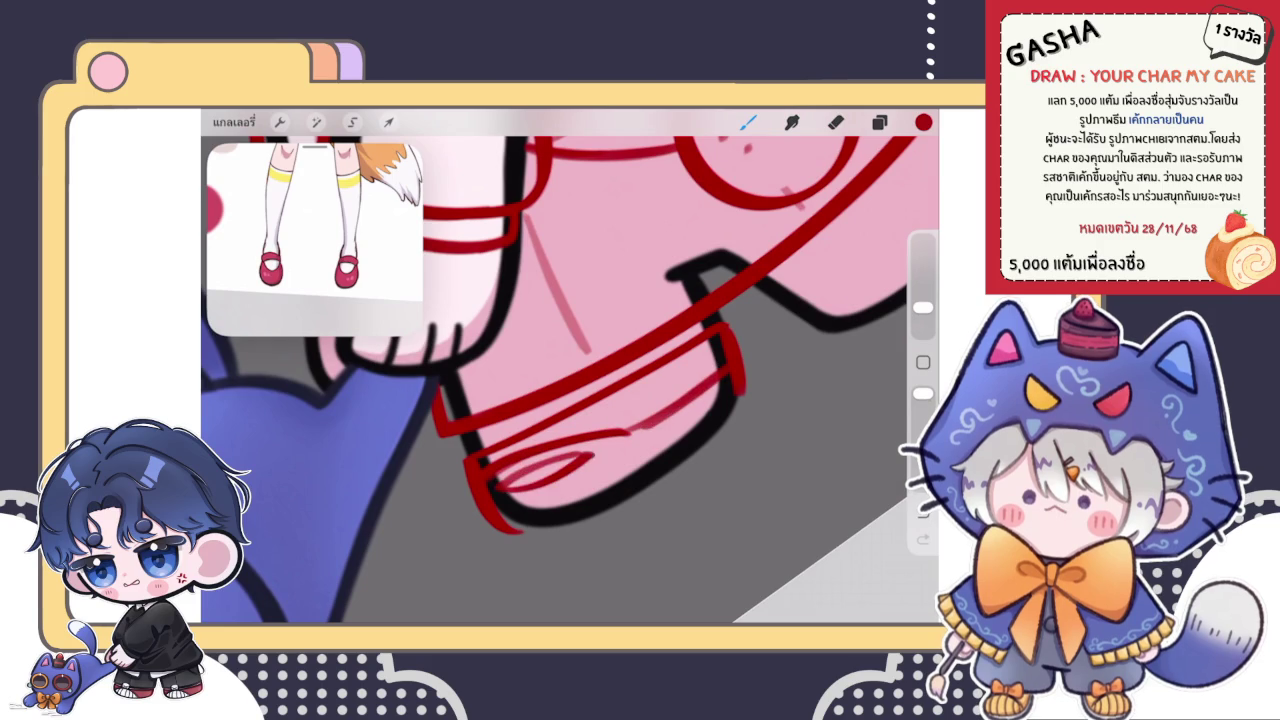
- Extend the red bottom outline, redrawing it shorter after two undone attempts
scroll(570, 380, "down", 3)
scroll(570, 380, "down", 3)
scroll(570, 380, "up", 3)
scroll(570, 380, "up", 3)
scroll(570, 380, "up", 3)
mouse_move(472, 458)
left_mouse_down()
mouse_move(540, 474)
mouse_move(708, 418)
left_mouse_up()
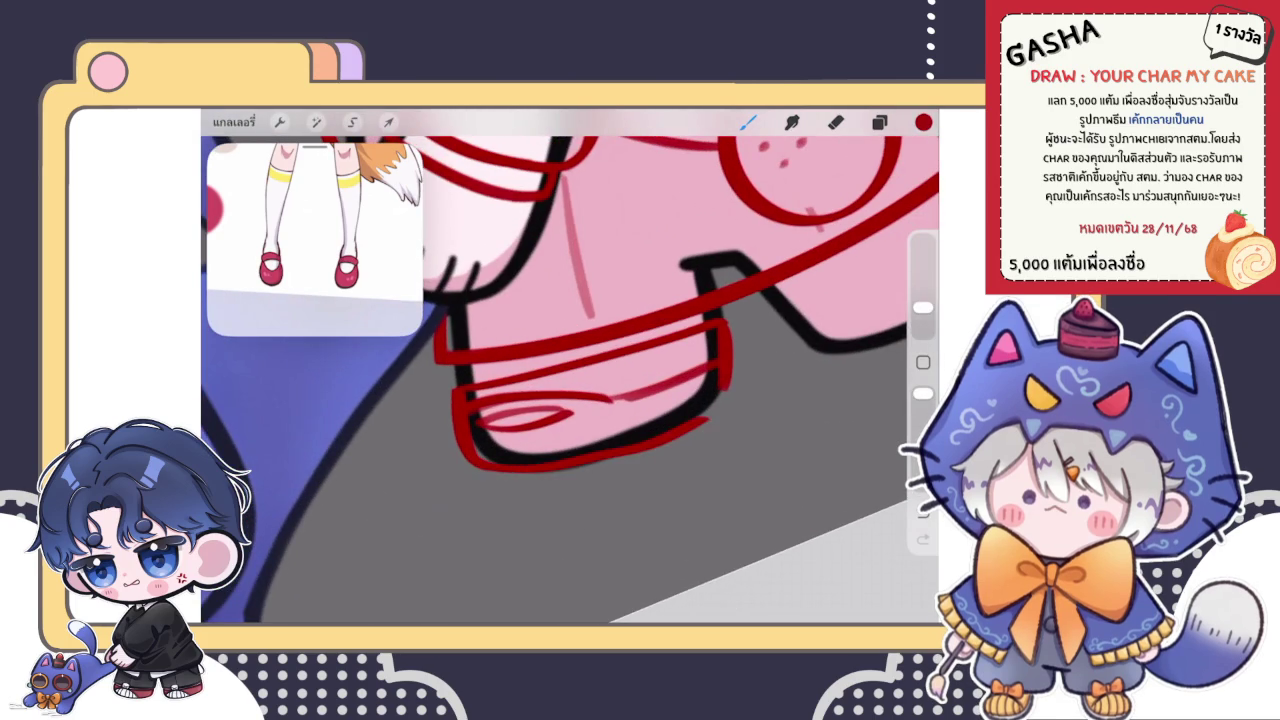
key("ctrl+z")
left_click_drag(524, 476, 744, 358)
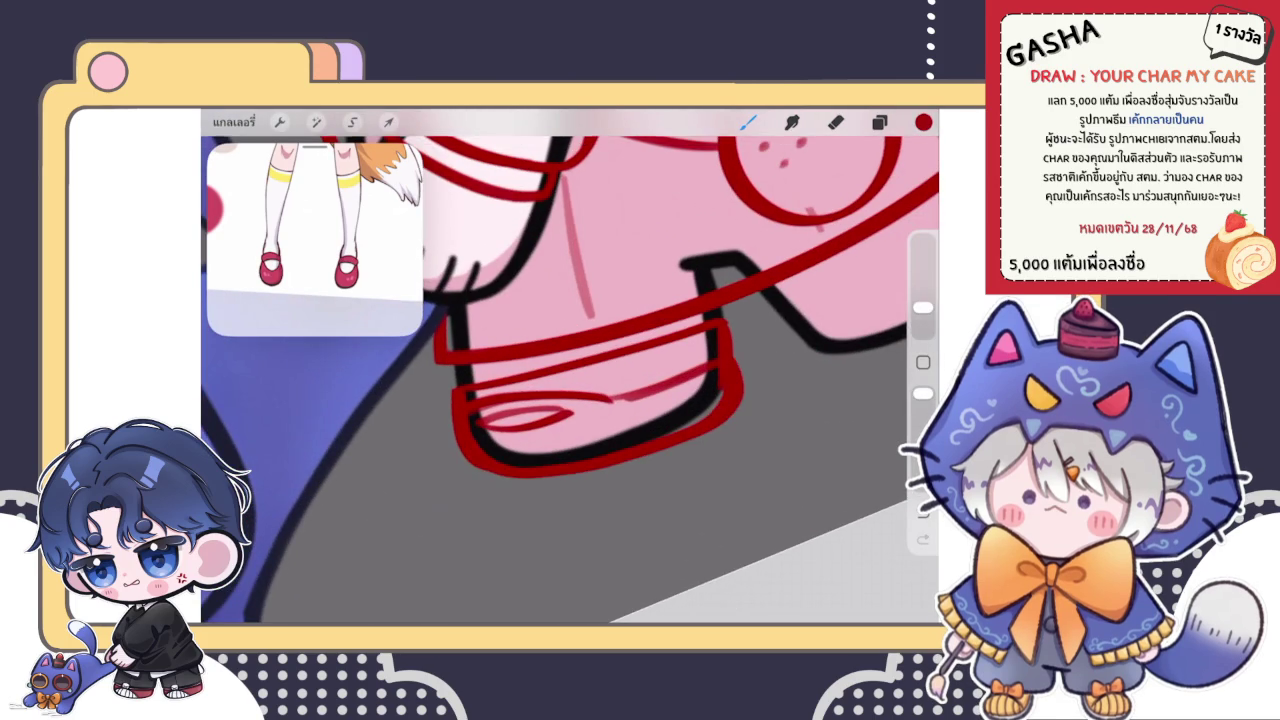
key("ctrl+z")
mouse_move(474, 452)
left_mouse_down()
mouse_move(578, 467)
mouse_move(728, 362)
left_mouse_up()
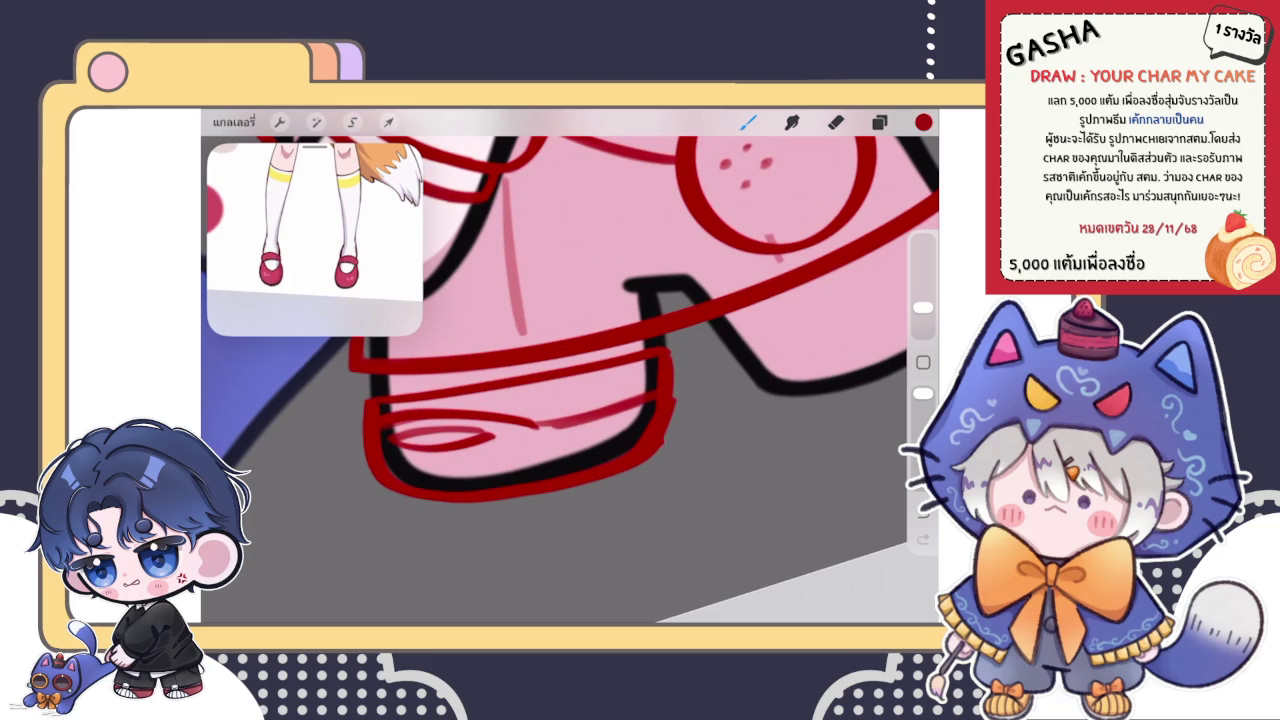
- Add a red stroke along the right outline and review the layers list
key("e")
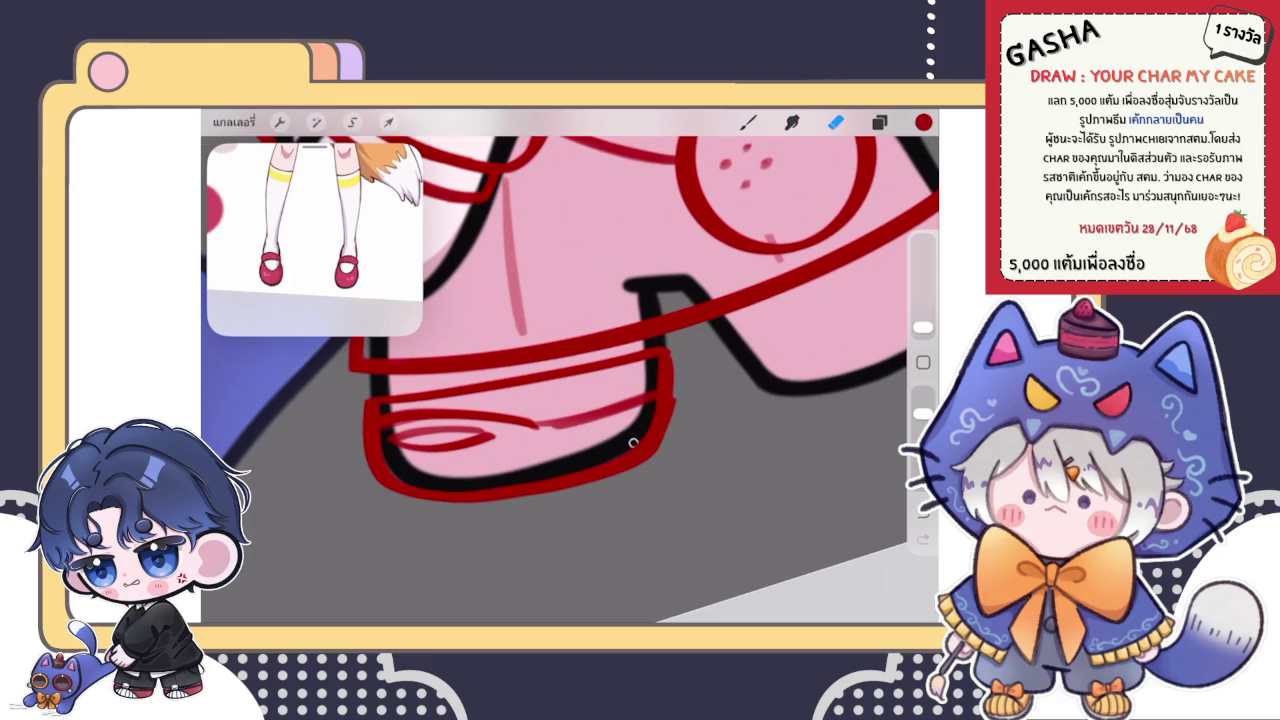
key("b")
left_click_drag(676, 405, 658, 452)
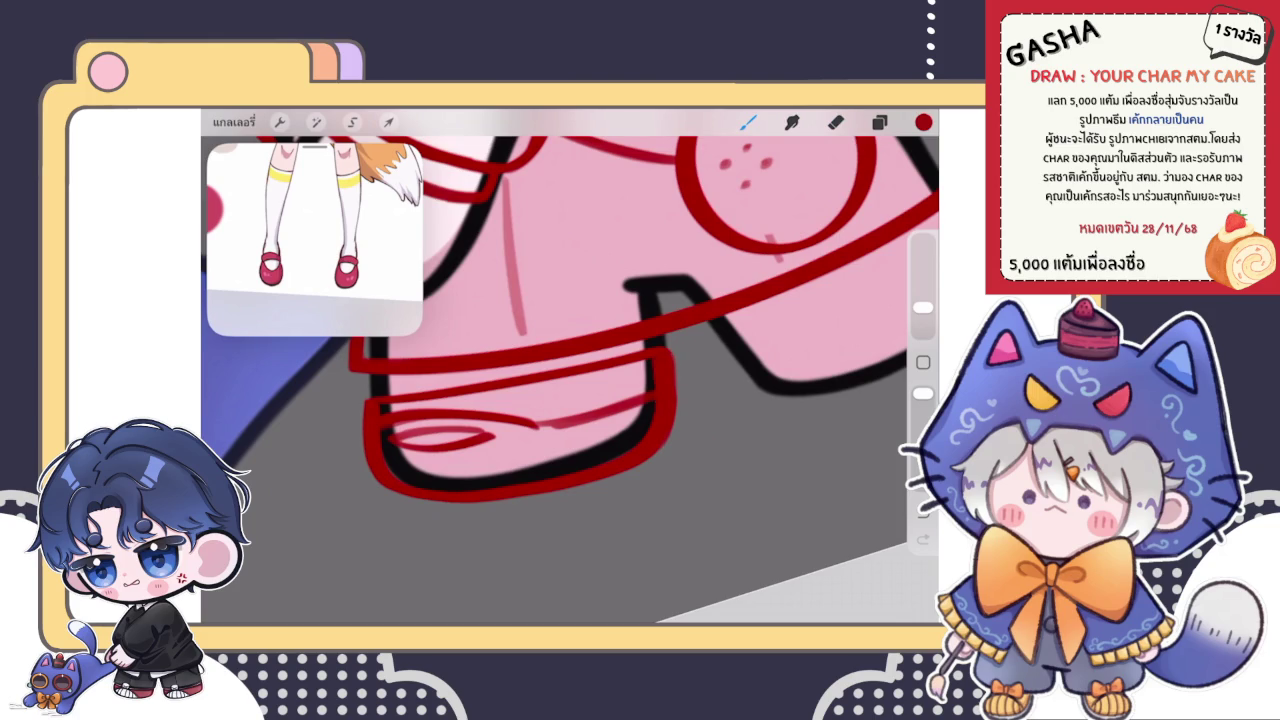
scroll(570, 330, "up", 2)
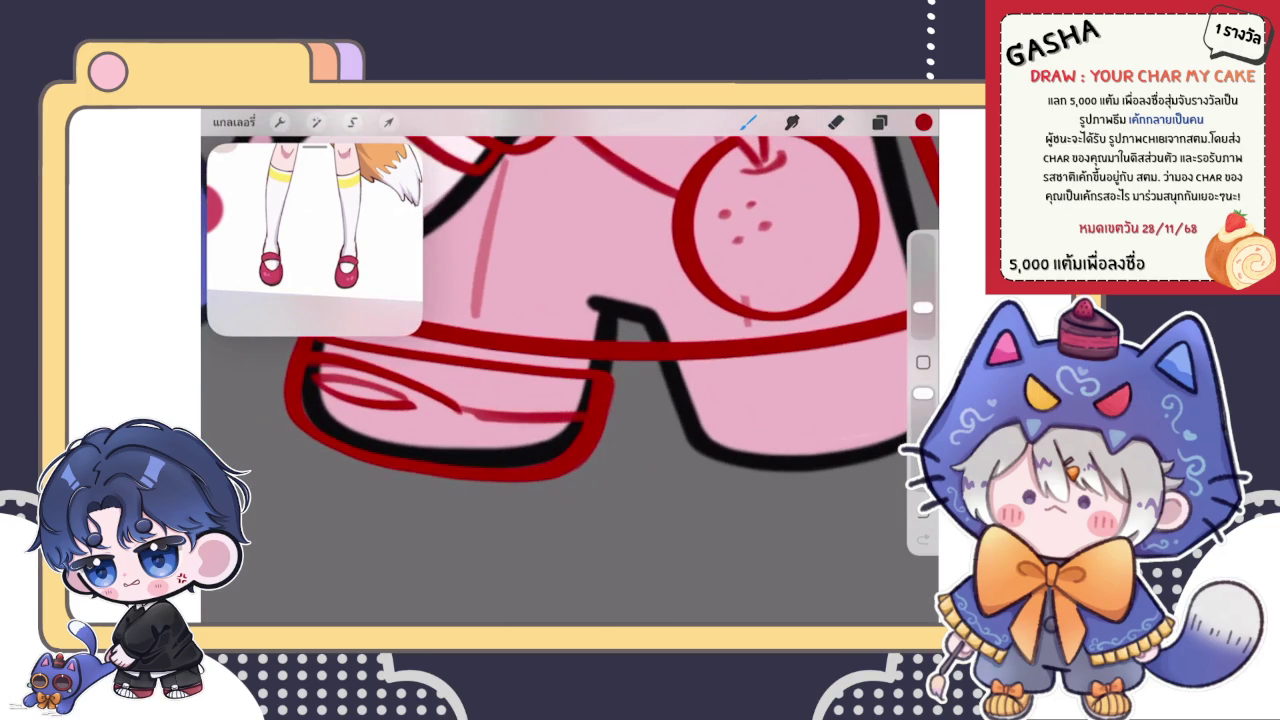
key("e")
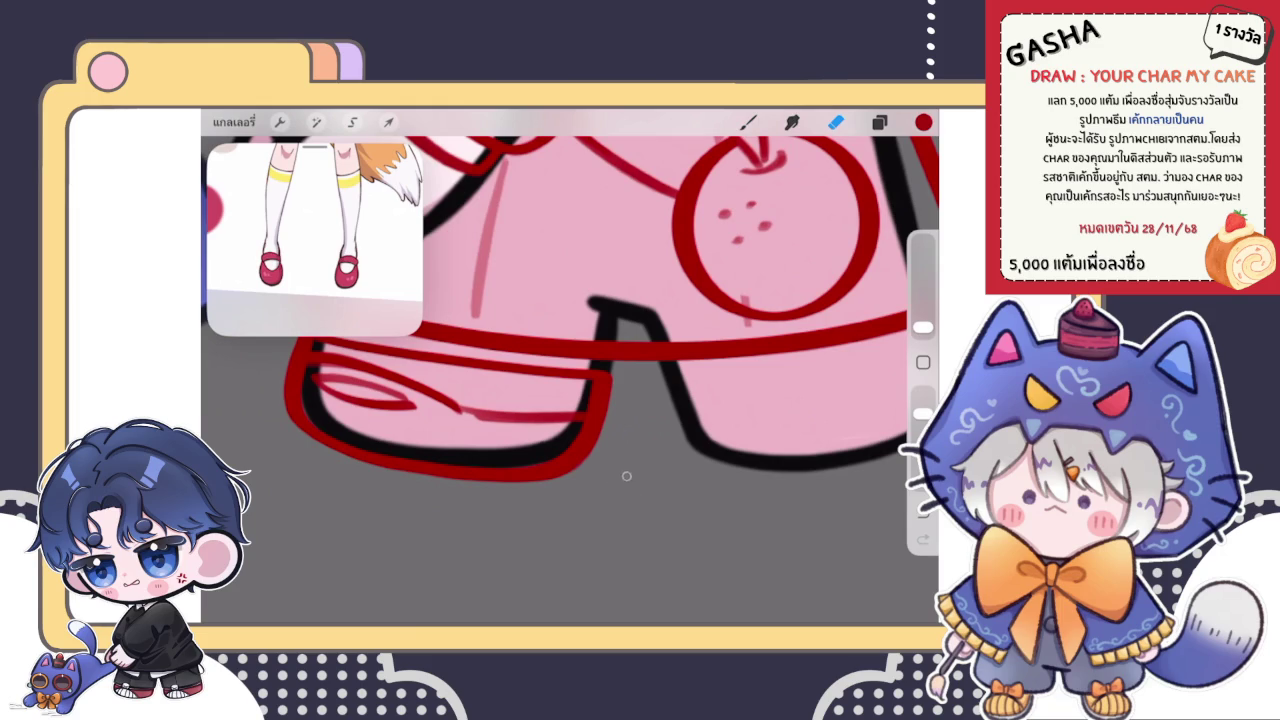
scroll(570, 370, "down", 5)
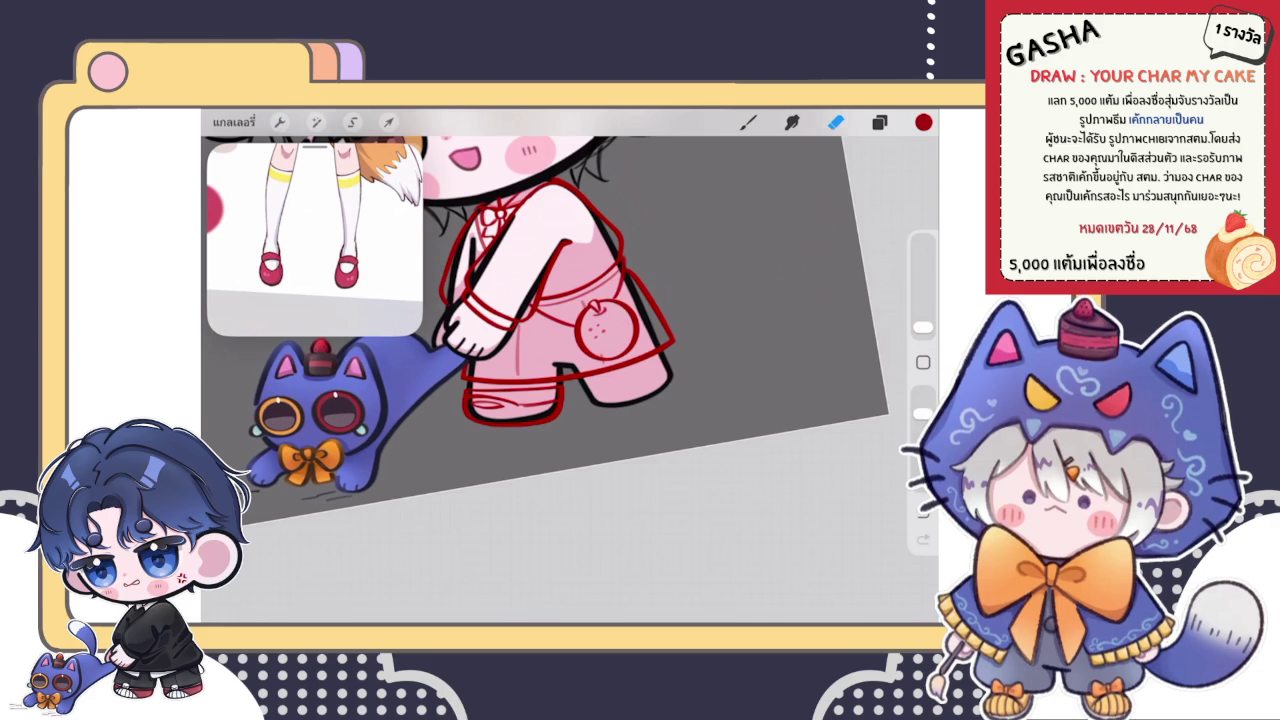
scroll(520, 400, "up", 3)
scroll(520, 400, "up", 3)
scroll(520, 400, "up", 3)
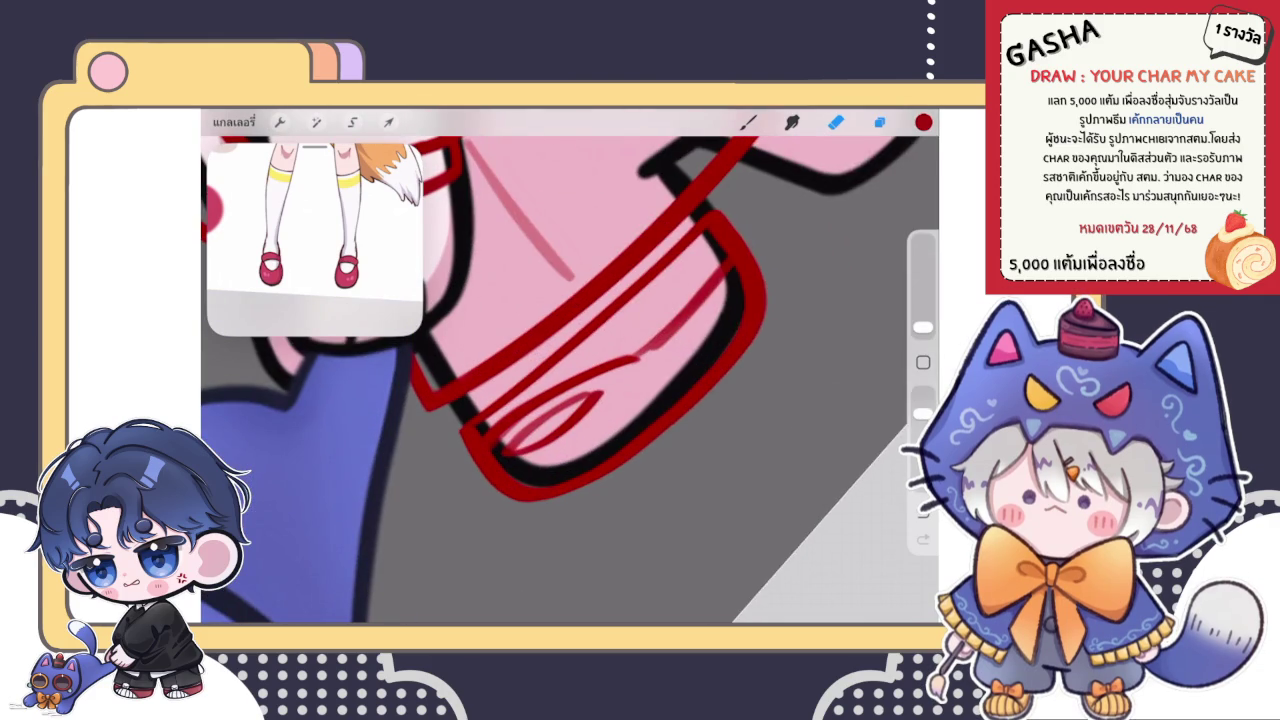
left_click(879, 121)
scroll(560, 380, "up", 2)
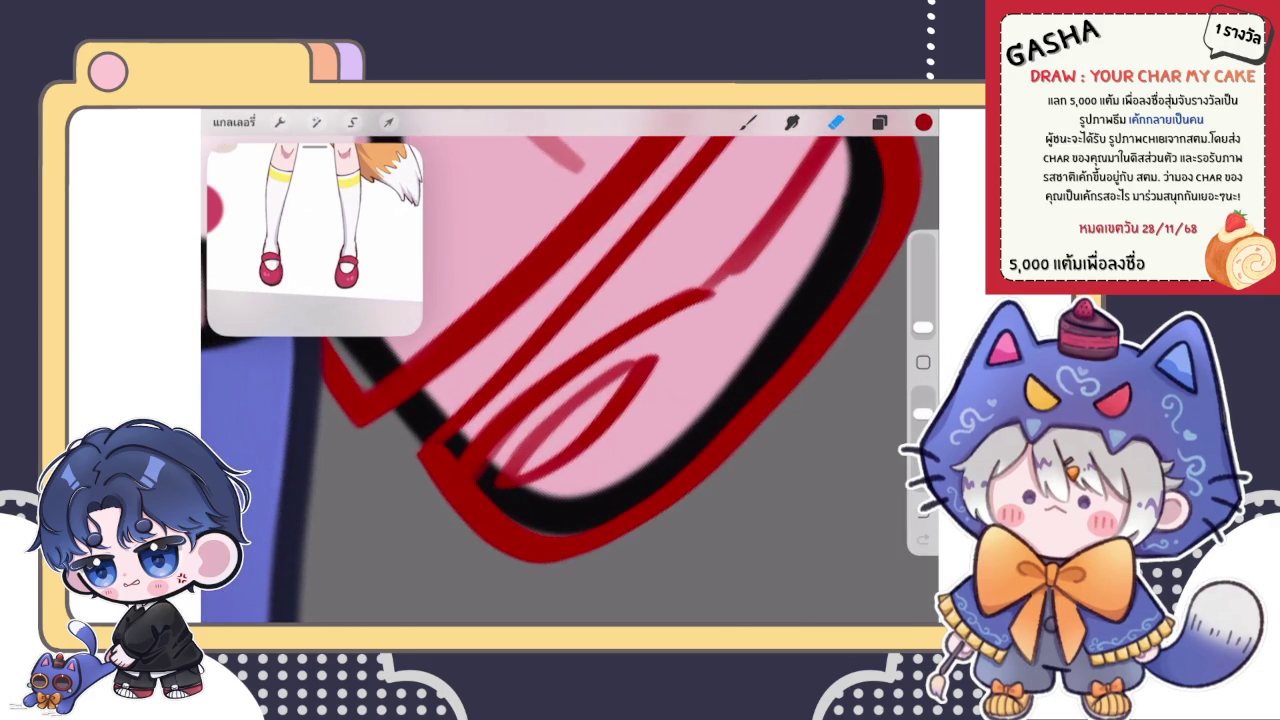
- Trace a red outline stroke and thicken the thin red line on the shoe
left_click_drag(470, 490, 705, 290)
key("ctrl+z")
left_click(748, 121)
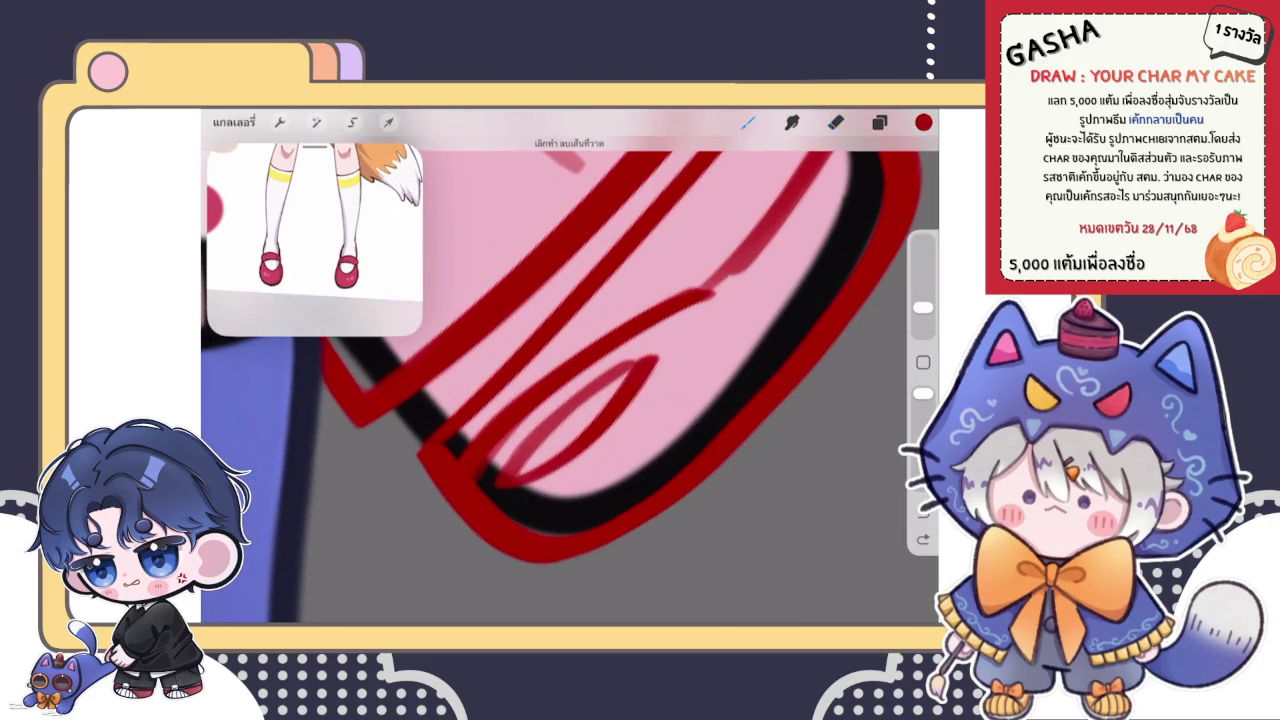
left_click_drag(476, 484, 720, 284)
scroll(570, 380, "down", 3)
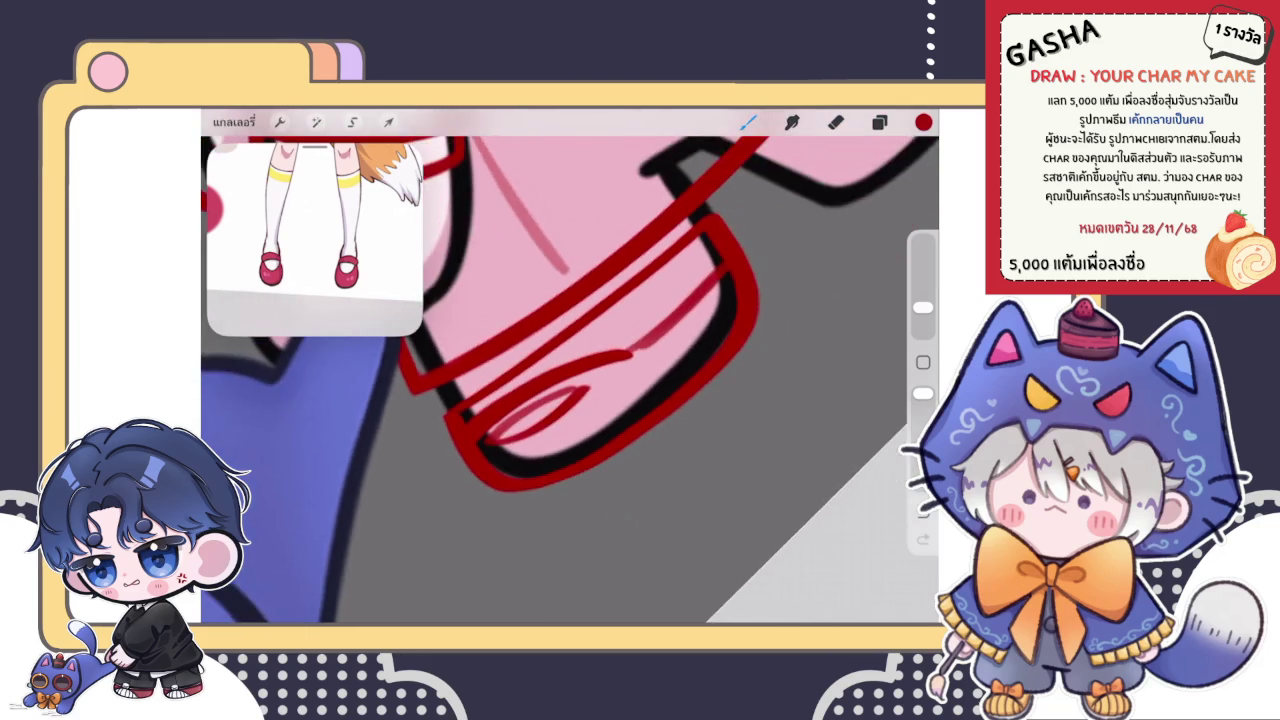
scroll(570, 380, "up", 2)
left_click_drag(588, 400, 735, 292)
key("ctrl+z")
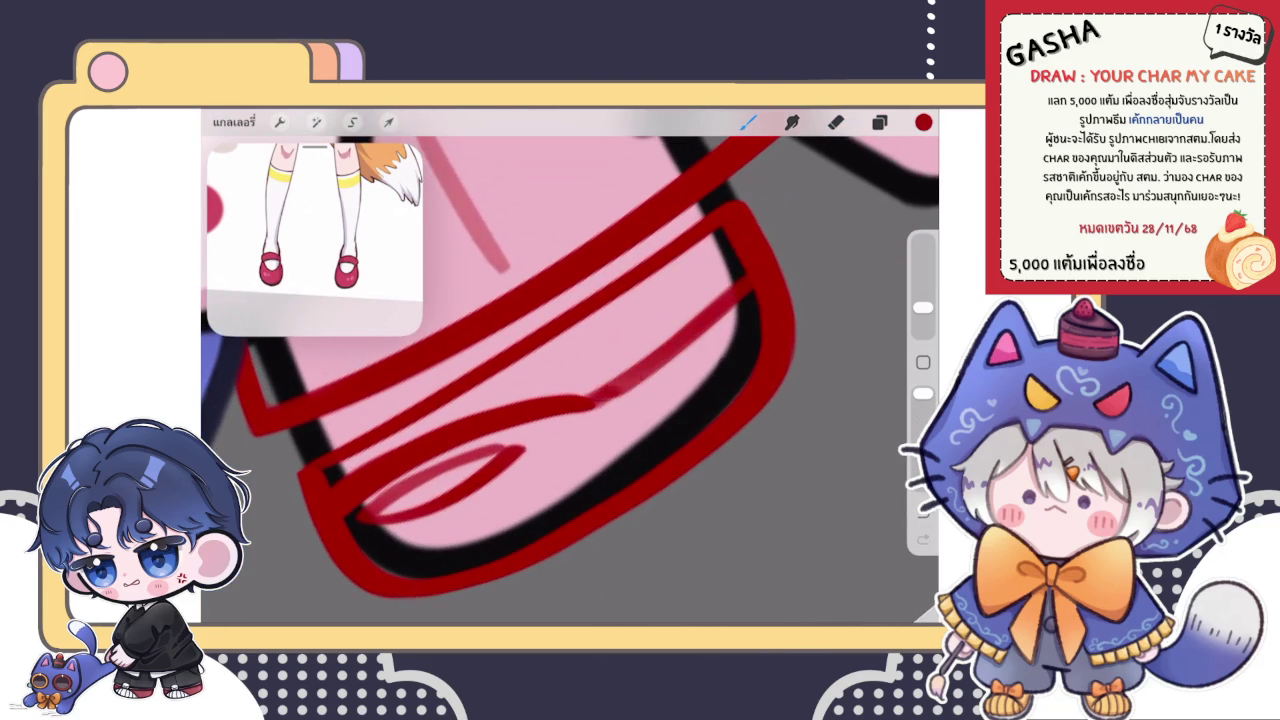
left_click_drag(598, 398, 735, 292)
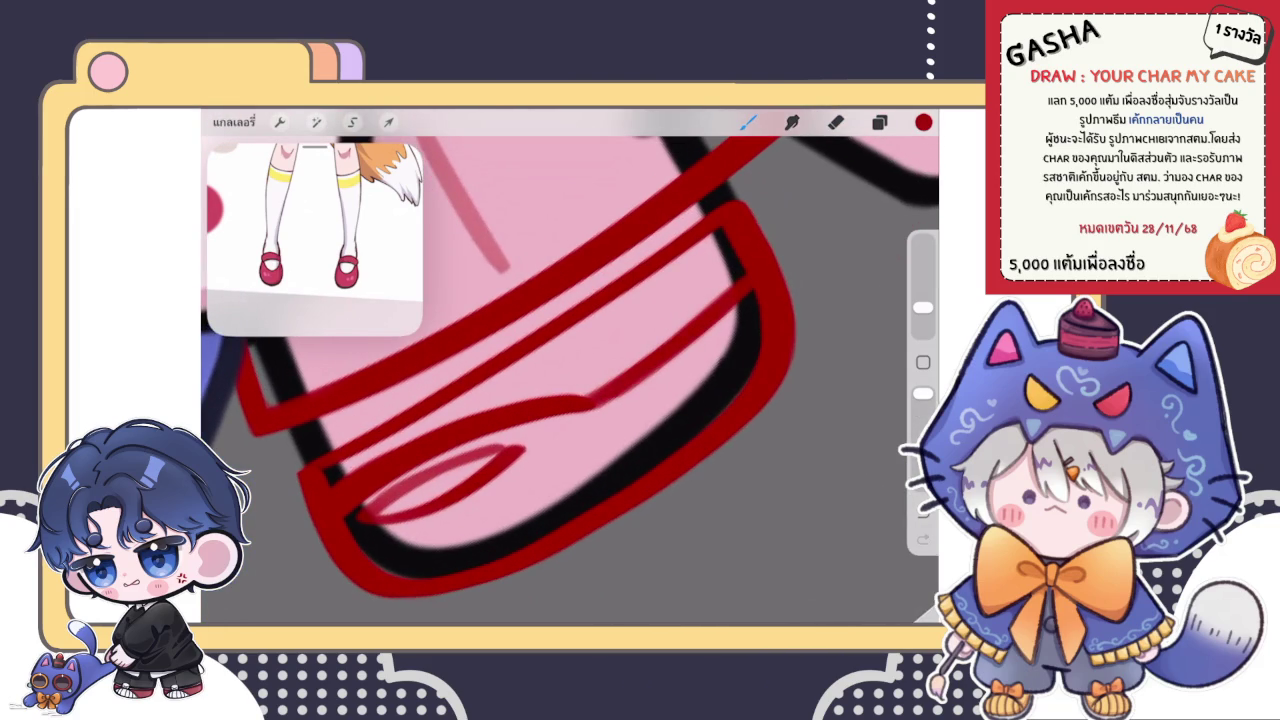
- Inspect the darkened shoe line and open the Layers panel
scroll(570, 370, "down", 2)
scroll(570, 370, "down", 2)
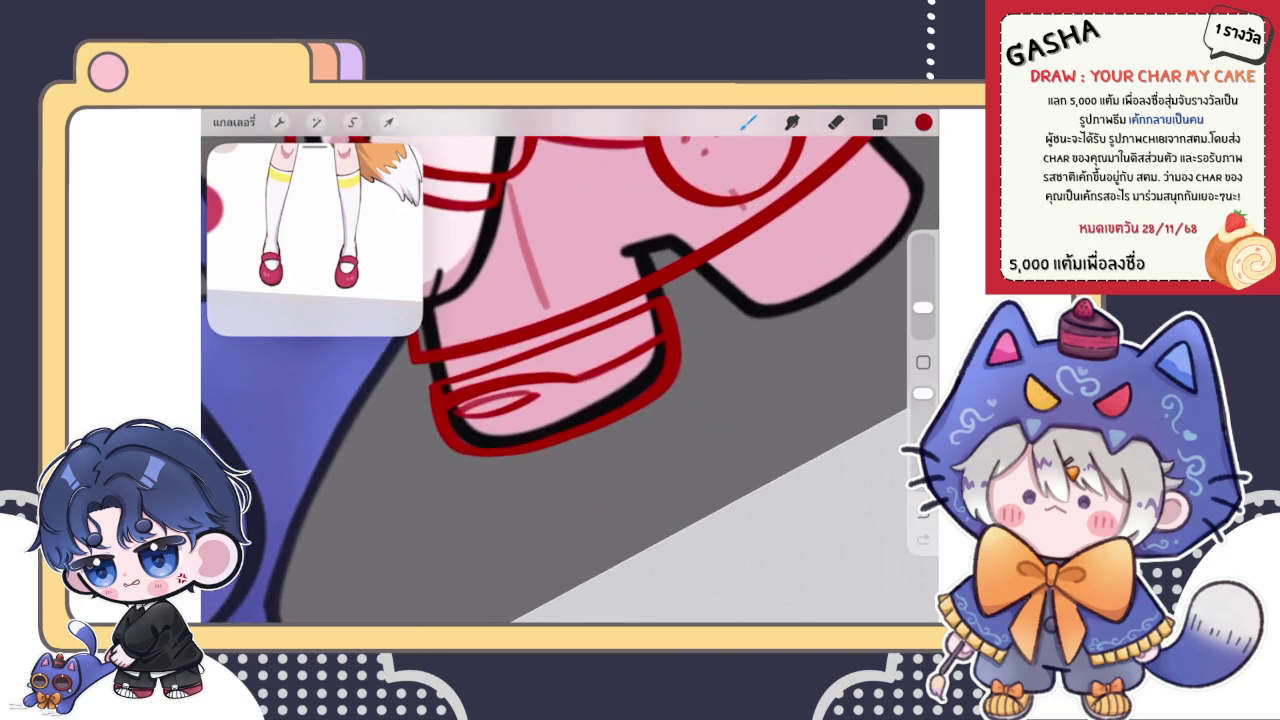
scroll(570, 370, "down", 2)
scroll(570, 370, "down", 1)
scroll(570, 370, "up", 1)
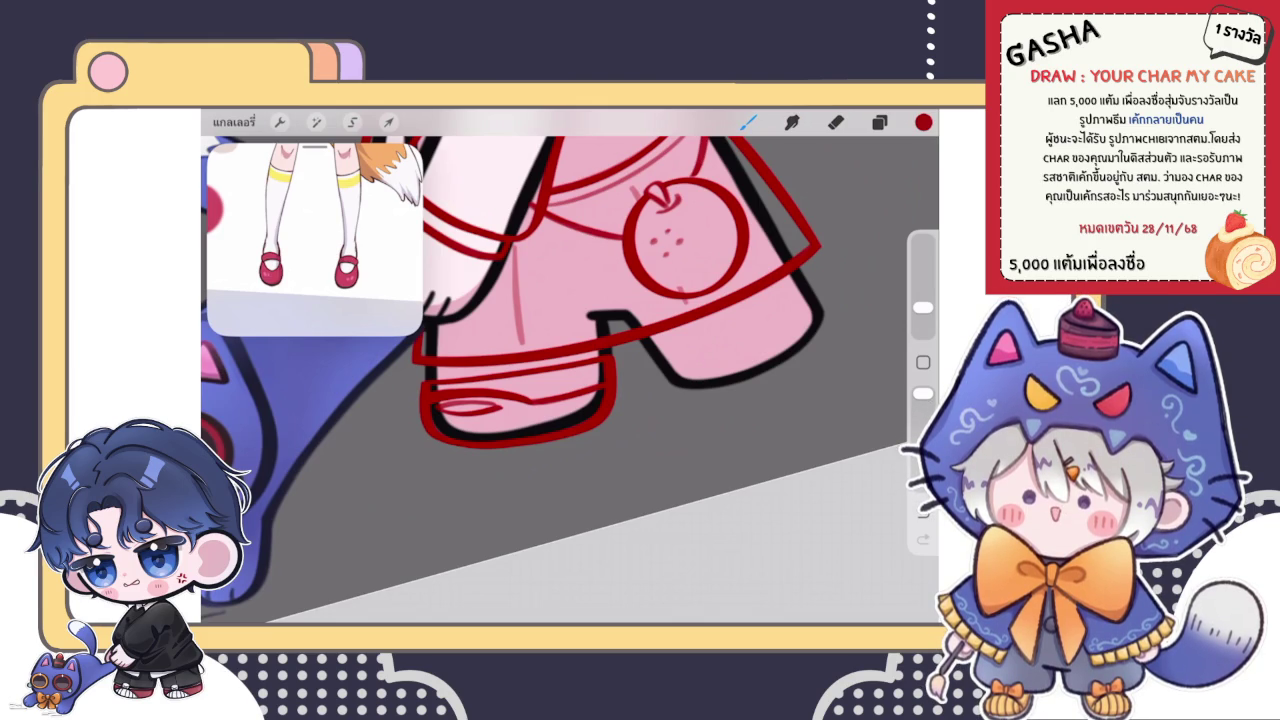
left_click(879, 121)
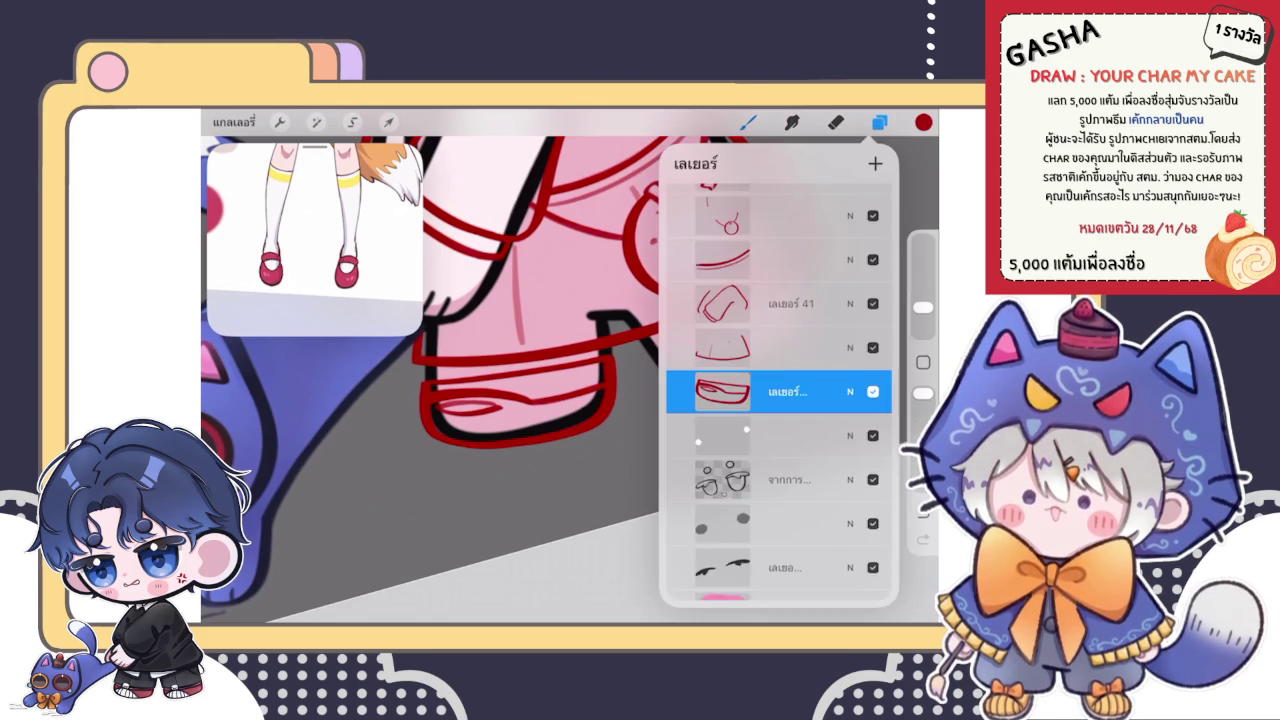
- Toggle the inner red loop stroke off and on with repeated undo and redo to compare
scroll(520, 400, "up", 2)
scroll(520, 400, "up", 2)
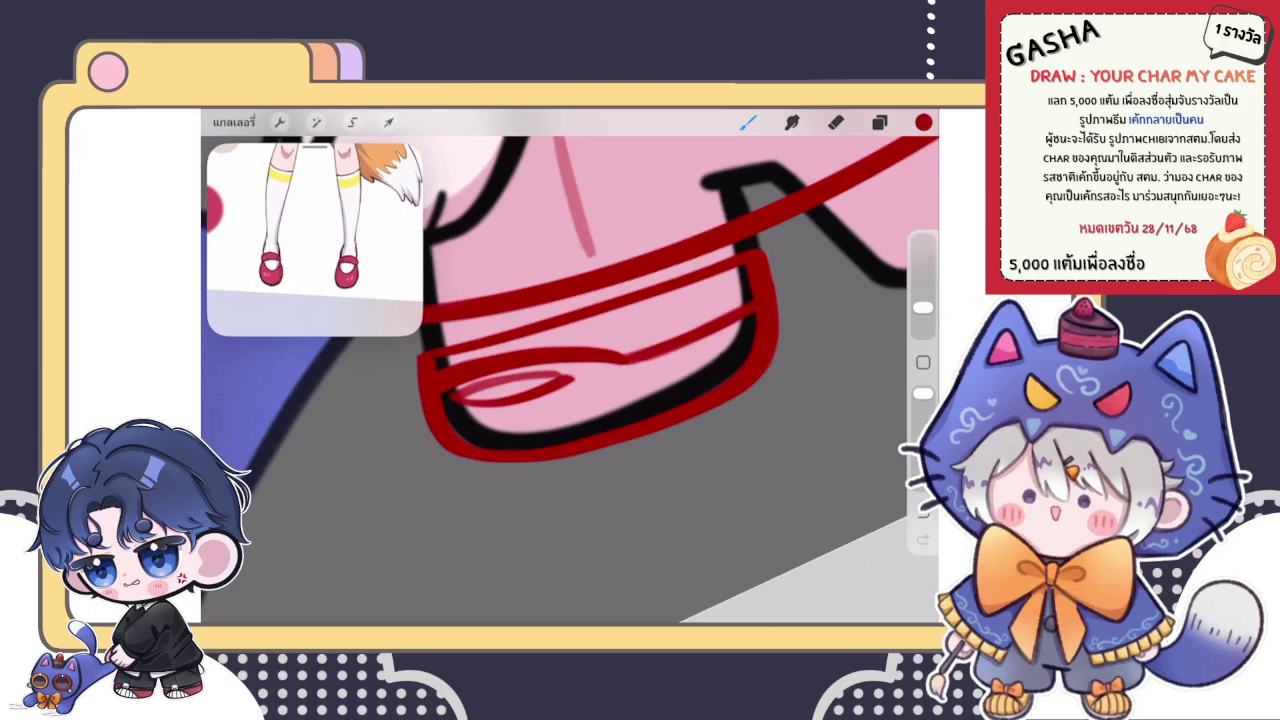
scroll(520, 400, "up", 3)
scroll(520, 400, "up", 2)
key("ctrl+shift+z")
key("ctrl+z")
key("ctrl+shift+z")
key("ctrl+z")
key("ctrl+shift+z")
key("ctrl+z")
key("ctrl+shift+z")
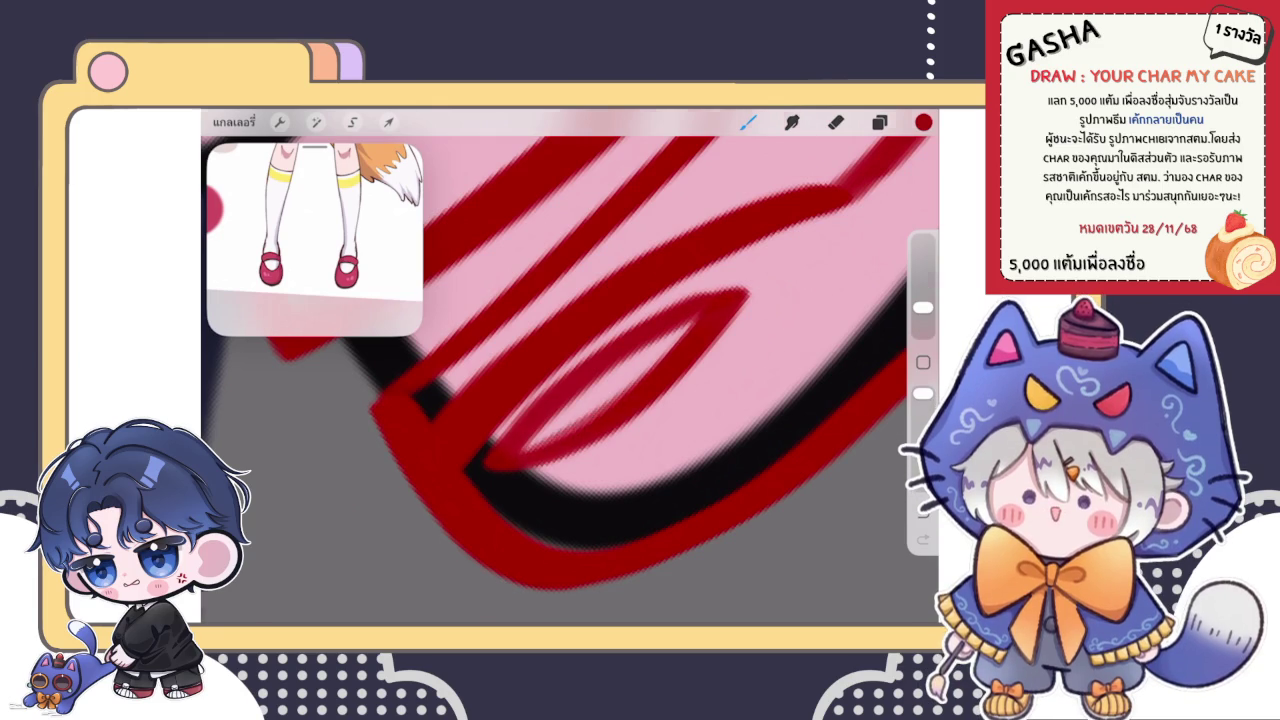
- Switch to Freehand selection and lasso around the inner red loop stroke
scroll(570, 366, "down", 3)
scroll(570, 366, "down", 3)
scroll(570, 366, "down", 2)
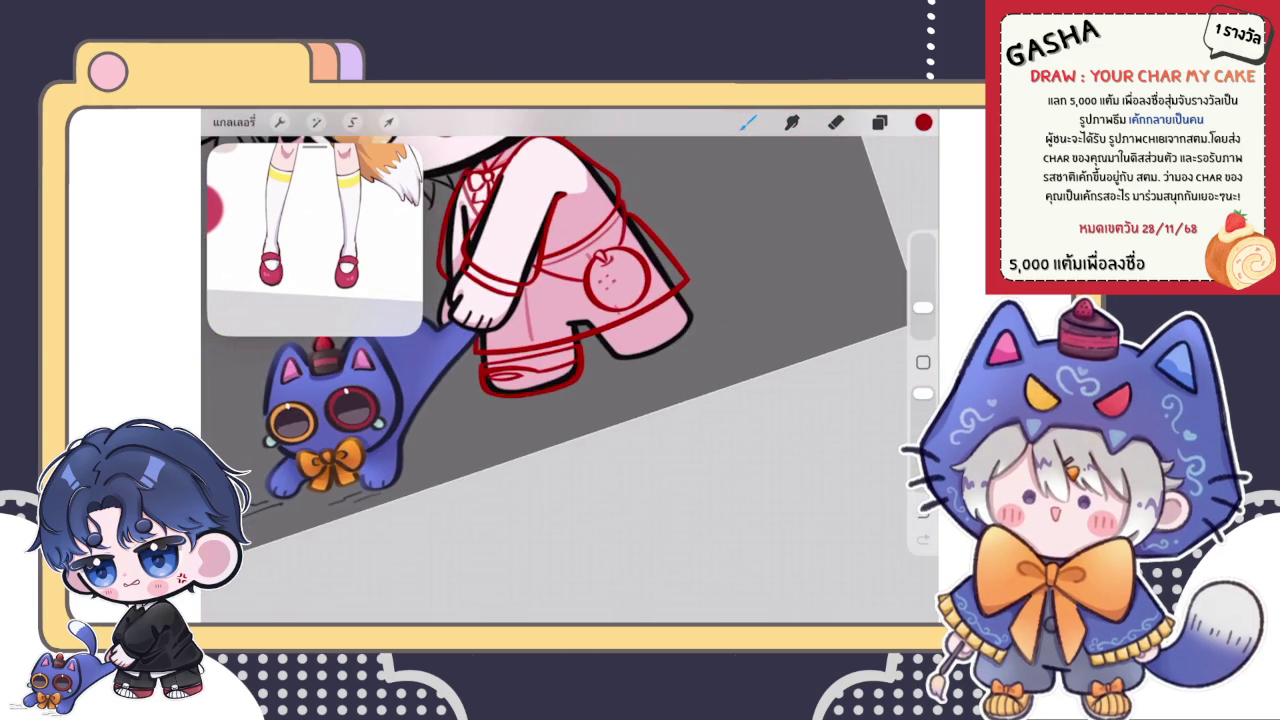
scroll(554, 330, "down", 3)
scroll(570, 366, "up", 2)
scroll(570, 366, "up", 3)
scroll(570, 366, "up", 3)
scroll(570, 366, "up", 2)
scroll(570, 366, "up", 2)
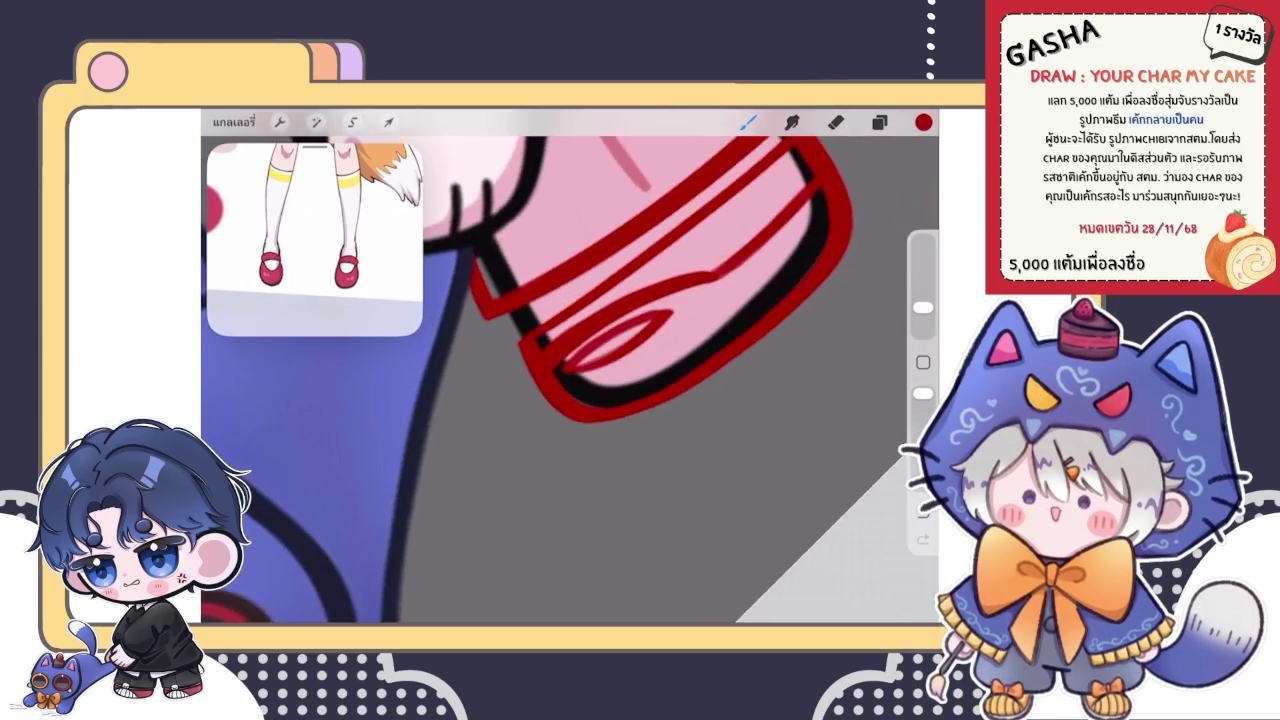
scroll(570, 366, "up", 2)
scroll(570, 366, "up", 2)
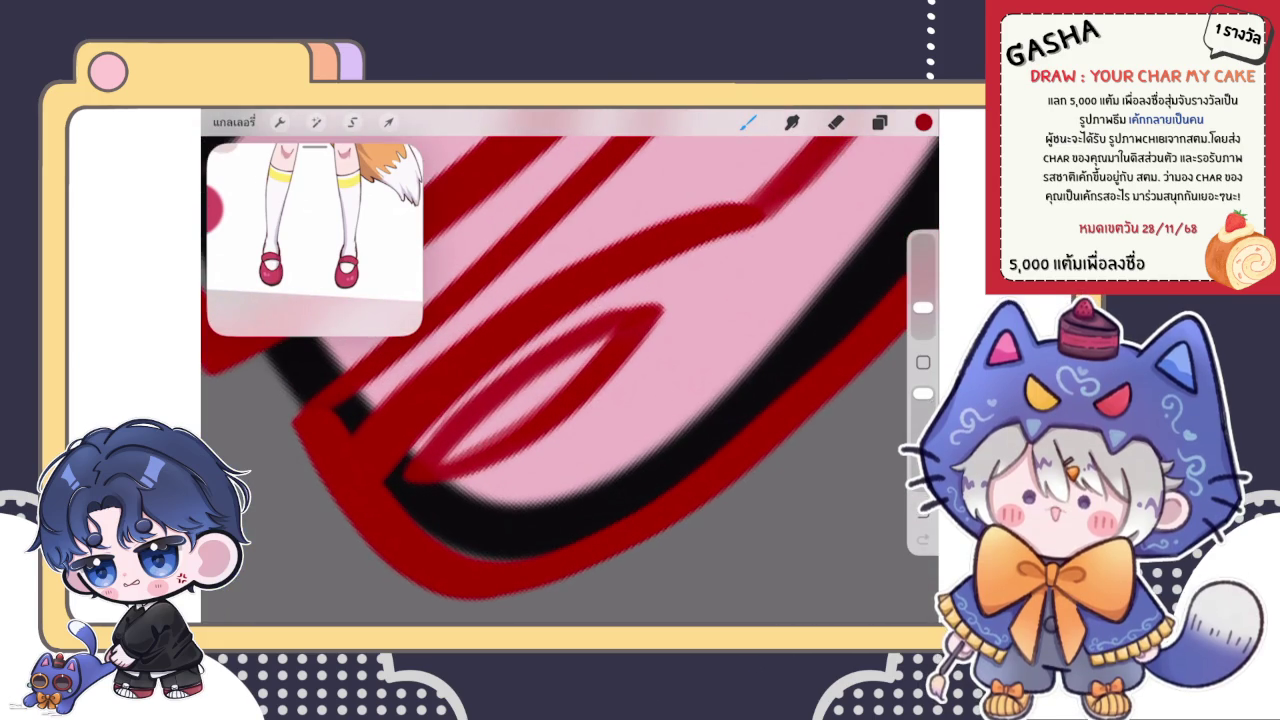
left_click(352, 121)
mouse_move(407, 491)
left_mouse_down()
mouse_move(435, 424)
mouse_move(445, 497)
left_mouse_up()
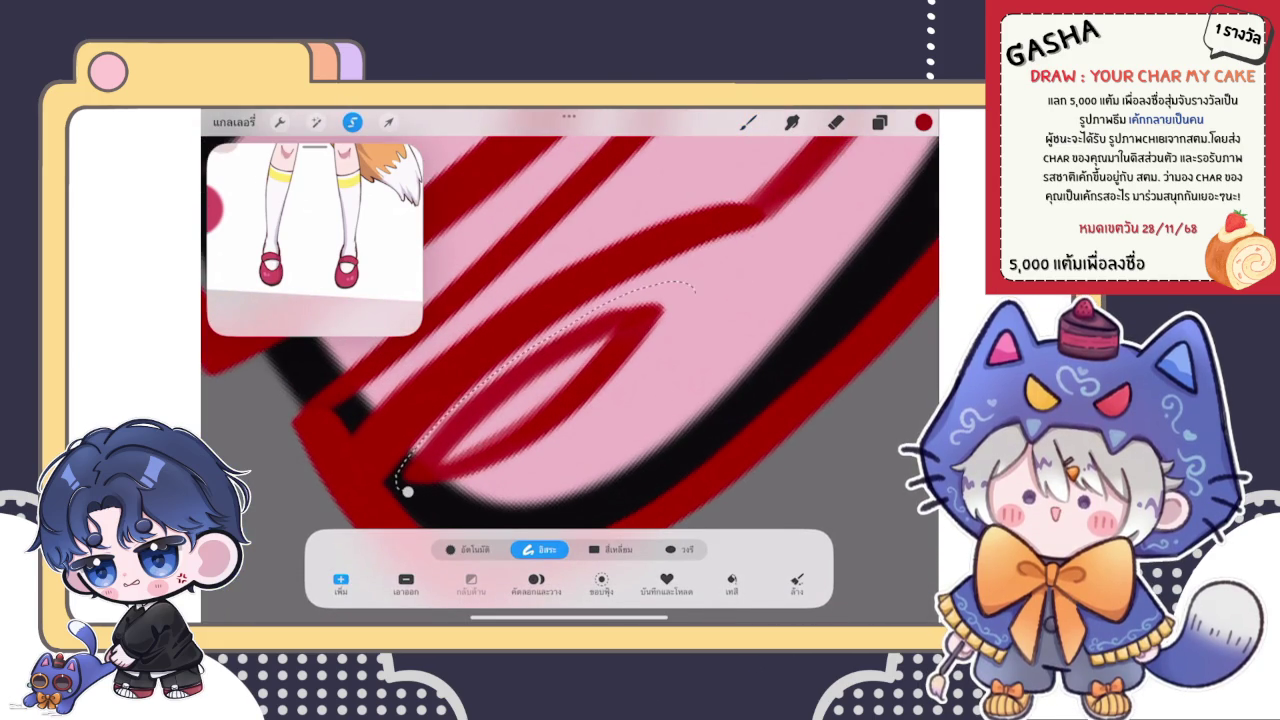
- Close the lasso and nudge the selected red loop slightly downward
left_click(407, 491)
left_click(388, 121)
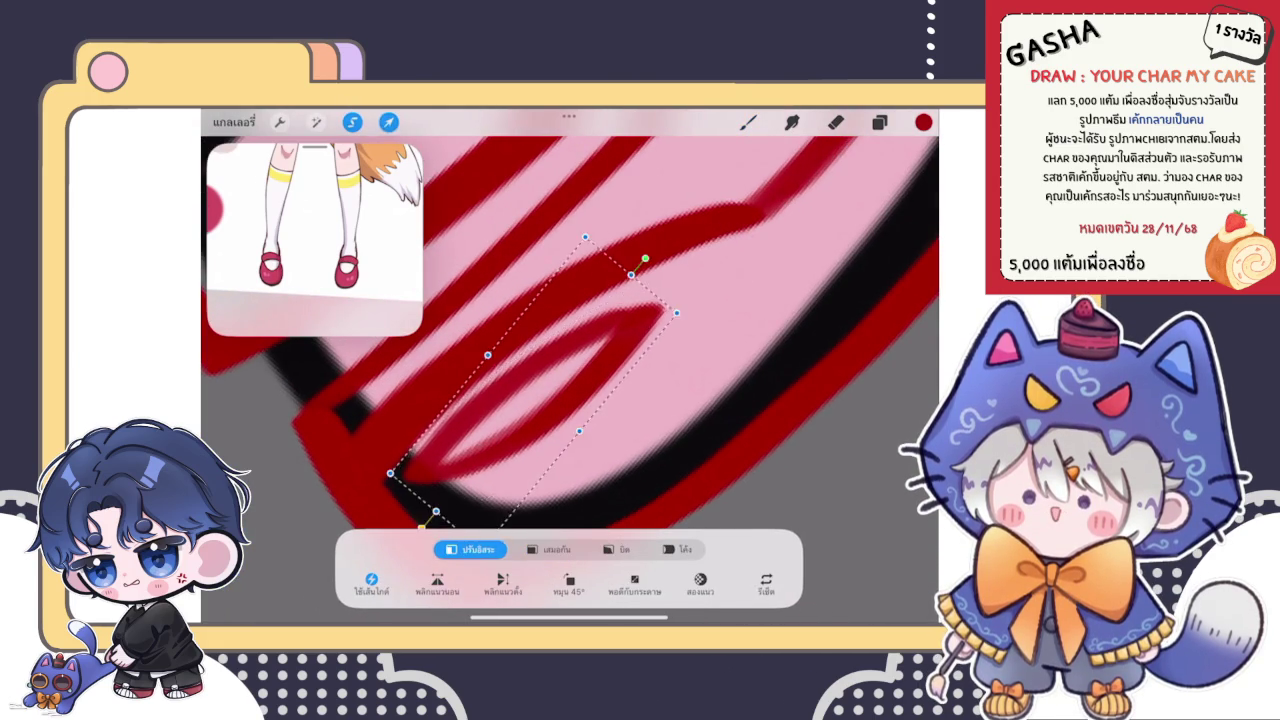
left_click_drag(575, 337, 575, 344)
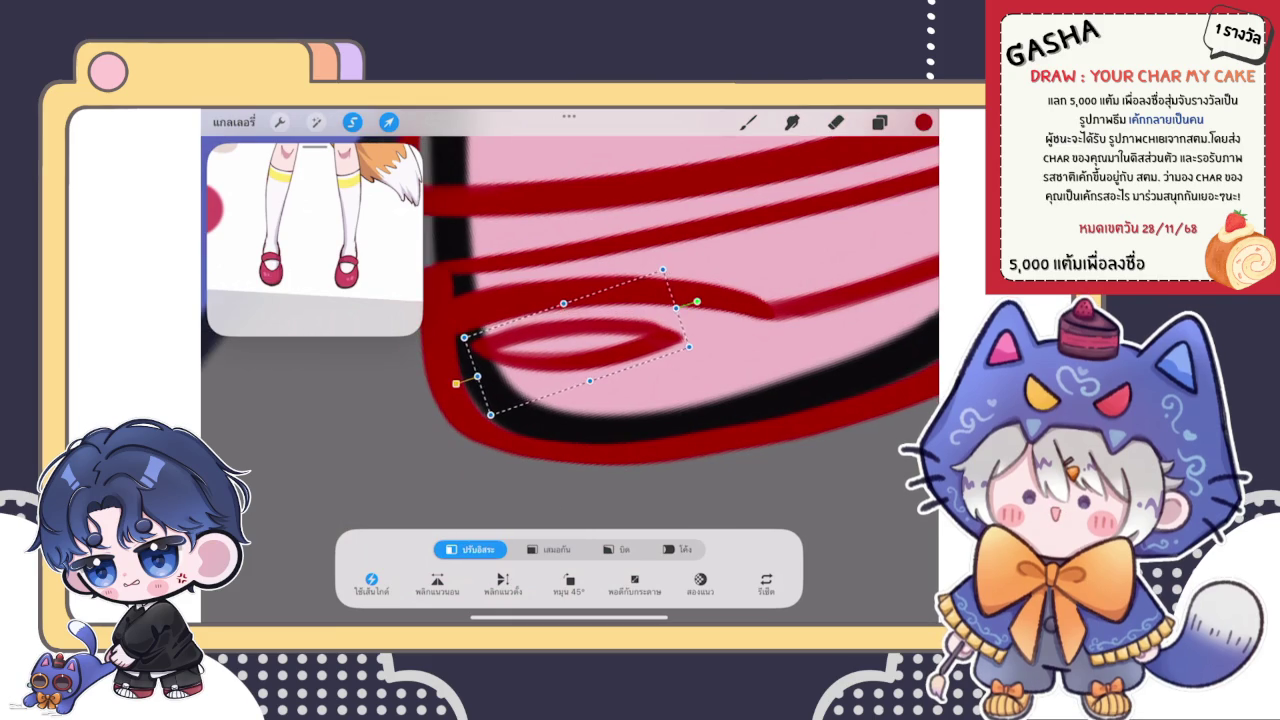
left_click(748, 121)
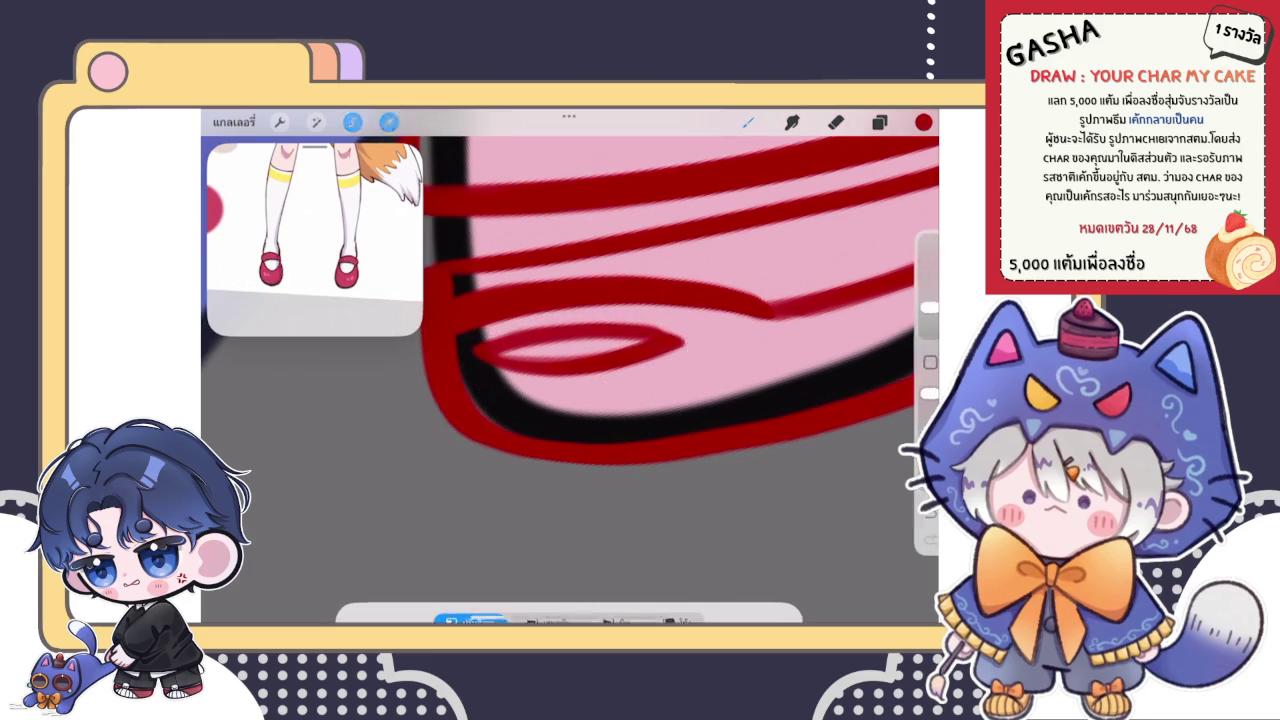
- Pick a different layer, try a thin stroke inside the shoe, then undo it
scroll(560, 300, "down", 3)
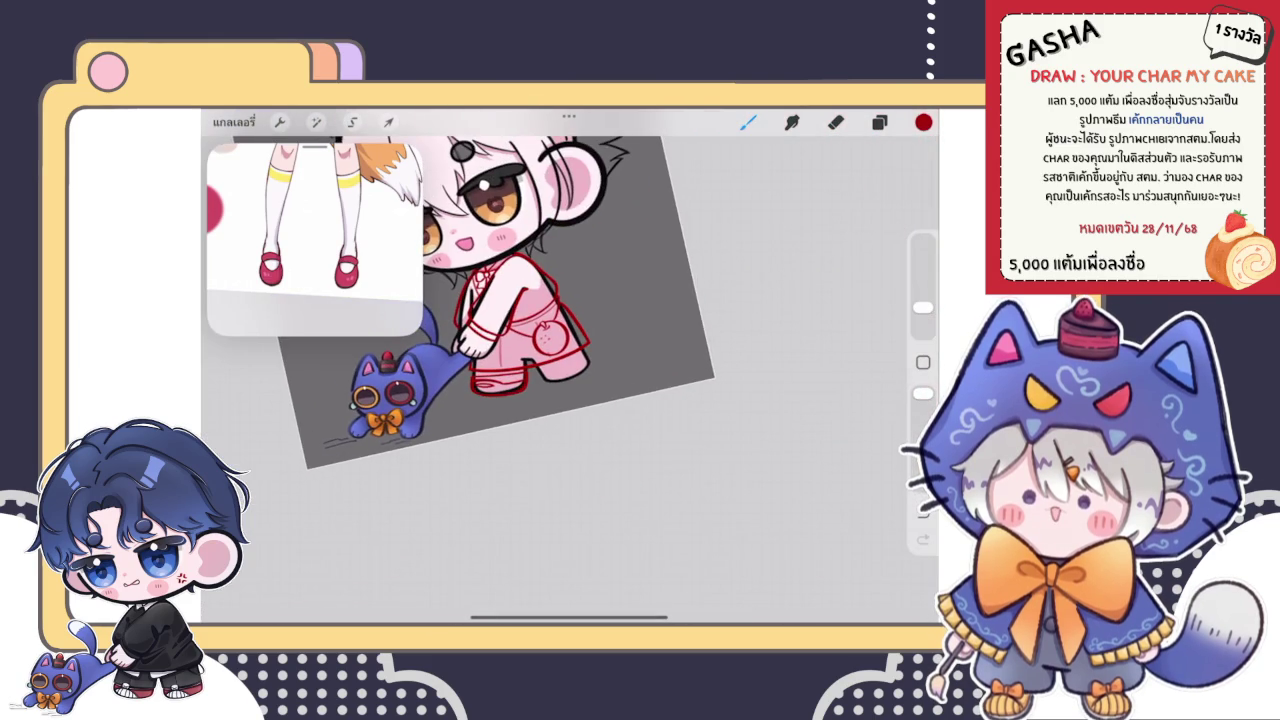
scroll(520, 360, "up", 2)
scroll(520, 360, "up", 3)
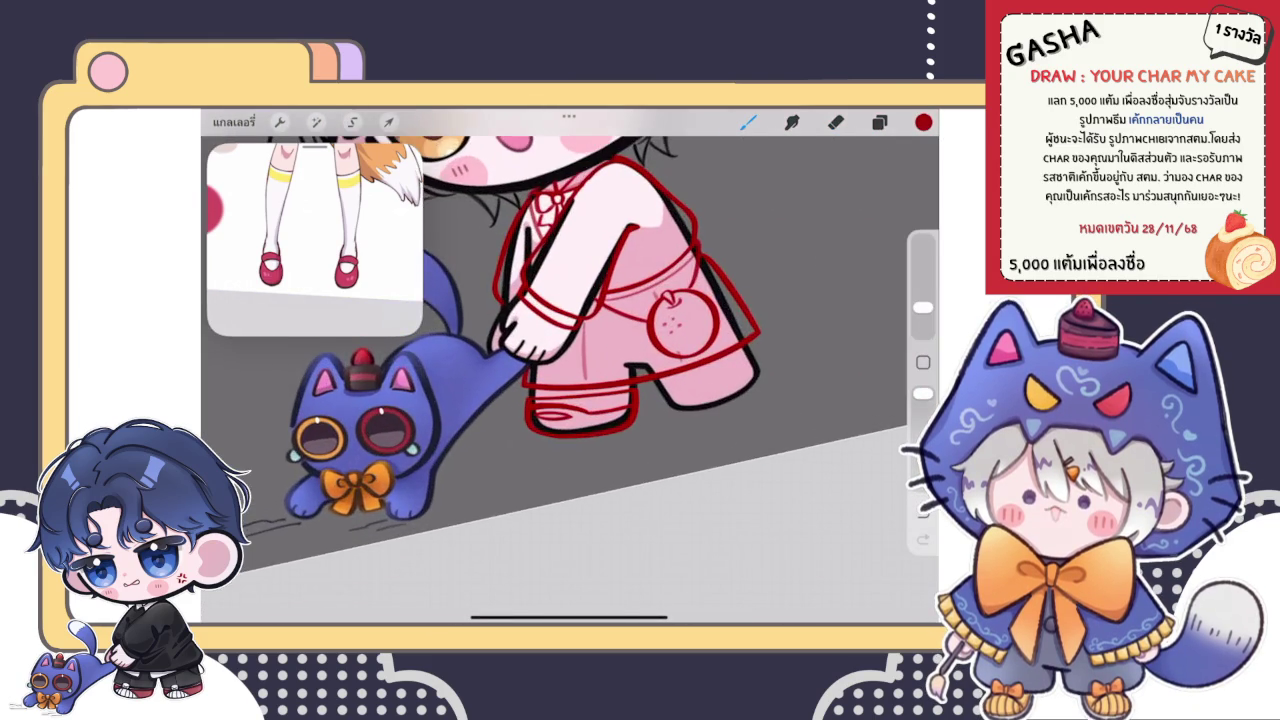
scroll(520, 360, "up", 2)
scroll(520, 360, "up", 2)
scroll(570, 370, "up", 2)
scroll(570, 370, "up", 2)
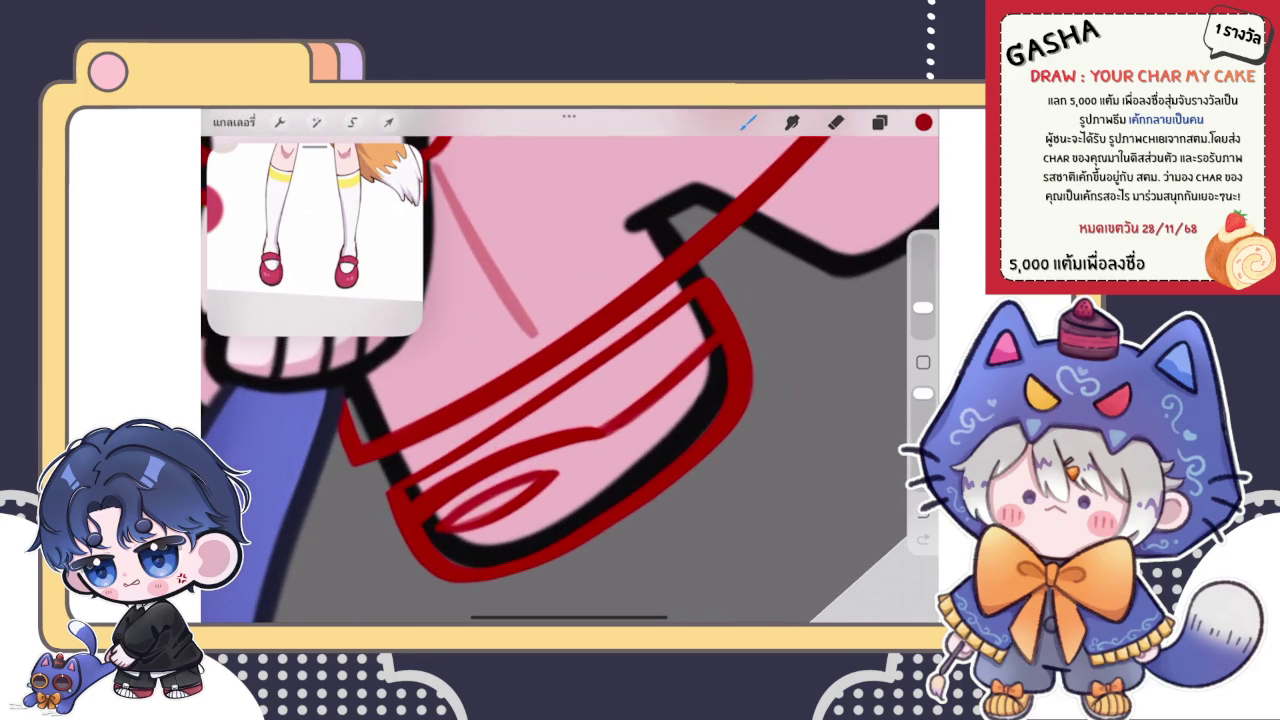
left_click(879, 122)
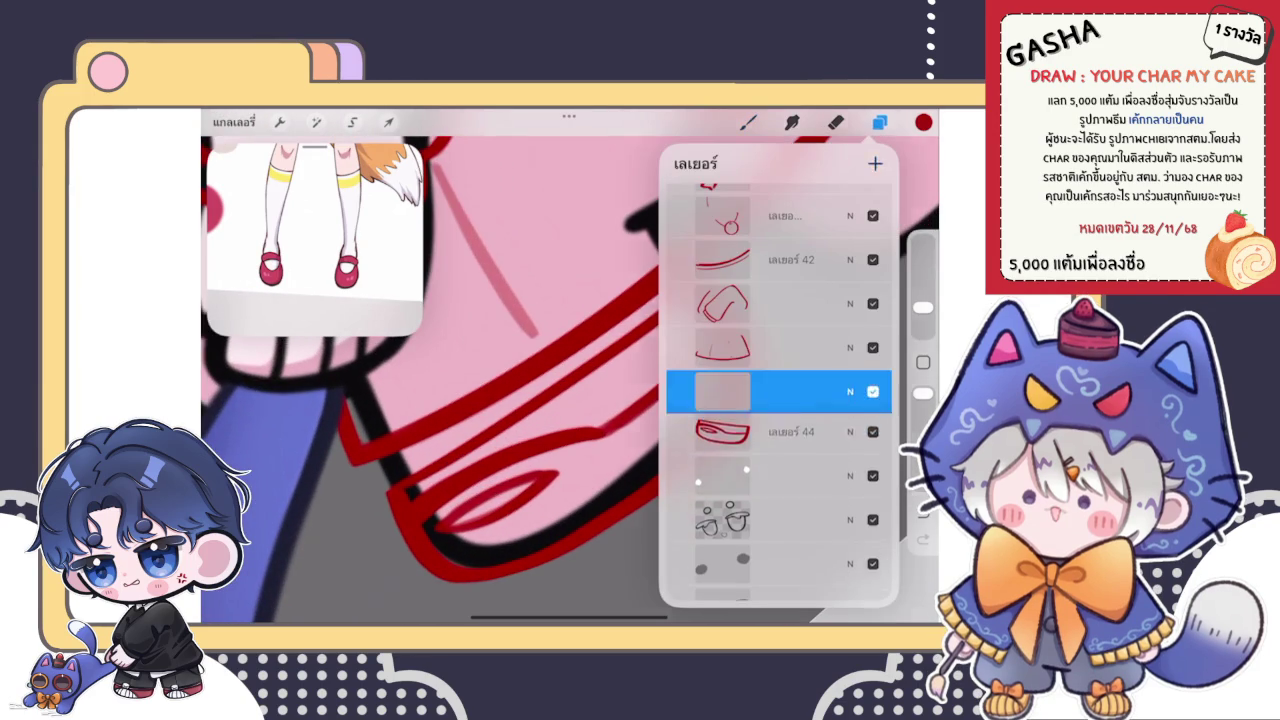
left_click(879, 122)
left_click_drag(696, 318, 545, 425)
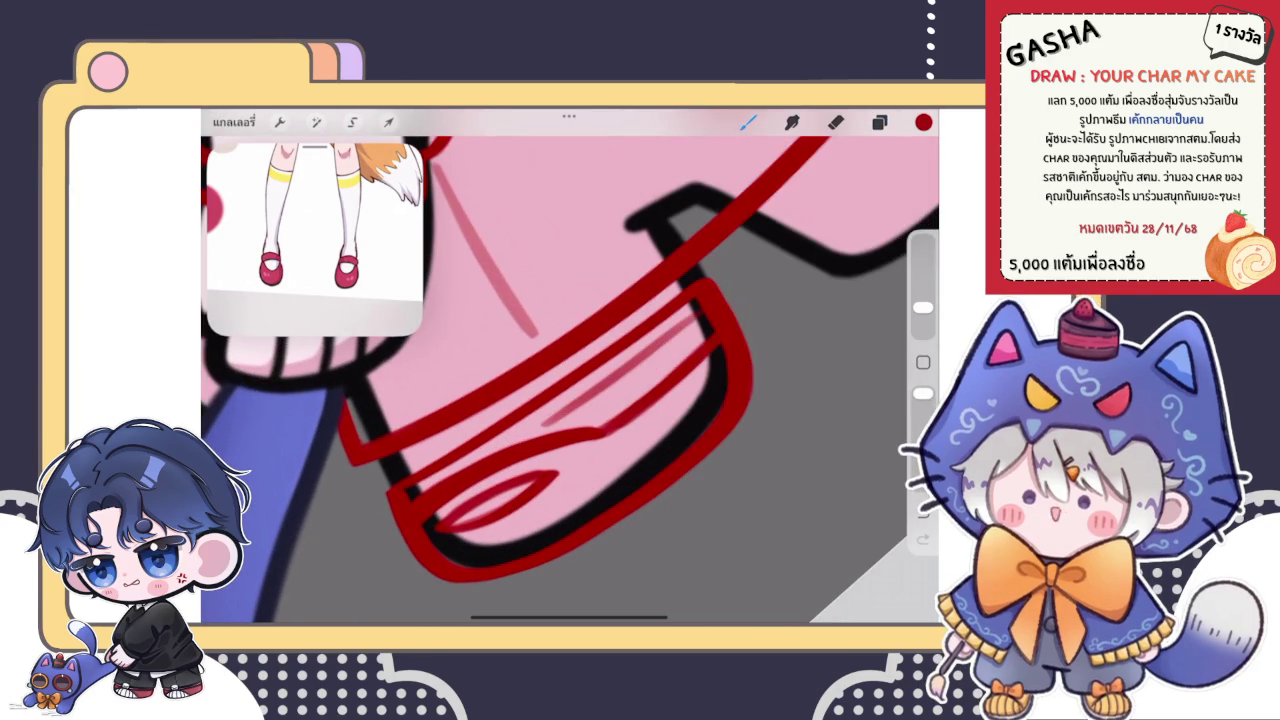
scroll(570, 380, "up", 2)
key("ctrl+z")
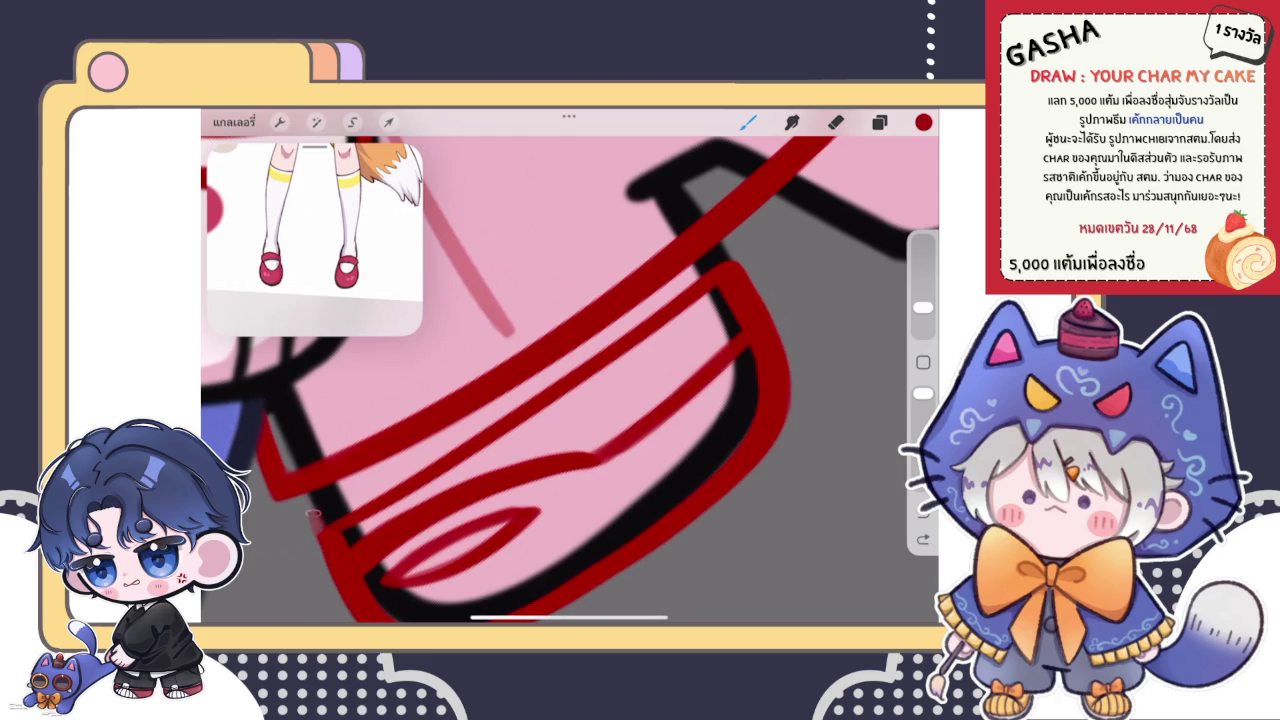
- Redraw the thin red line across the shoe after undoing a stray vertical stroke
scroll(570, 380, "down", 3)
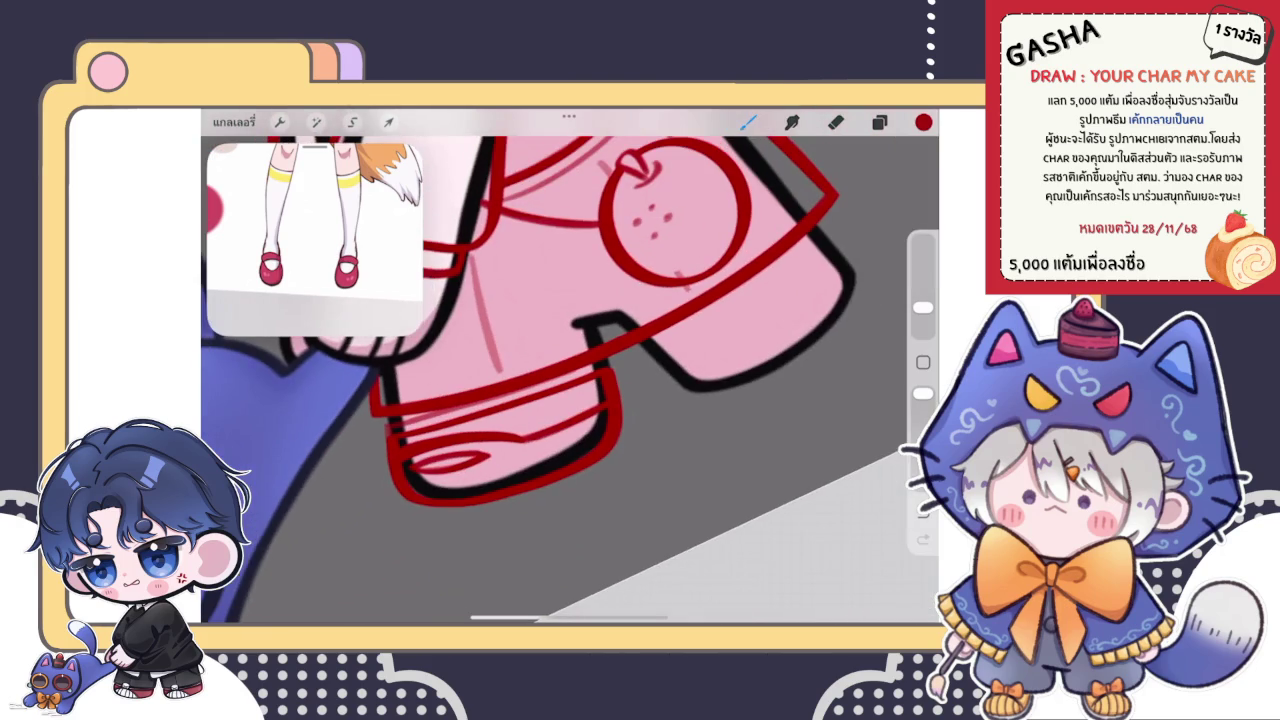
scroll(570, 380, "up", 3)
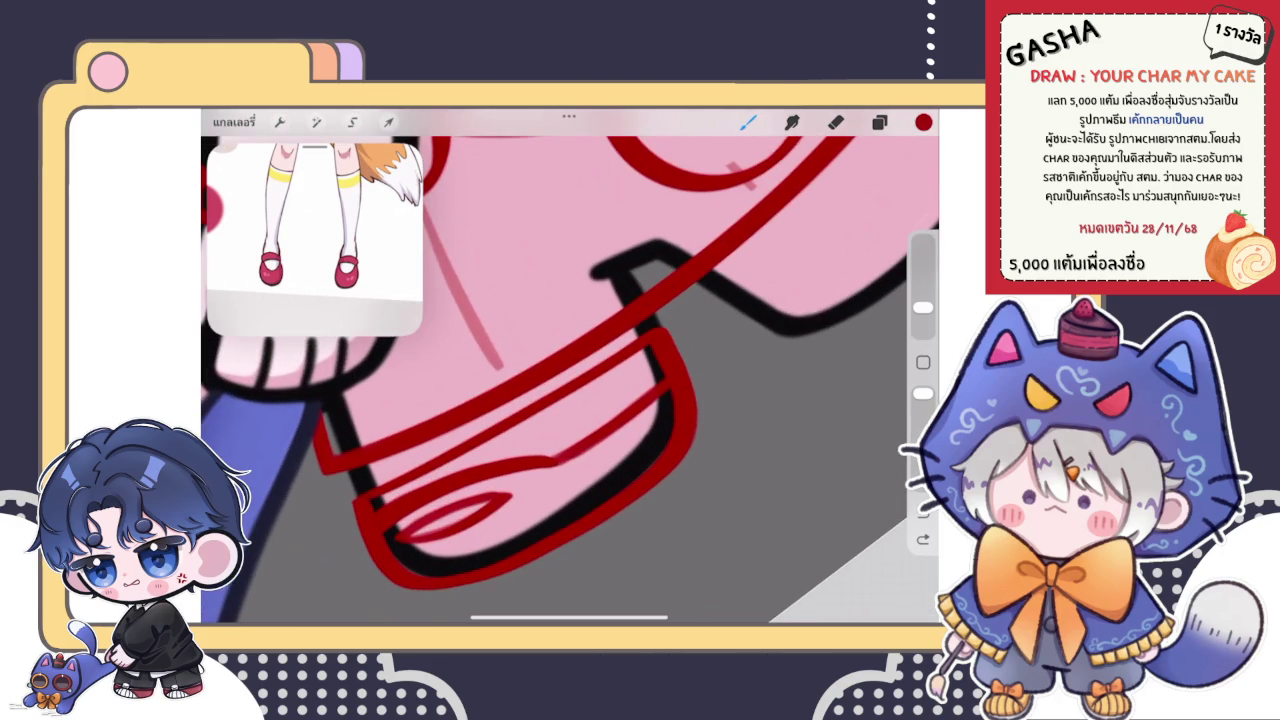
left_click_drag(480, 462, 636, 378)
left_click_drag(640, 300, 628, 254)
scroll(570, 380, "up", 1)
key("ctrl+z")
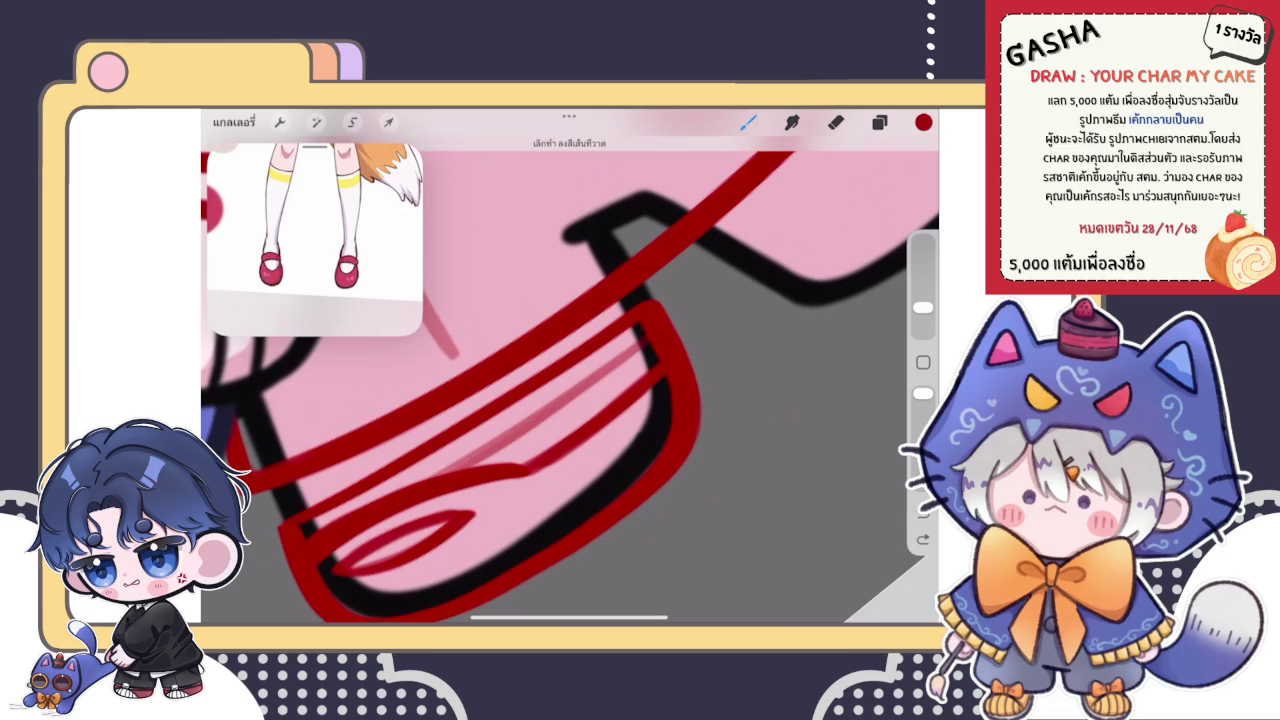
left_click_drag(648, 348, 445, 470)
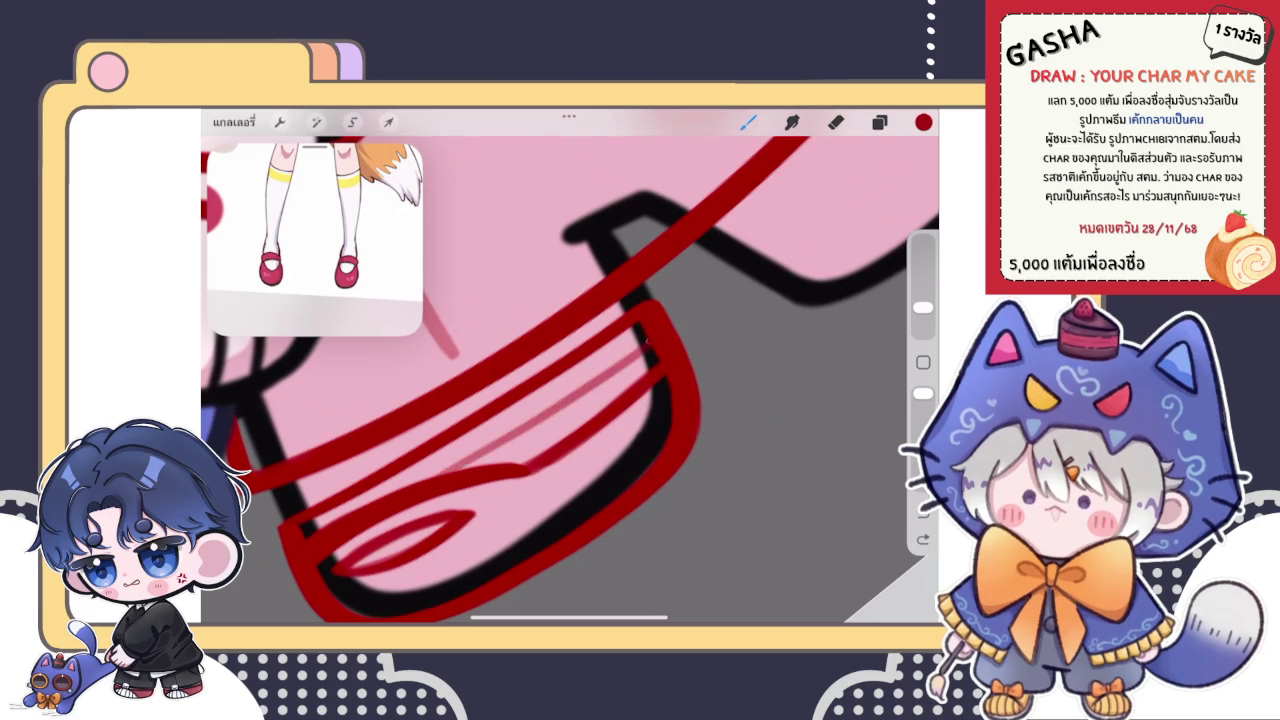
scroll(570, 380, "down", 3)
scroll(570, 380, "down", 5)
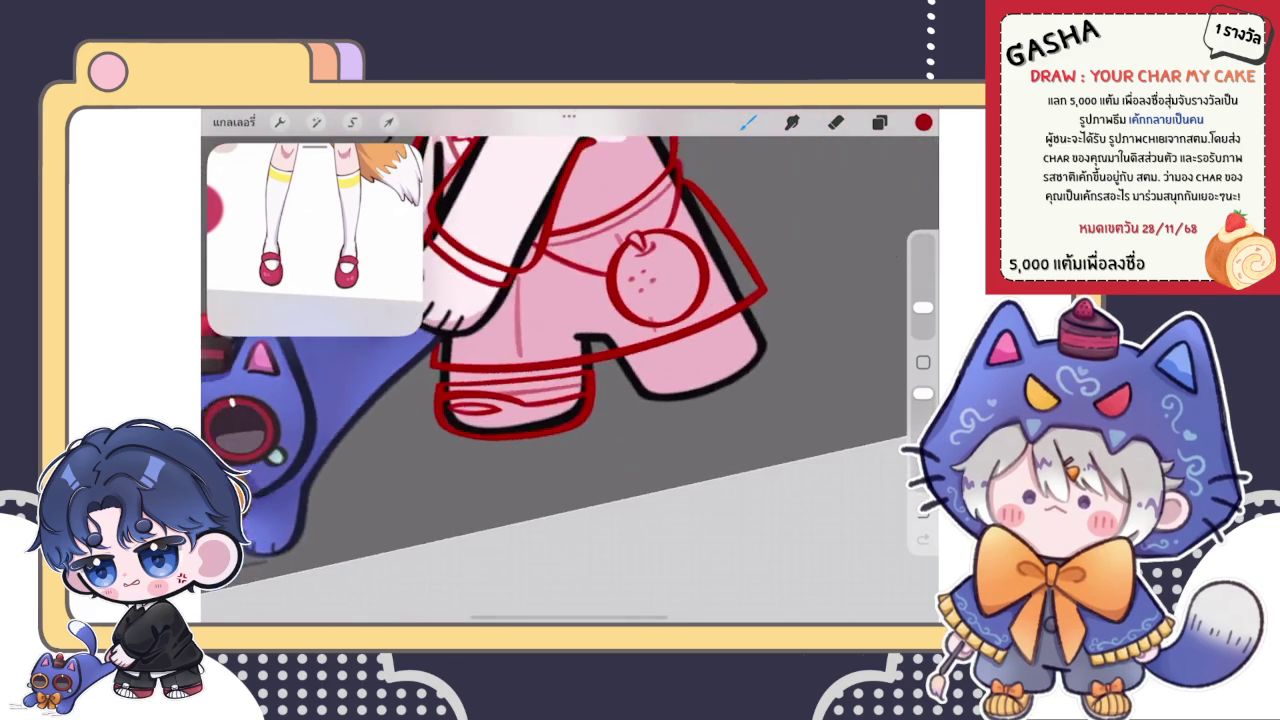
scroll(570, 380, "down", 3)
scroll(500, 280, "down", 2)
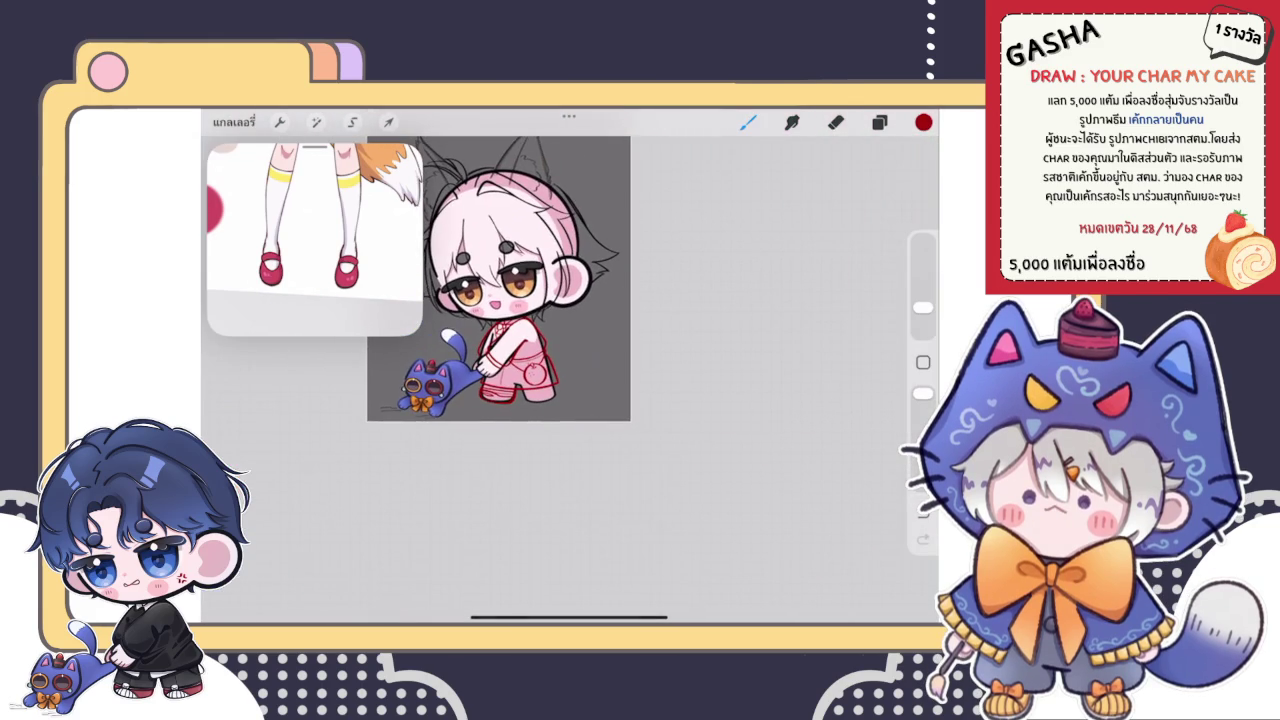
- Merge the empty layer down and duplicate the red cuff line layer
scroll(490, 300, "up", 3)
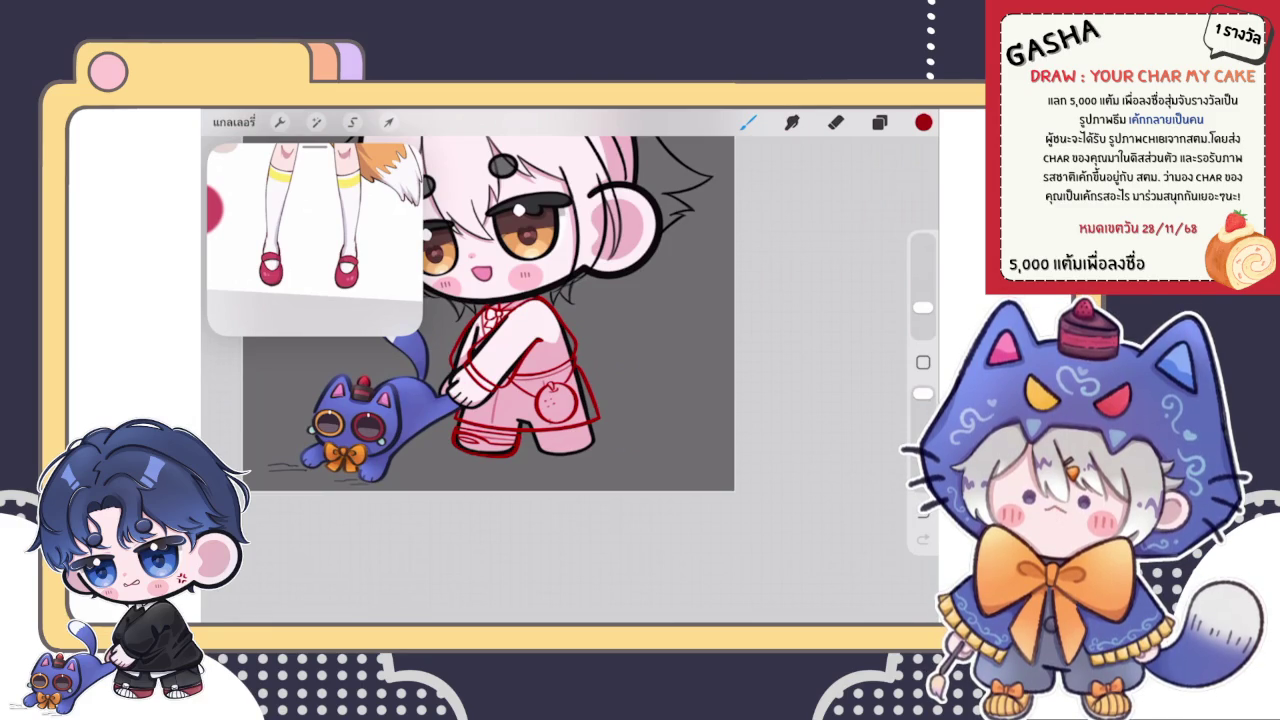
left_click(879, 122)
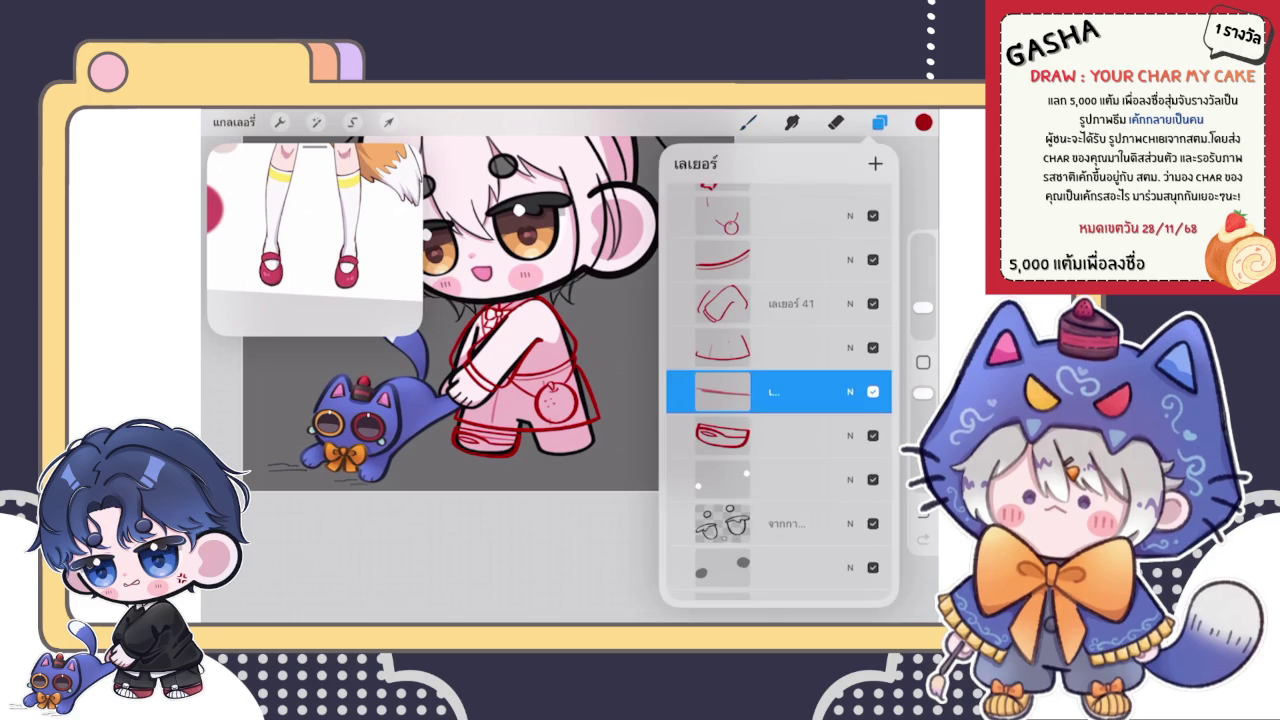
left_click(773, 391)
left_click(605, 499)
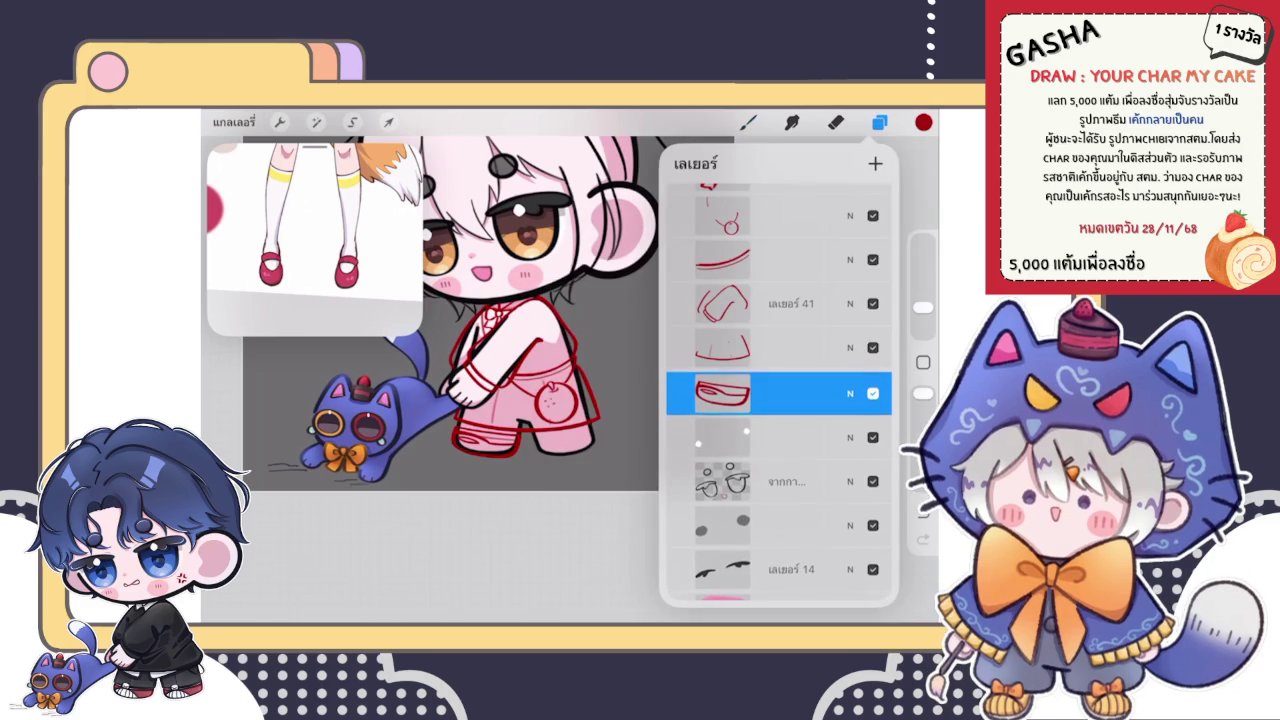
left_click_drag(850, 391, 700, 391)
left_click(811, 391)
scroll(450, 350, "up", 5)
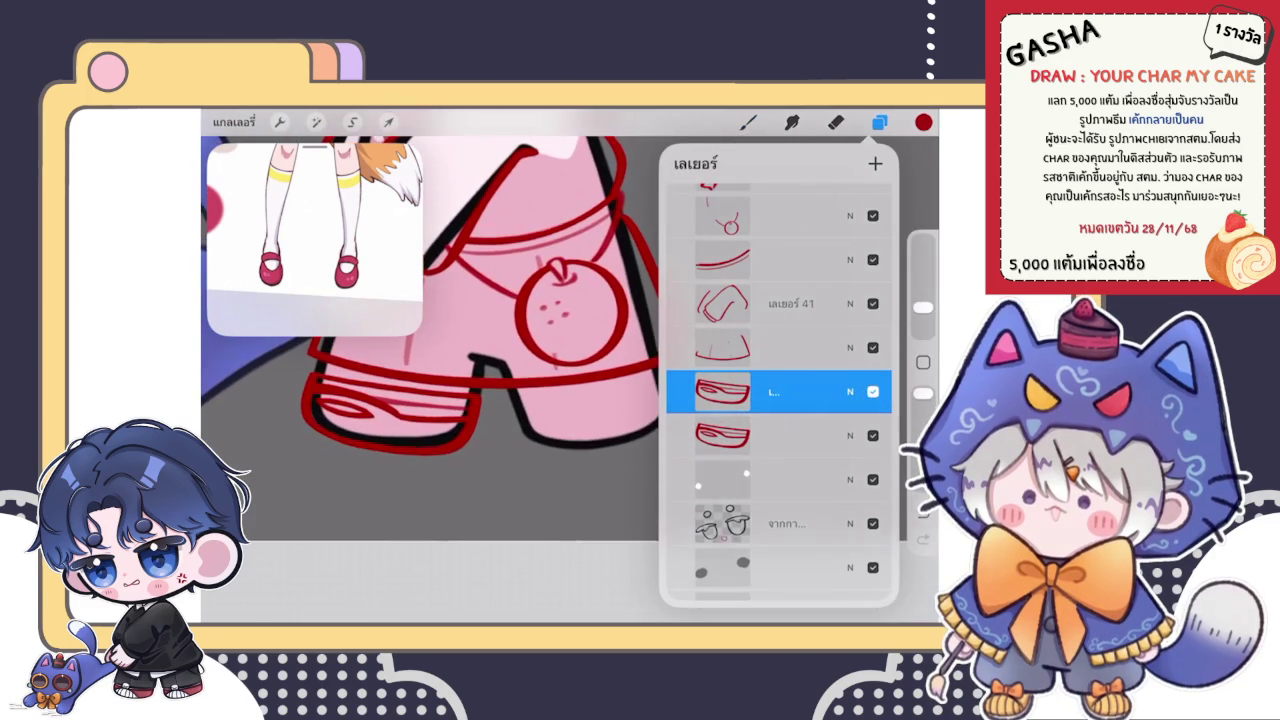
- Move the copied cuff onto the right leg and tilt it to fit
left_click(388, 122)
left_click_drag(390, 413, 607, 408)
left_click_drag(607, 346, 591, 338)
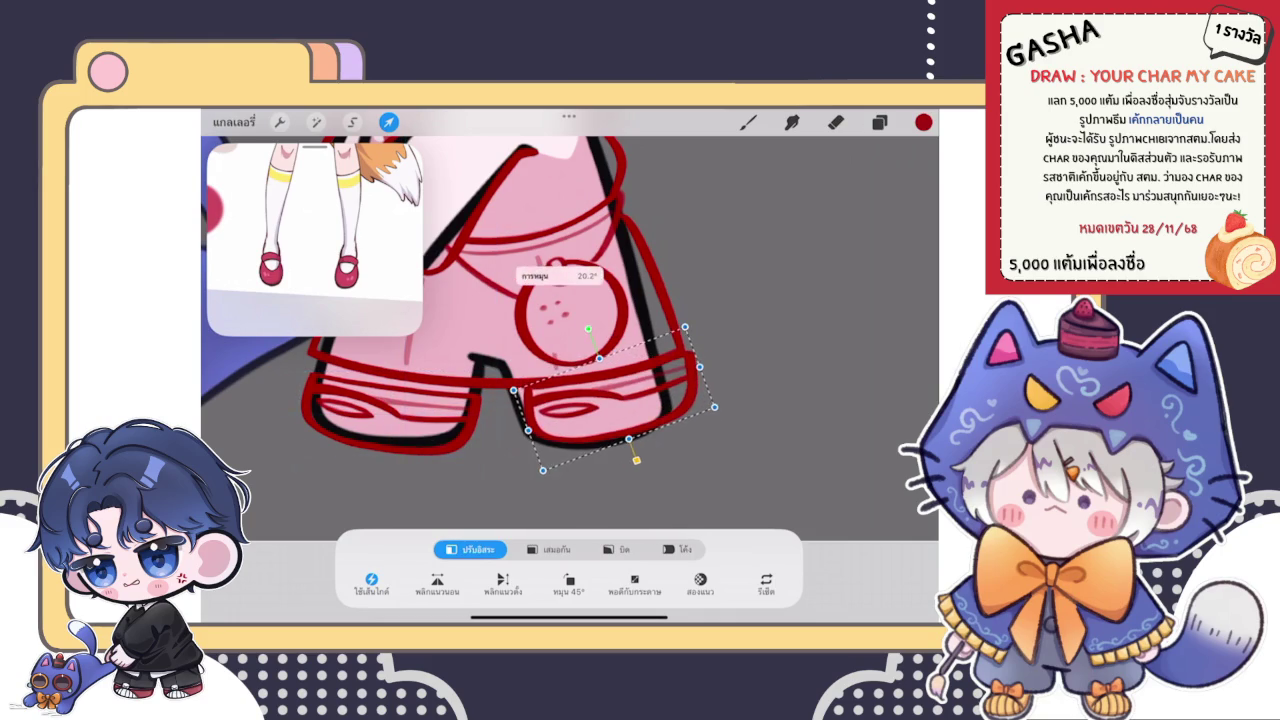
- Rotate the copied cuff about 11°, shift it down, and warp it along the right leg's hem
left_click_drag(610, 395, 605, 394)
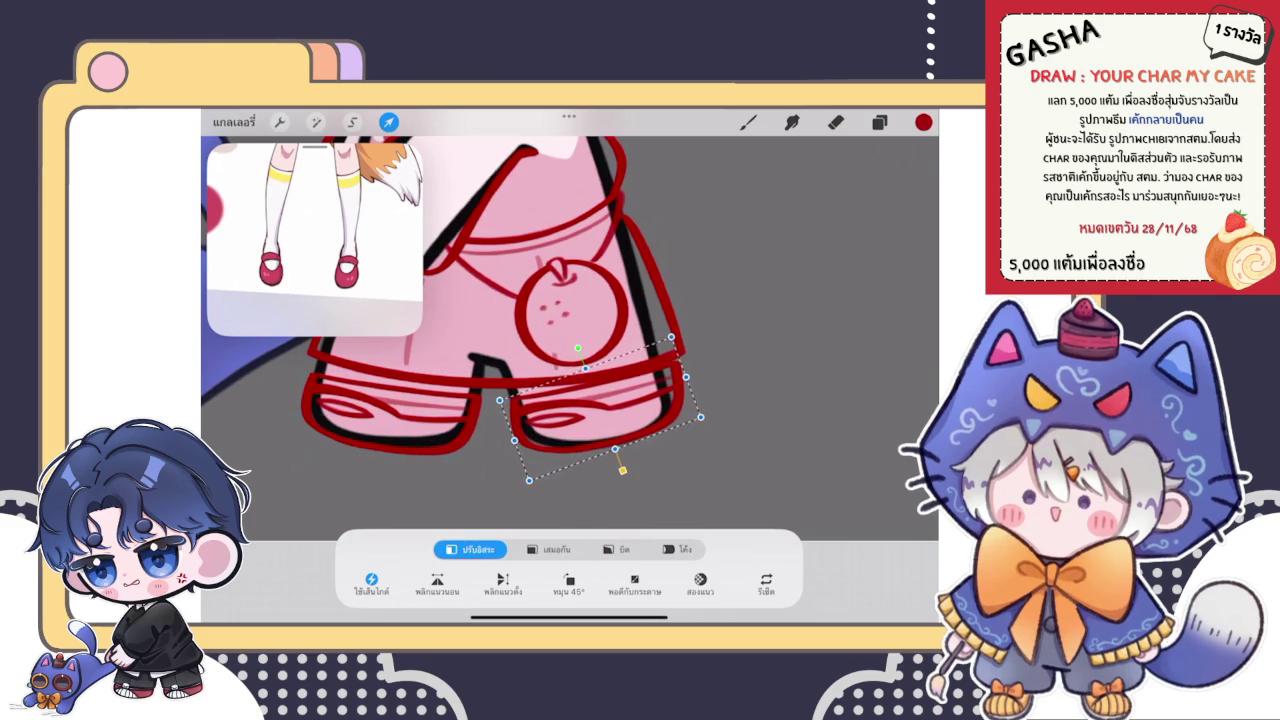
left_click(677, 549)
left_click(470, 549)
left_click_drag(575, 356, 583, 355)
left_click(677, 549)
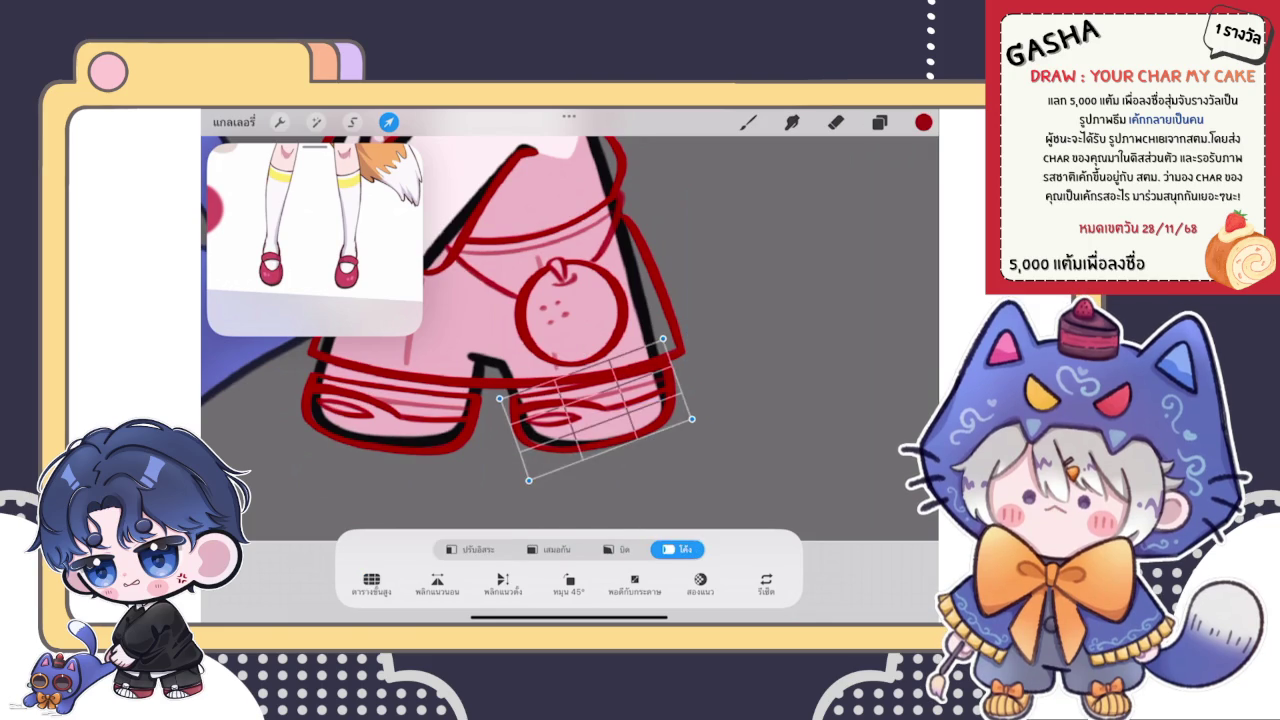
left_click(549, 549)
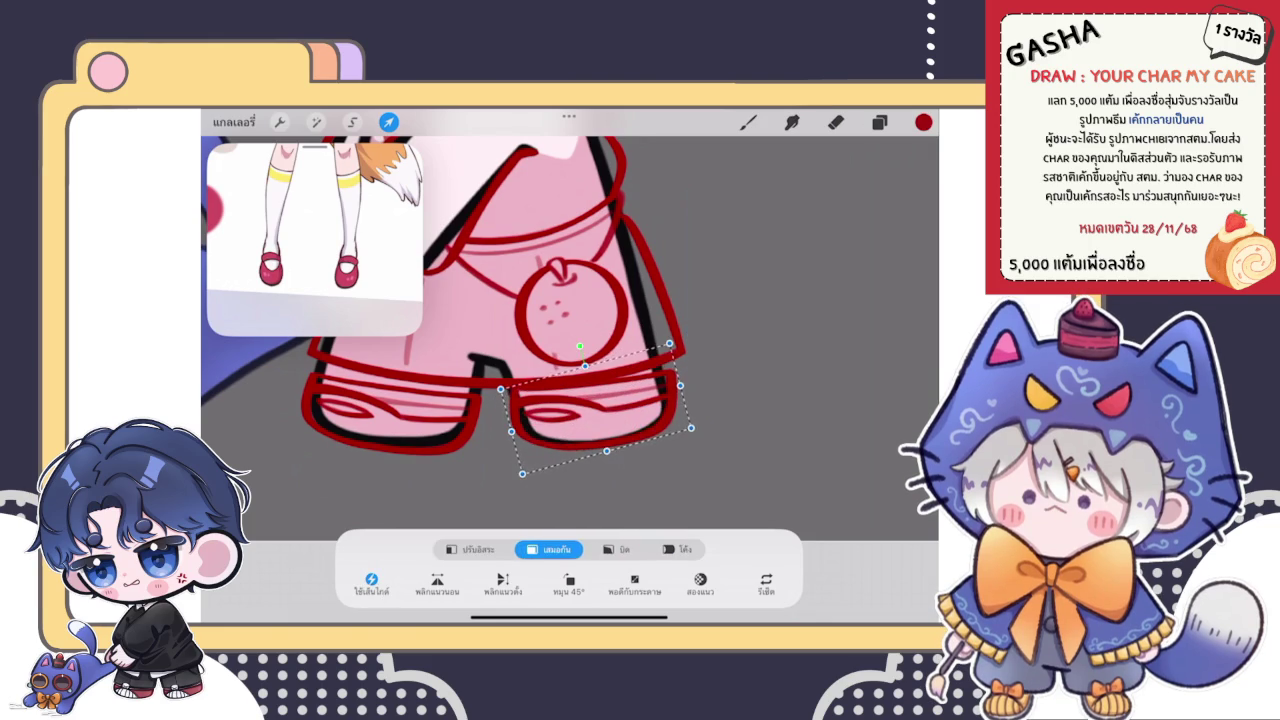
left_click_drag(600, 410, 601, 413)
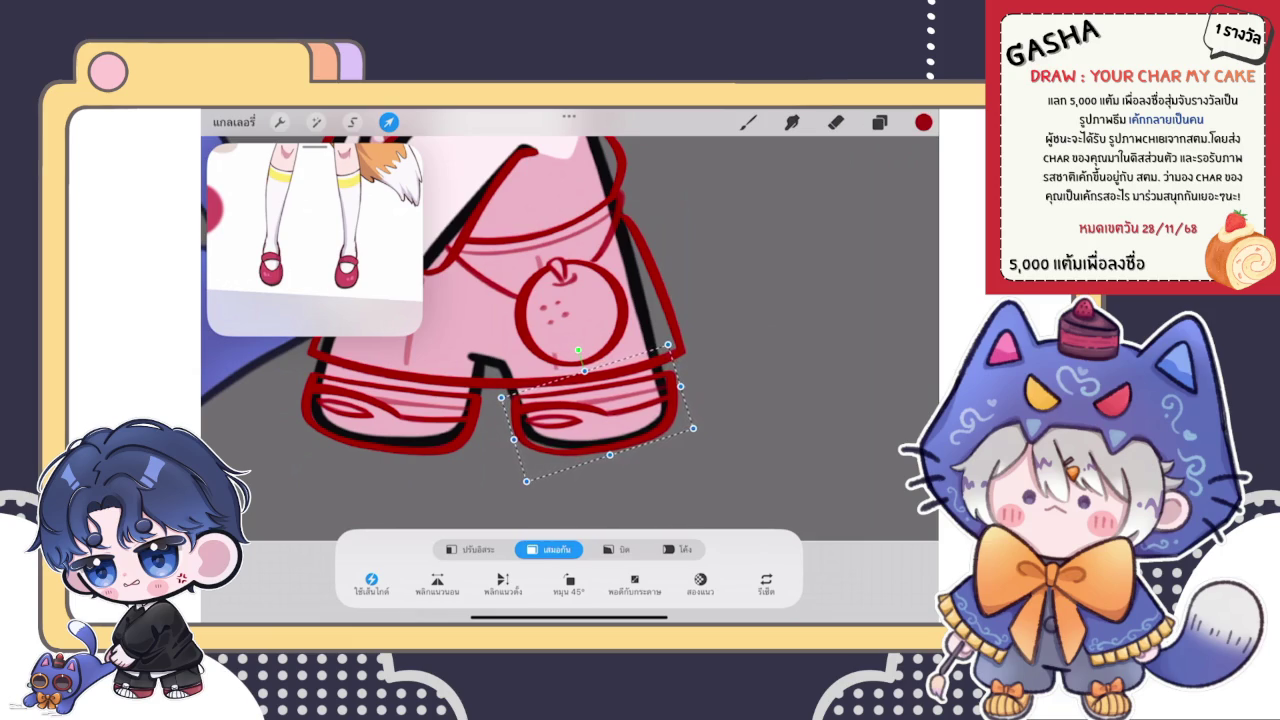
left_click(677, 549)
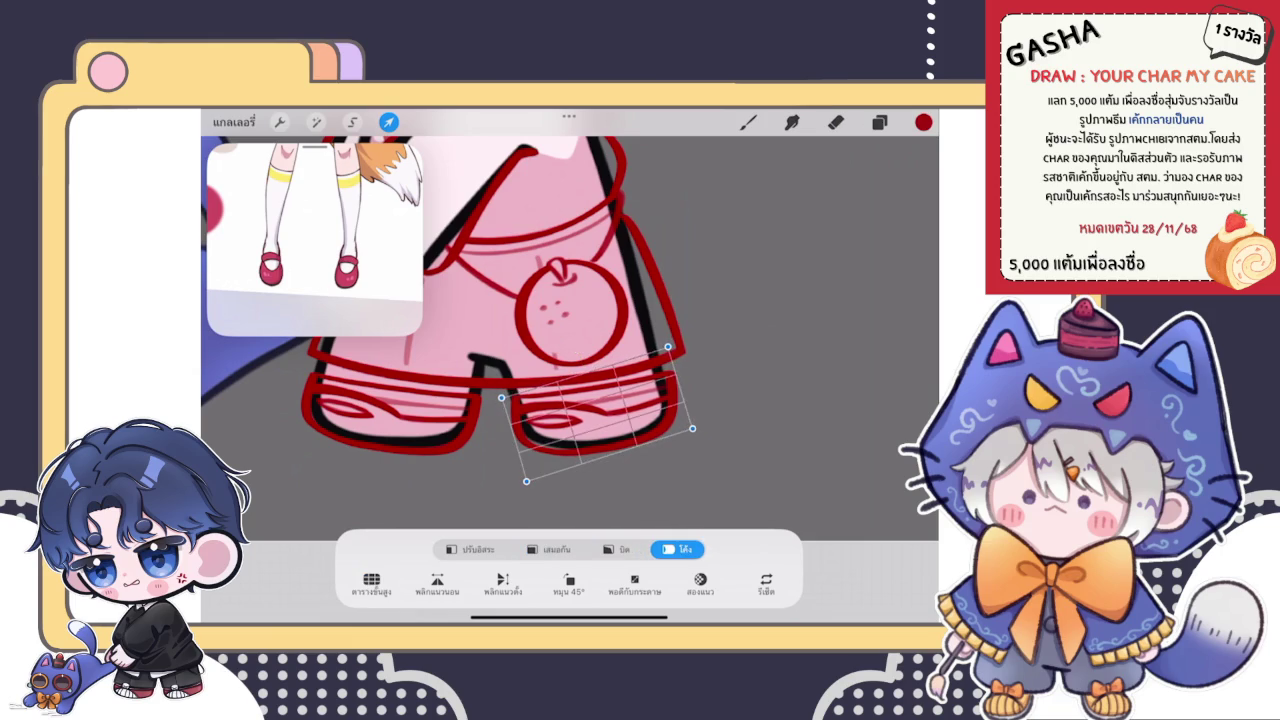
left_click_drag(540, 430, 545, 434)
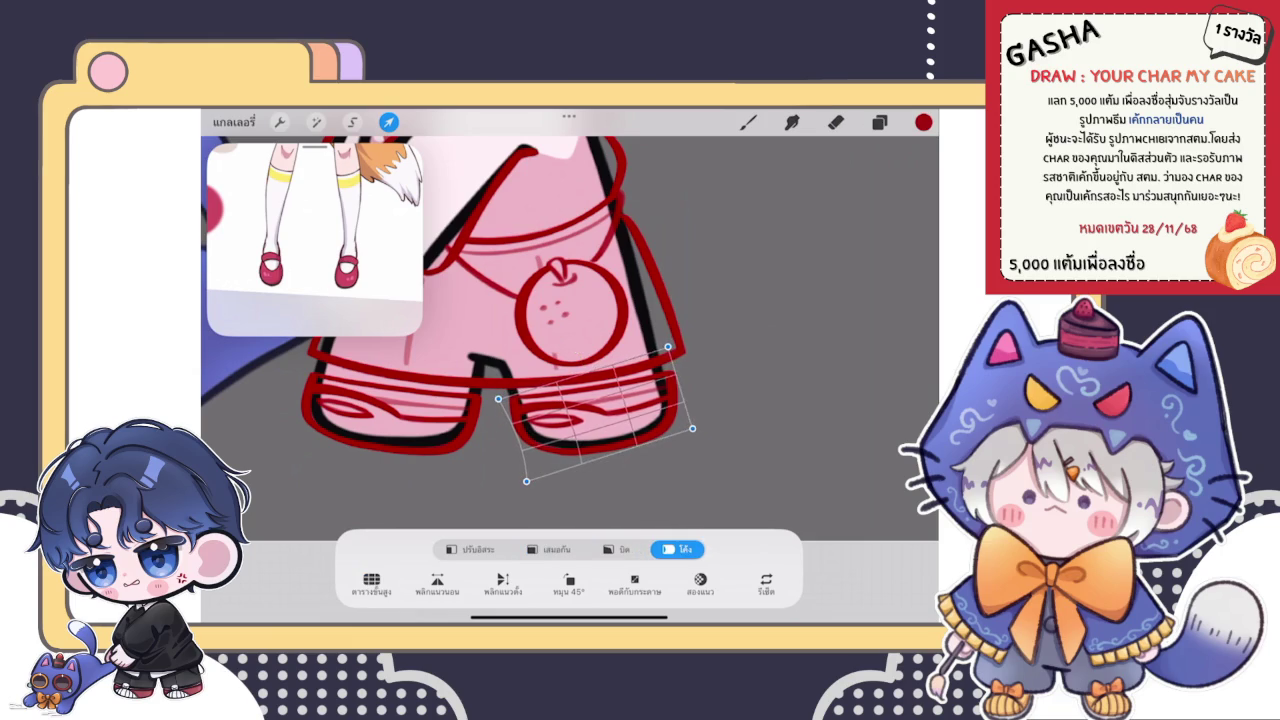
left_click_drag(668, 346, 666, 347)
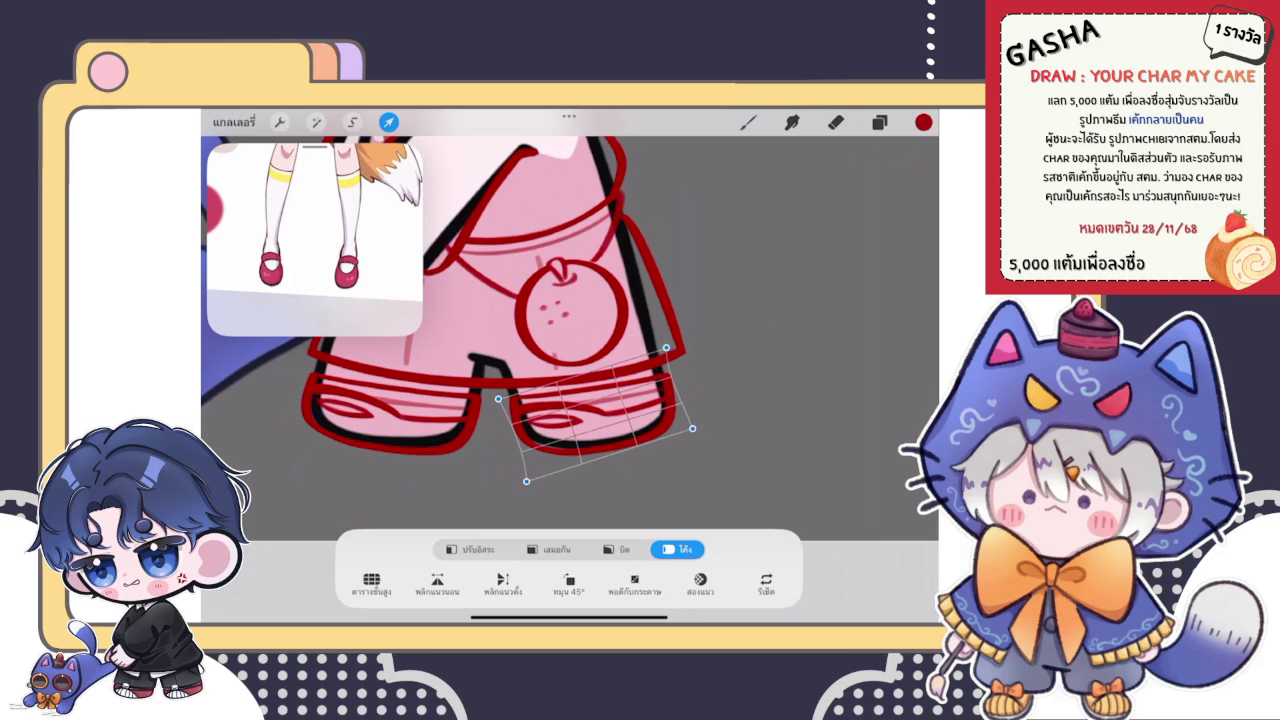
left_click(748, 121)
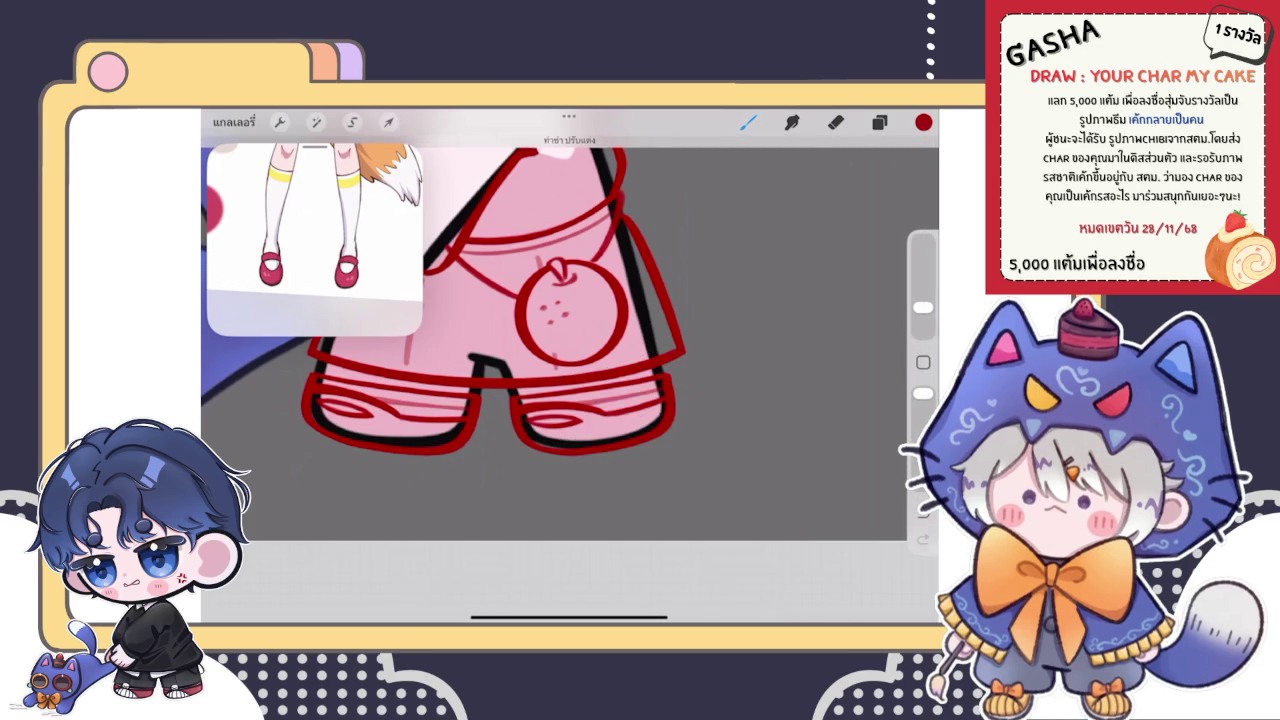
scroll(520, 330, "down", 5)
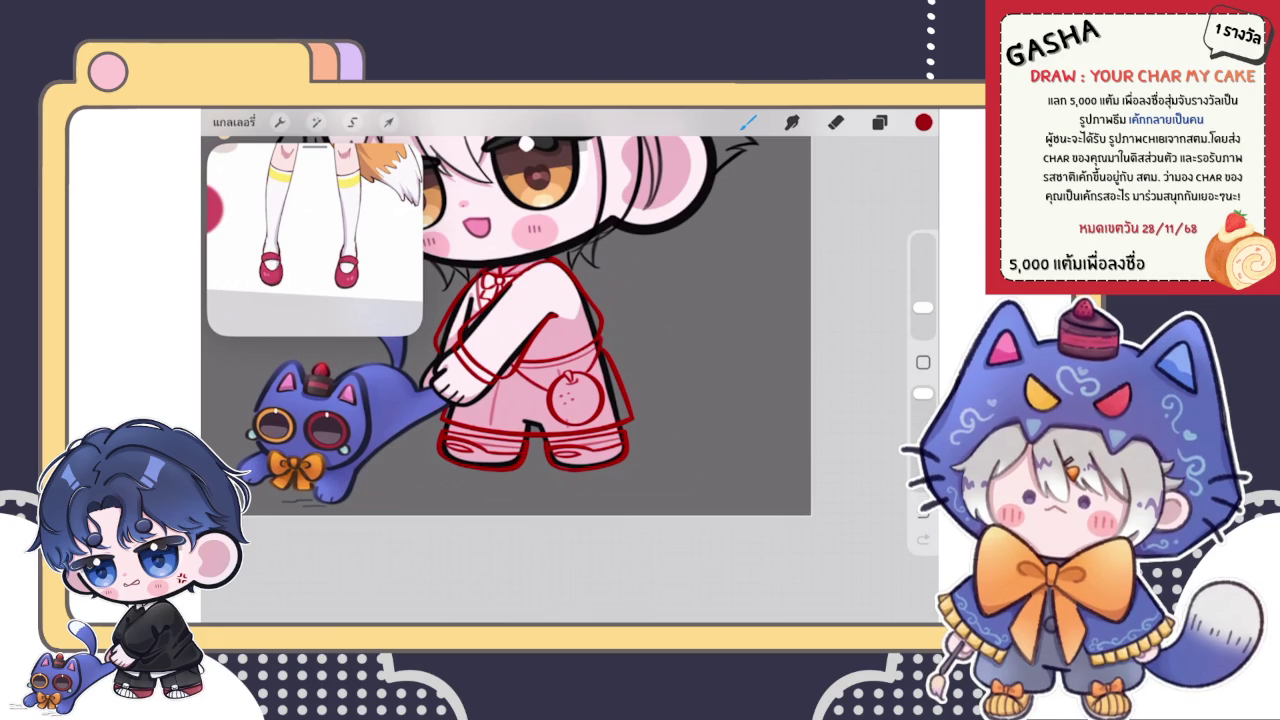
key("e")
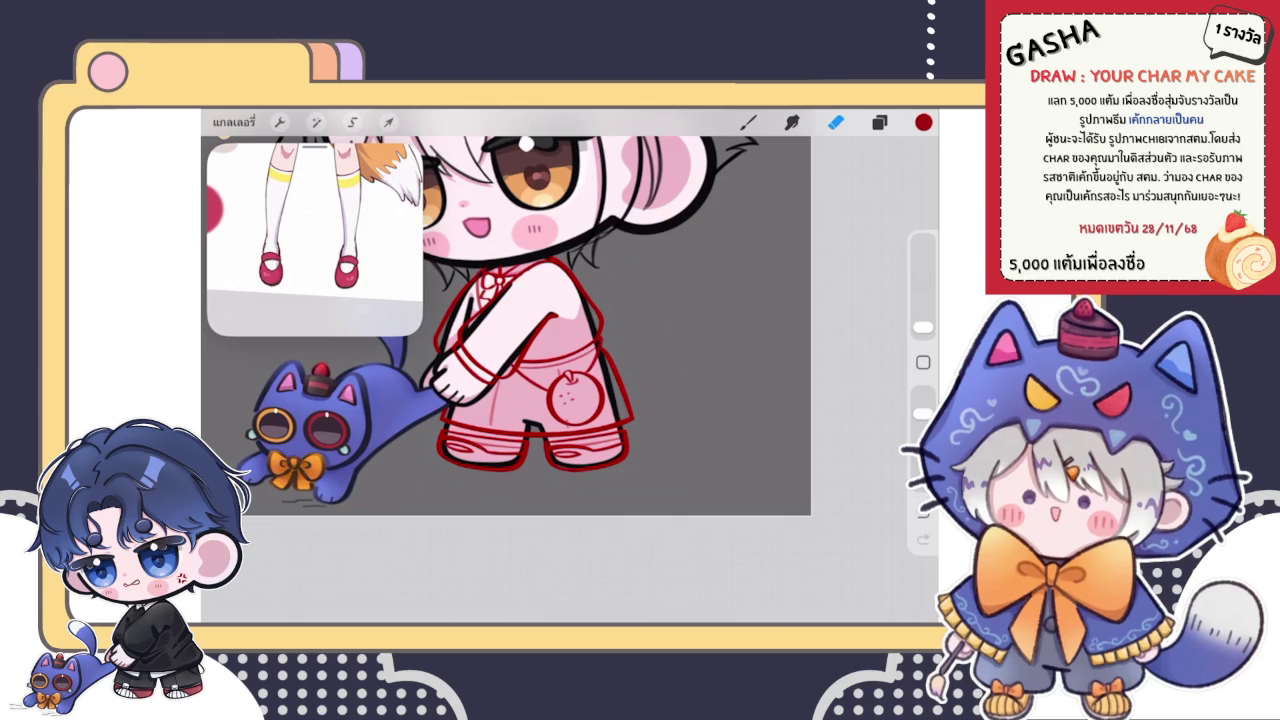
- Select the Eraser tool to start erasing on the line-art
scroll(505, 320, "up", 2)
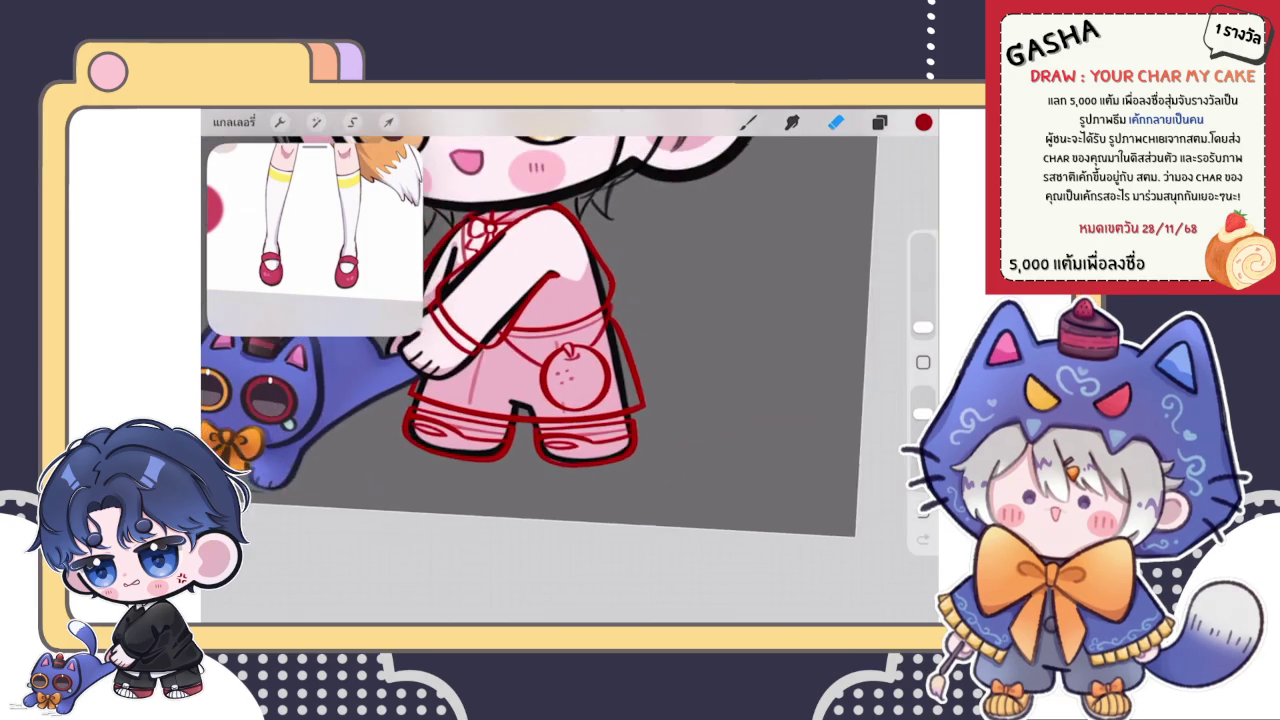
- Rotate the left cuff layer about -8° in Freeform so it sits level with the hem
scroll(505, 320, "down", 3)
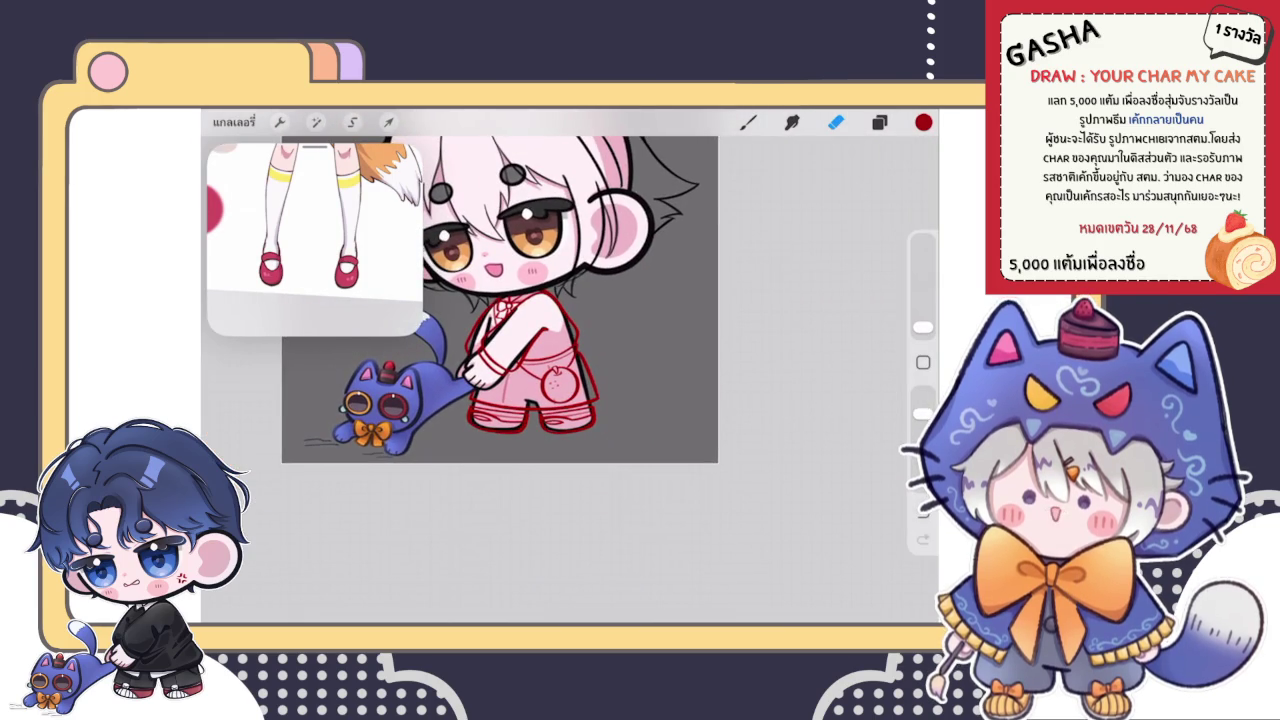
scroll(540, 370, "up", 2)
scroll(540, 370, "up", 1)
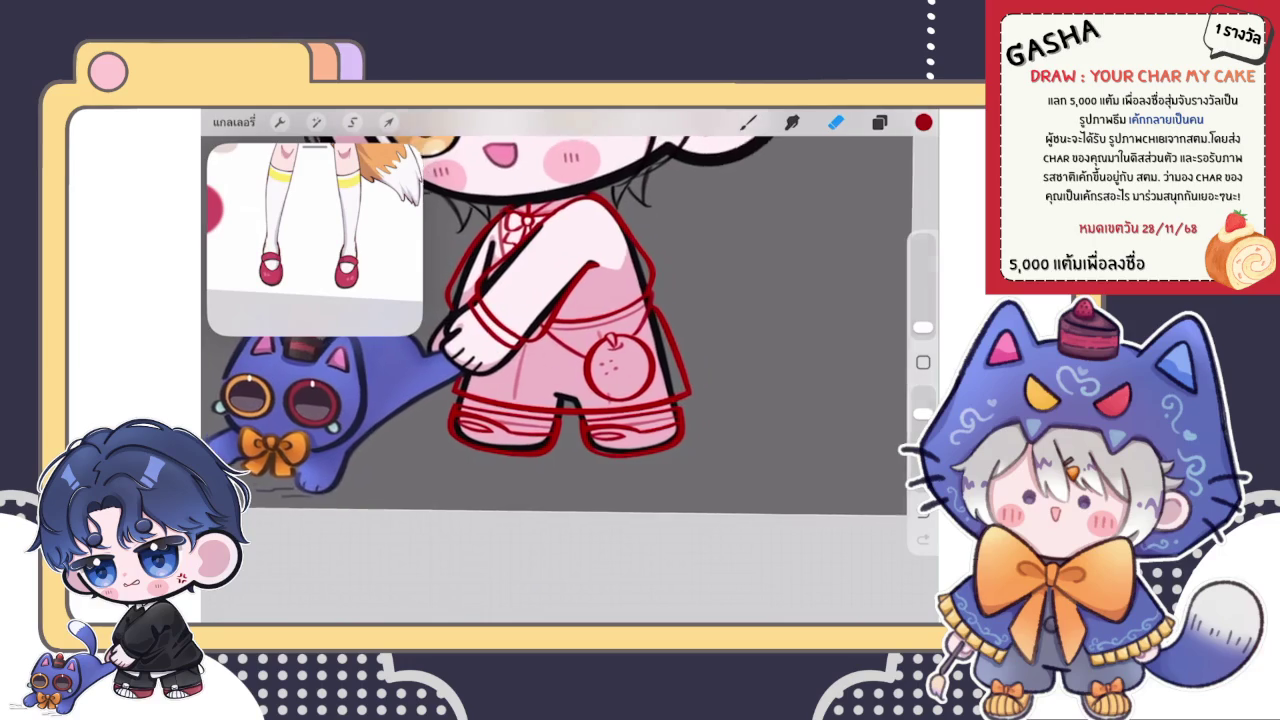
scroll(540, 370, "up", 1)
scroll(540, 370, "up", 1)
left_click(879, 122)
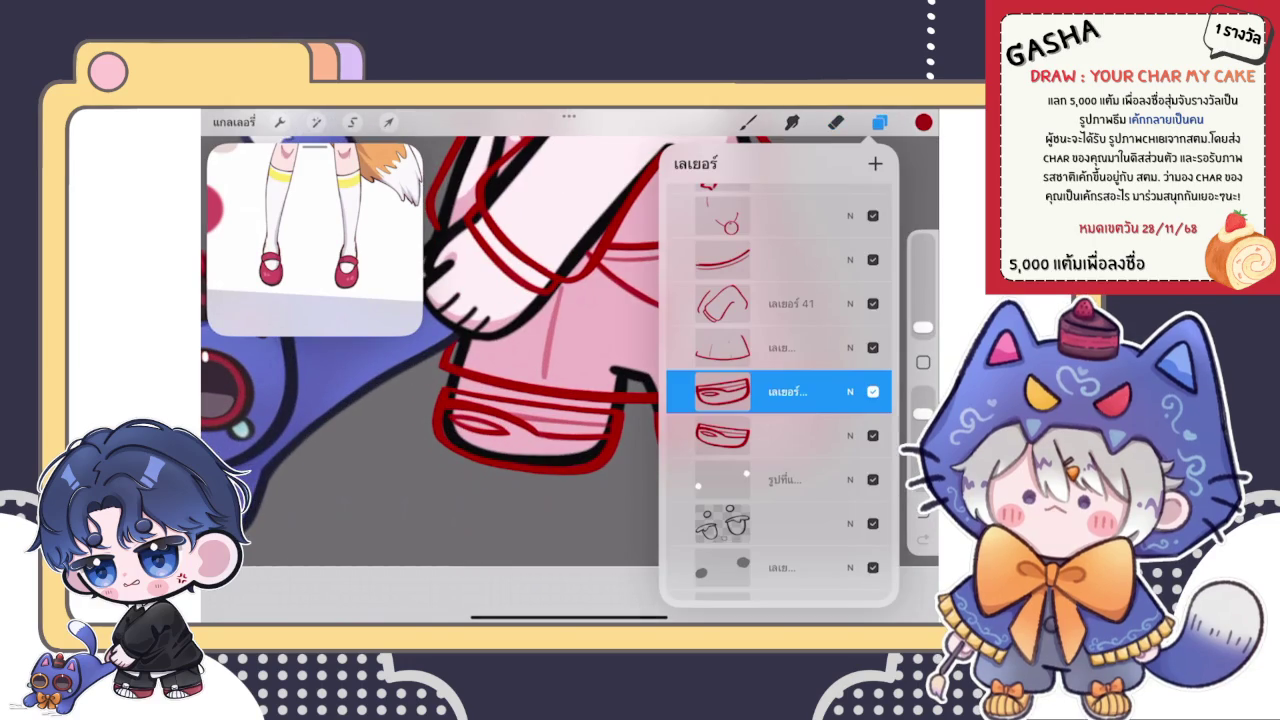
left_click(757, 437)
left_click(388, 122)
left_click(470, 549)
left_click_drag(527, 366, 533, 373)
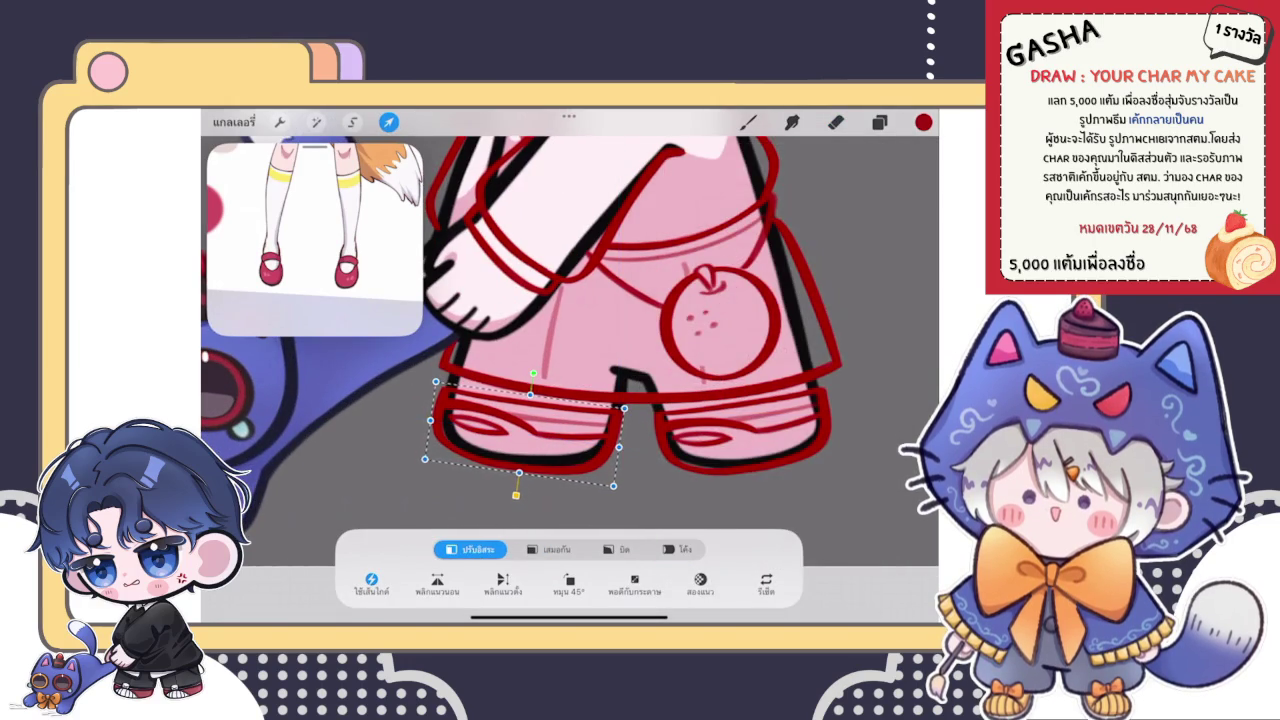
left_click(748, 122)
scroll(570, 330, "down", 3)
scroll(550, 300, "down", 1)
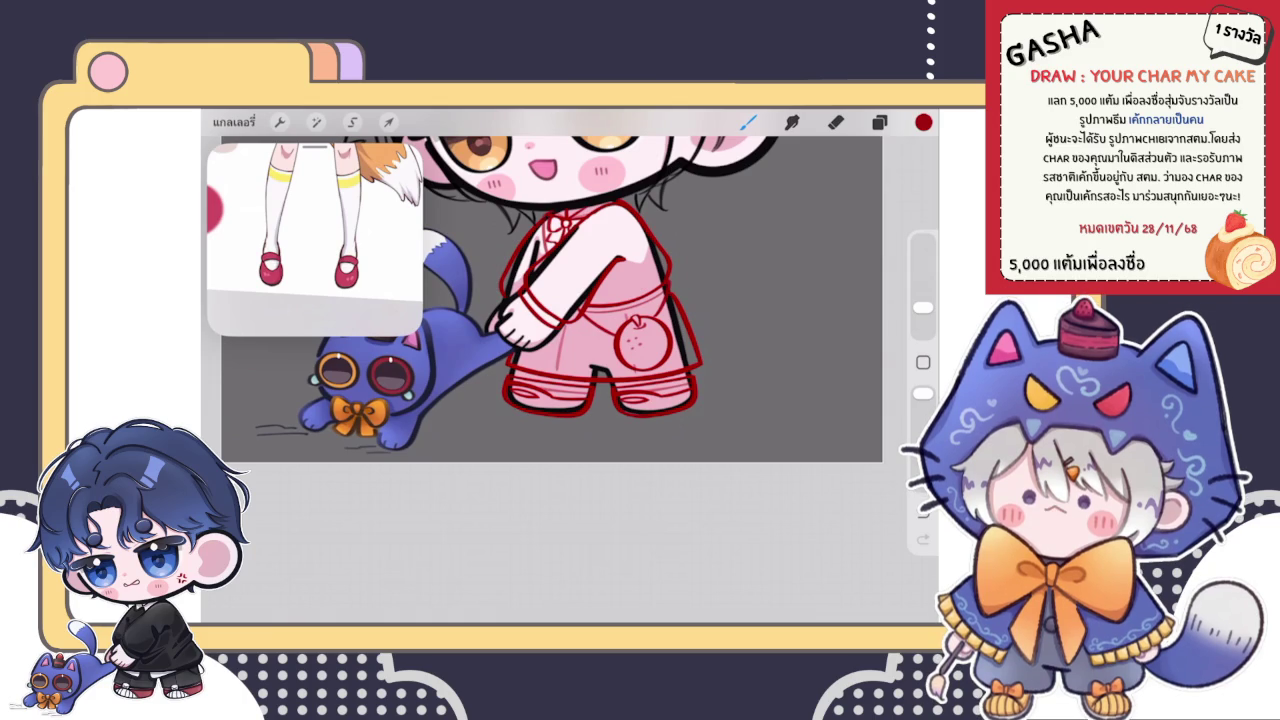
- Pan the Reference window to show the whole yellow-outfit fox figure
left_click(879, 121)
left_click(760, 300)
mouse_move(315, 260)
left_mouse_down()
mouse_move(309, 220)
mouse_move(310, 260)
mouse_move(300, 240)
left_mouse_up()
scroll(550, 300, "down", 3)
scroll(525, 310, "up", 2)
- Adjust the current layer's options and bring up the colour wheel
left_click(879, 121)
left_click(760, 310)
left_click(530, 300)
left_click(923, 121)
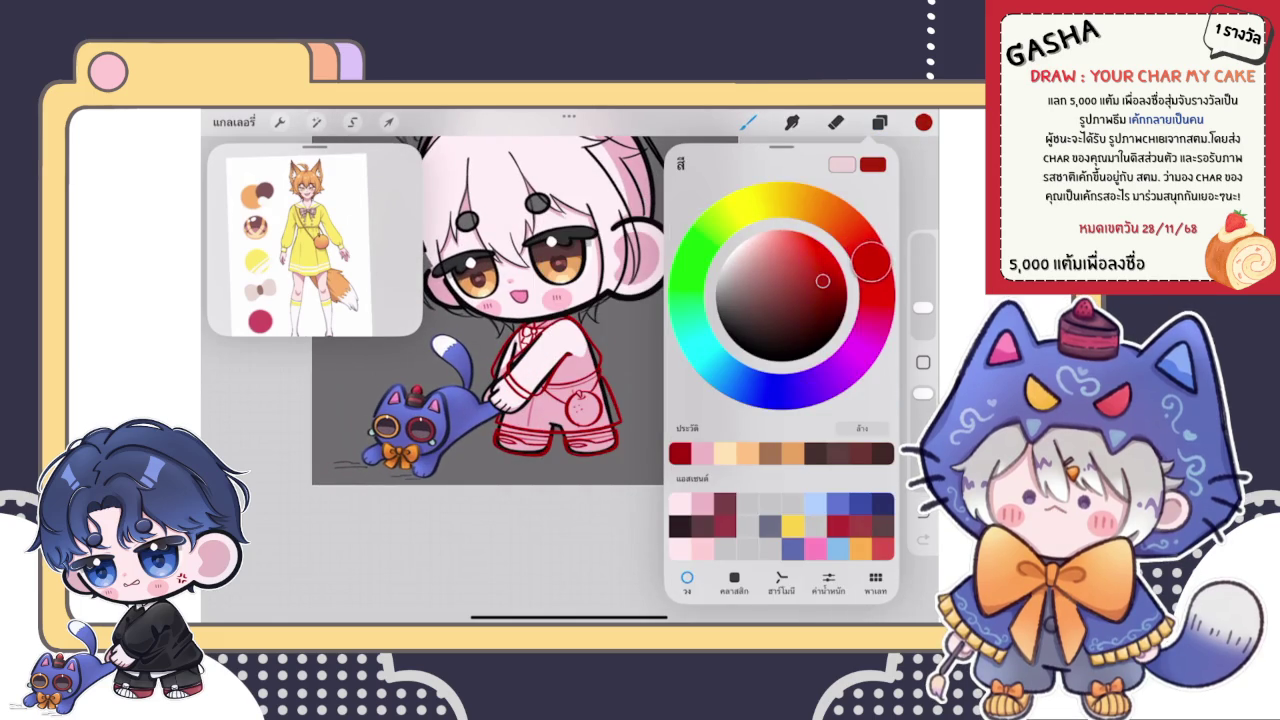
- Change the brush colour from red, via green, to a fine-tuned cyan shade
left_click_drag(876, 279, 686, 276)
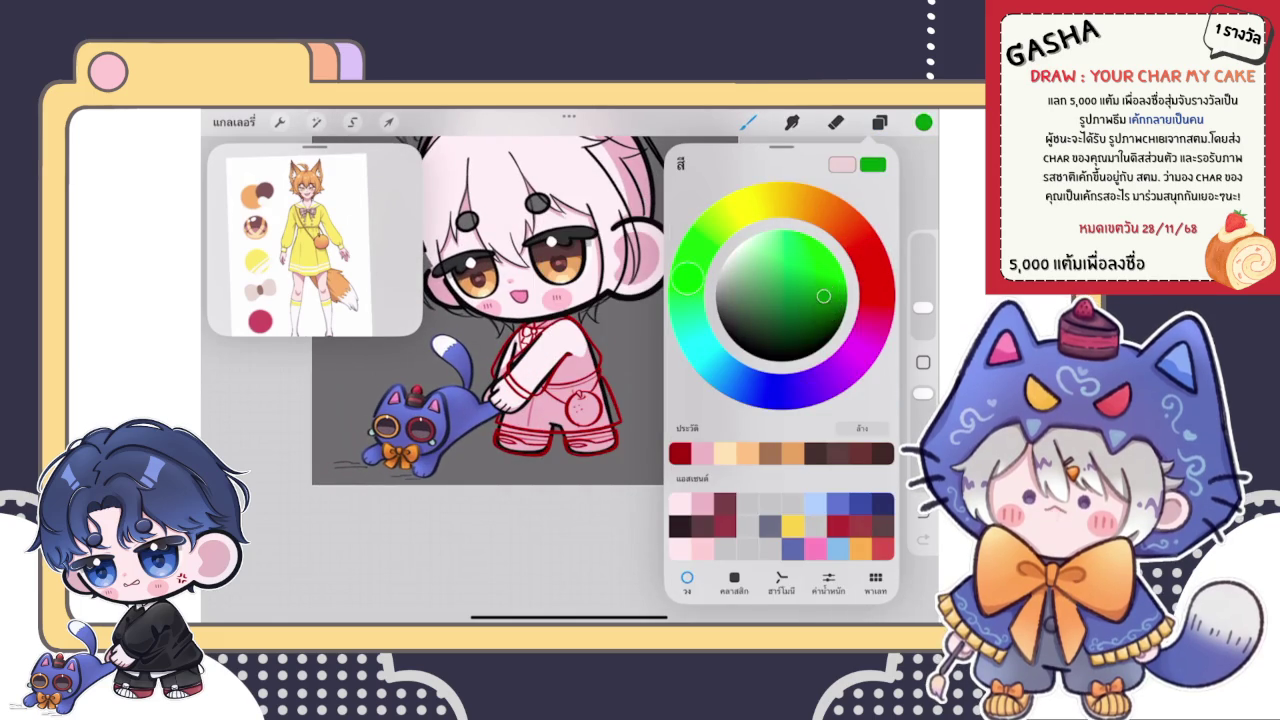
left_click(480, 540)
scroll(560, 400, "up", 5)
scroll(560, 400, "up", 2)
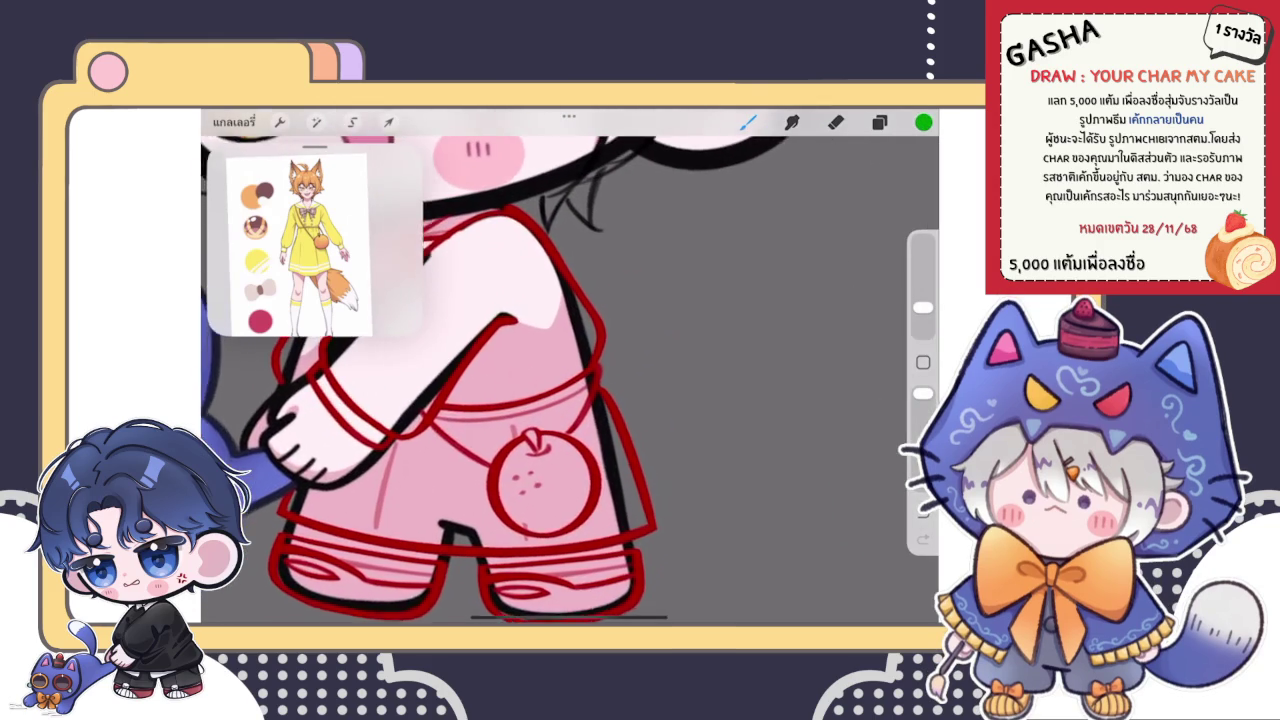
scroll(430, 420, "up", 1)
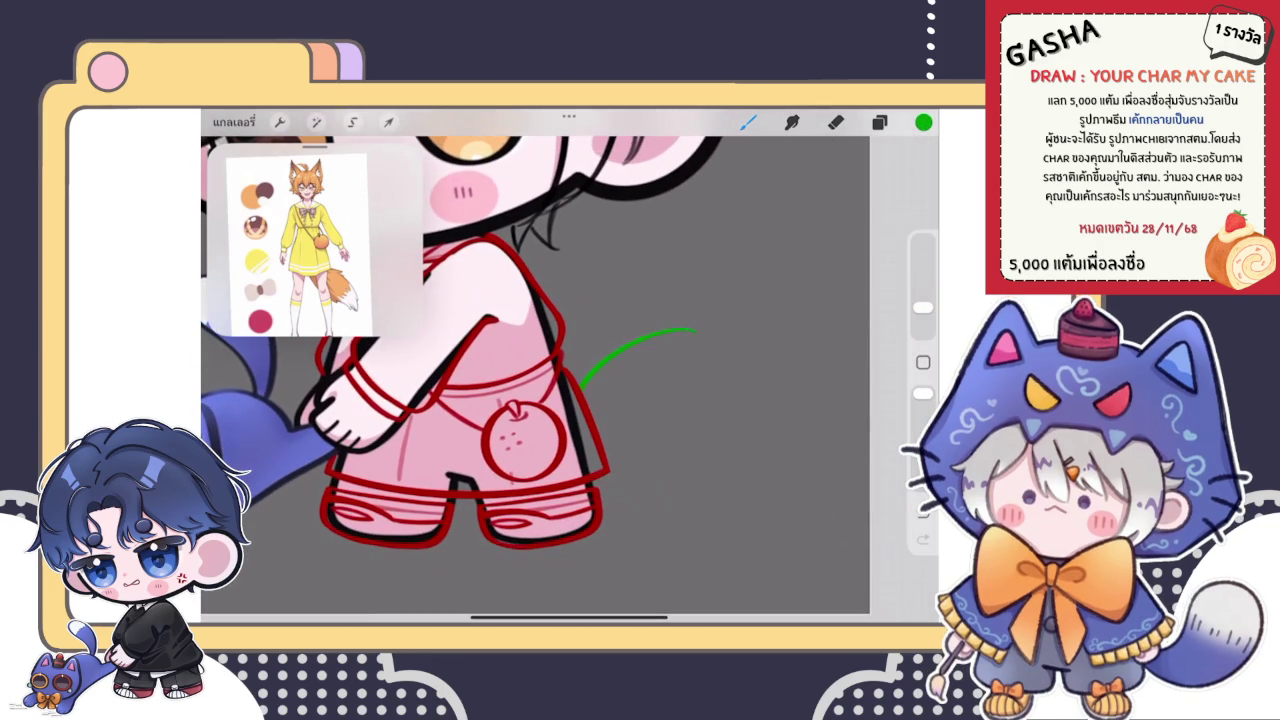
scroll(460, 380, "up", 2)
left_click(923, 122)
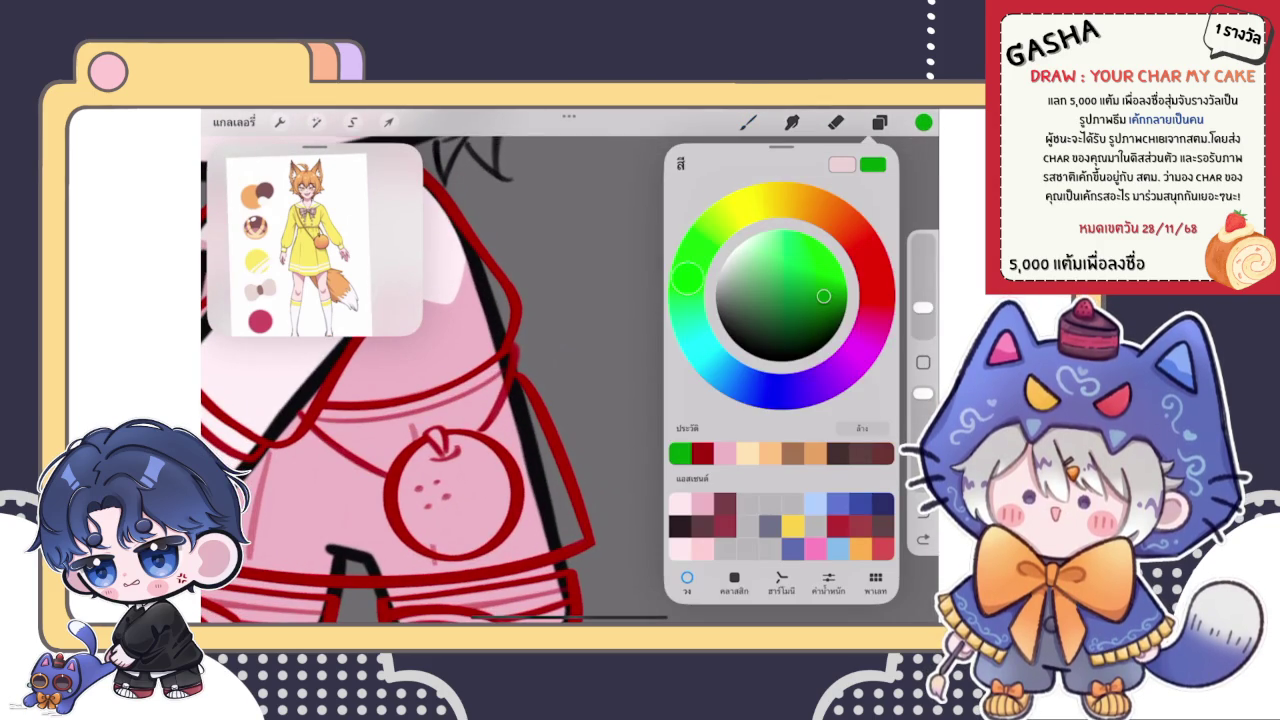
left_click_drag(686, 278, 720, 371)
left_click_drag(823, 296, 810, 237)
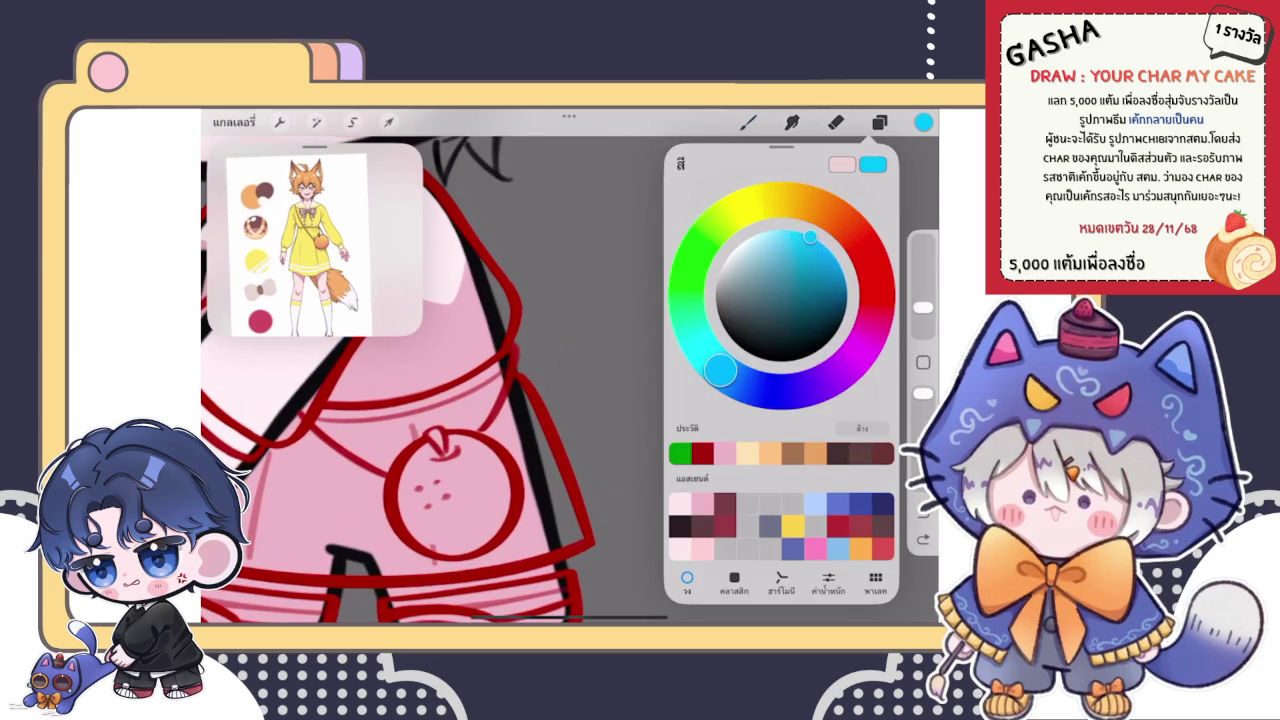
- Draw the main cyan tail curve arcing up and right behind the character
left_click_drag(546, 418, 643, 338)
key("ctrl+z")
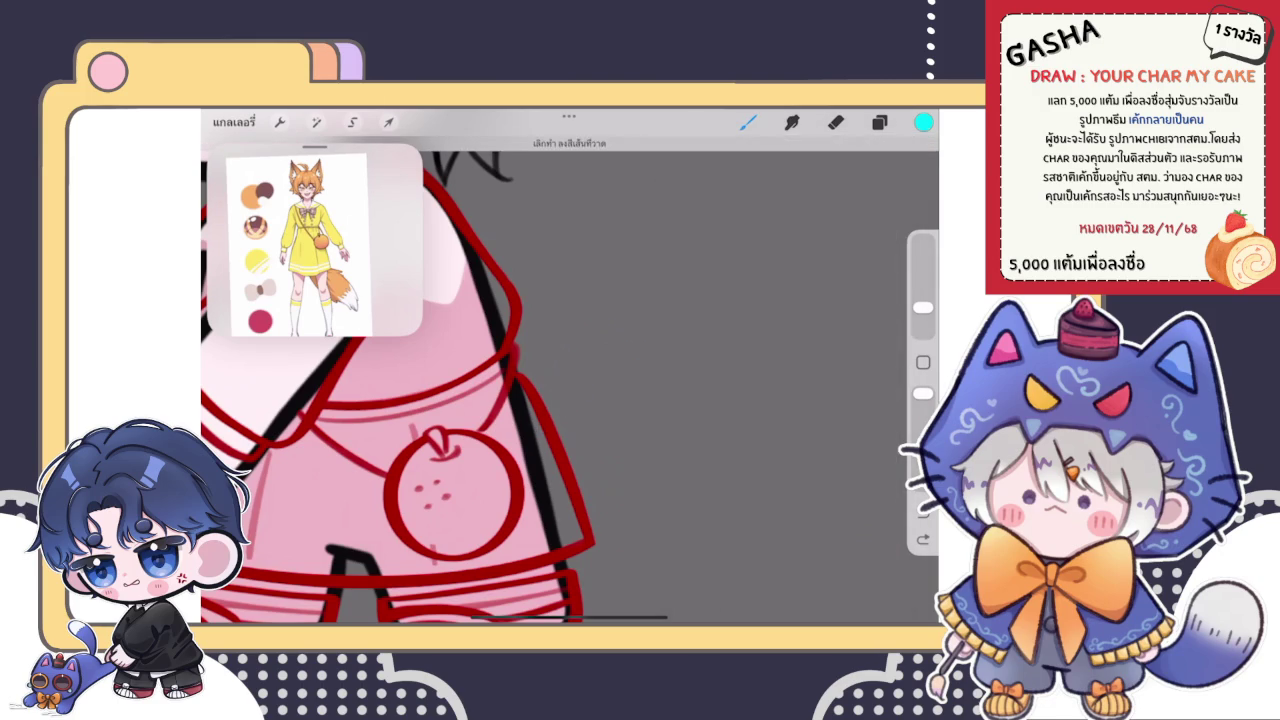
mouse_move(540, 396)
left_mouse_down()
mouse_move(565, 342)
mouse_move(760, 264)
left_mouse_up()
key("ctrl+z")
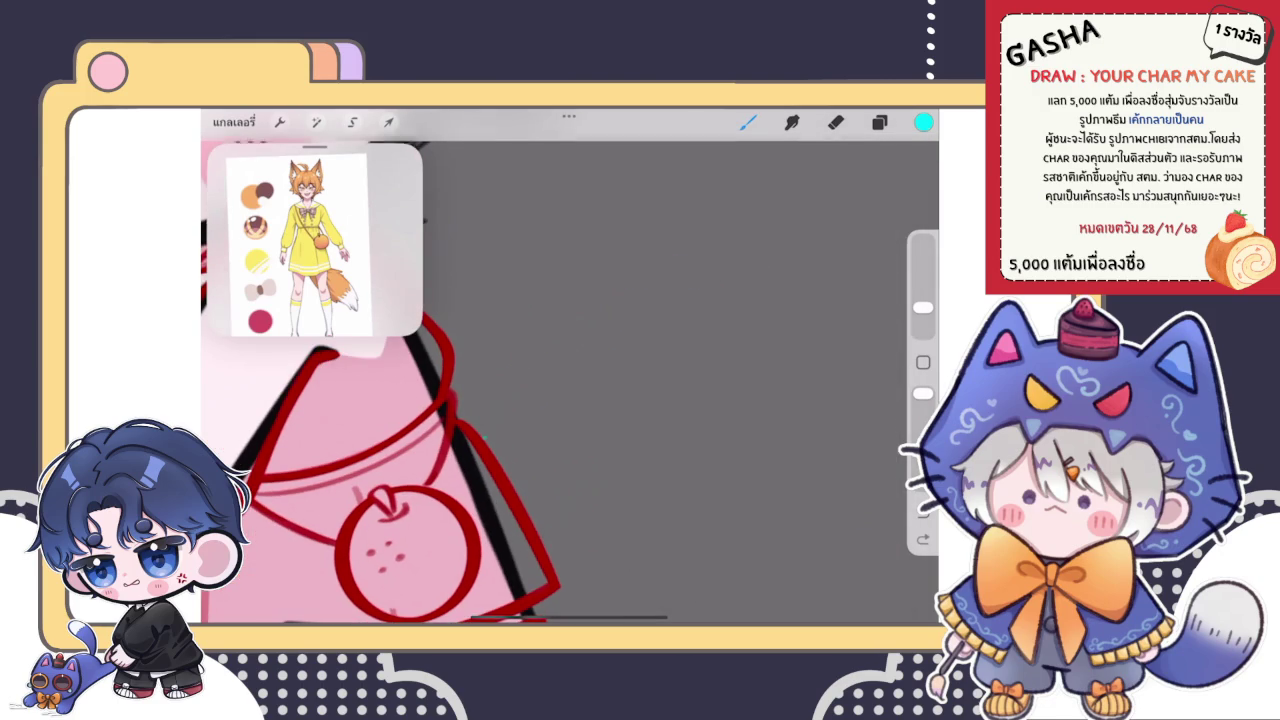
mouse_move(478, 432)
left_mouse_down()
mouse_move(712, 240)
mouse_move(846, 264)
left_mouse_up()
scroll(570, 380, "down", 5)
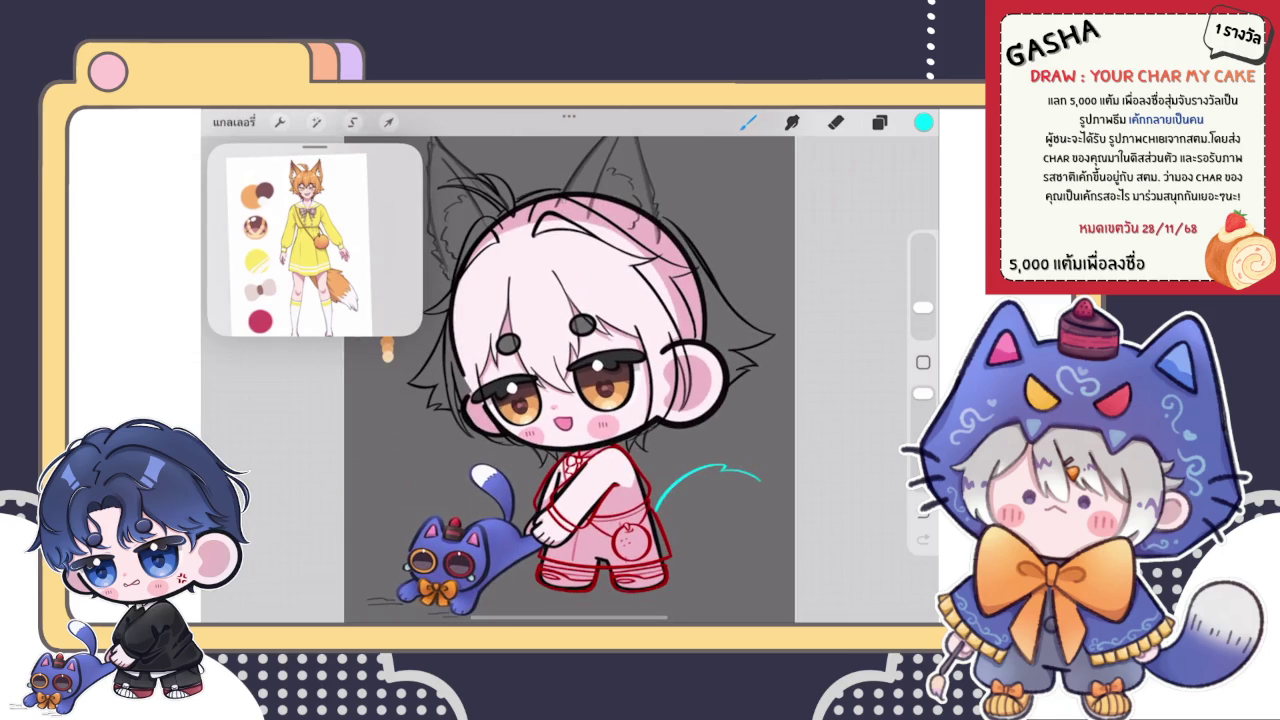
scroll(566, 366, "down", 3)
scroll(626, 436, "up", 5)
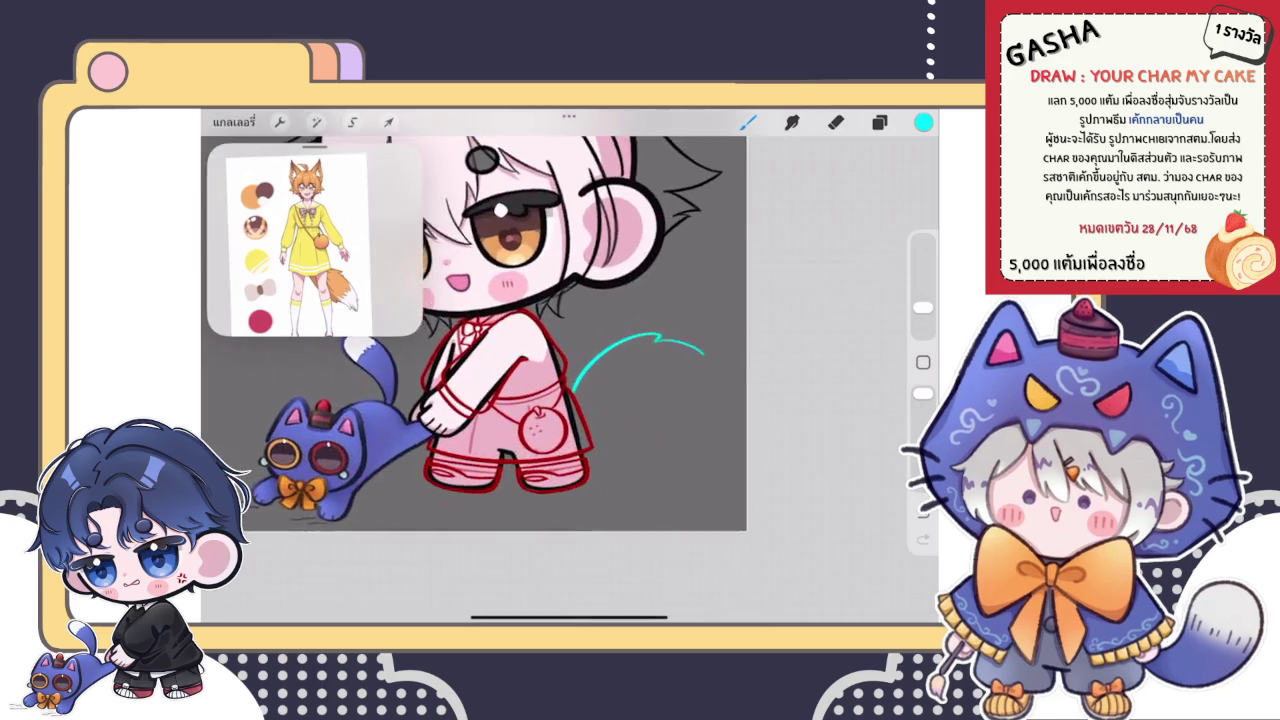
scroll(626, 436, "up", 3)
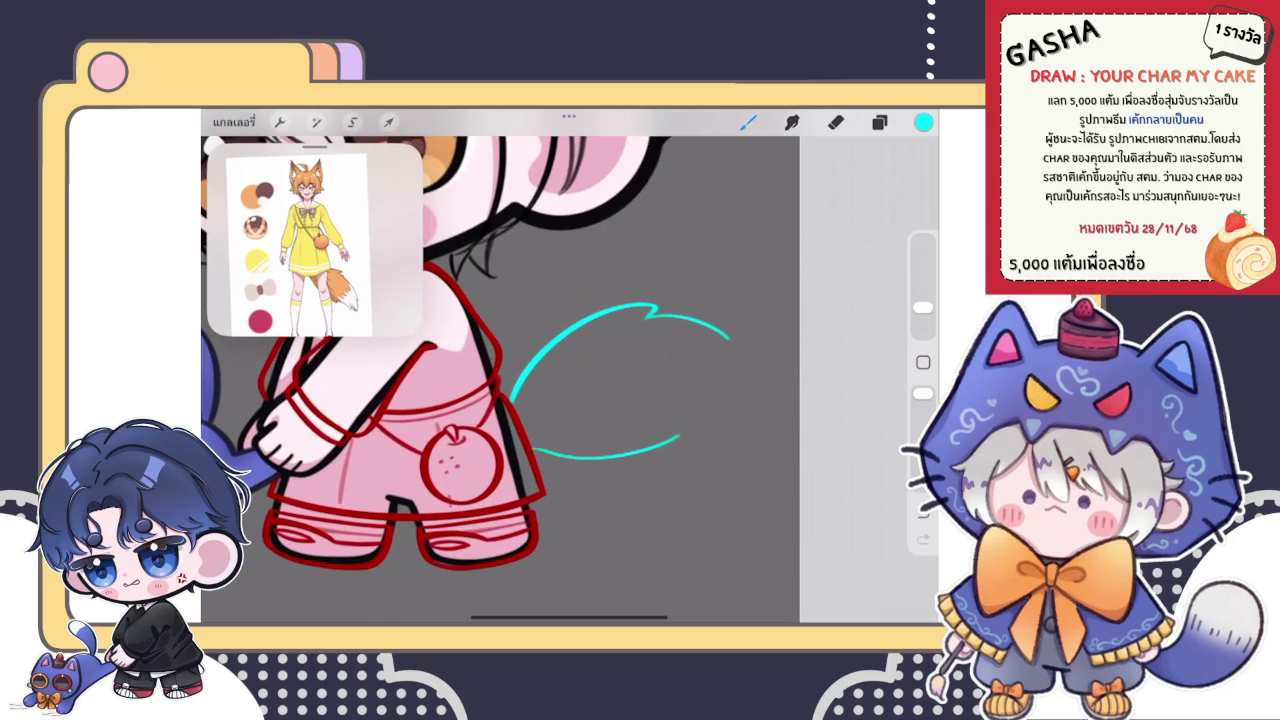
scroll(560, 380, "up", 3)
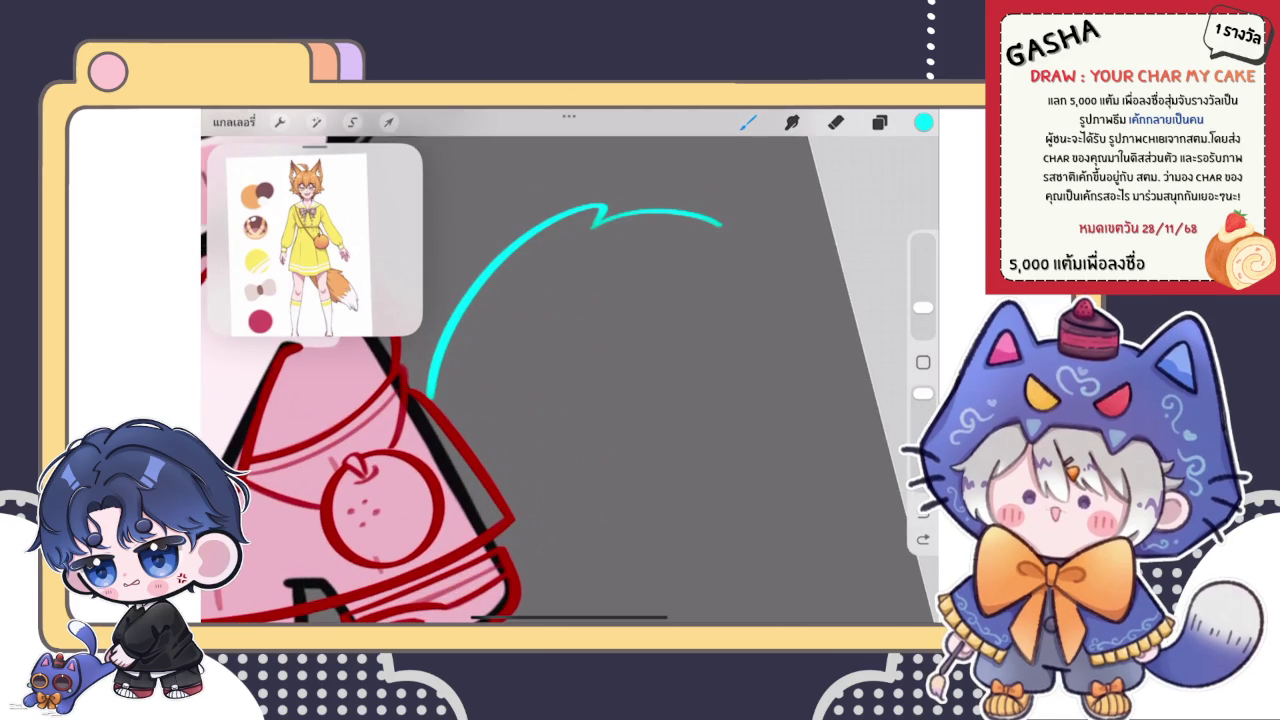
- Try extra cyan strokes below the main tail curve, then undo them
left_click_drag(472, 460, 658, 336)
key("ctrl+z")
left_click_drag(484, 468, 742, 336)
scroll(568, 380, "down", 5)
key("ctrl+z")
scroll(444, 366, "up", 5)
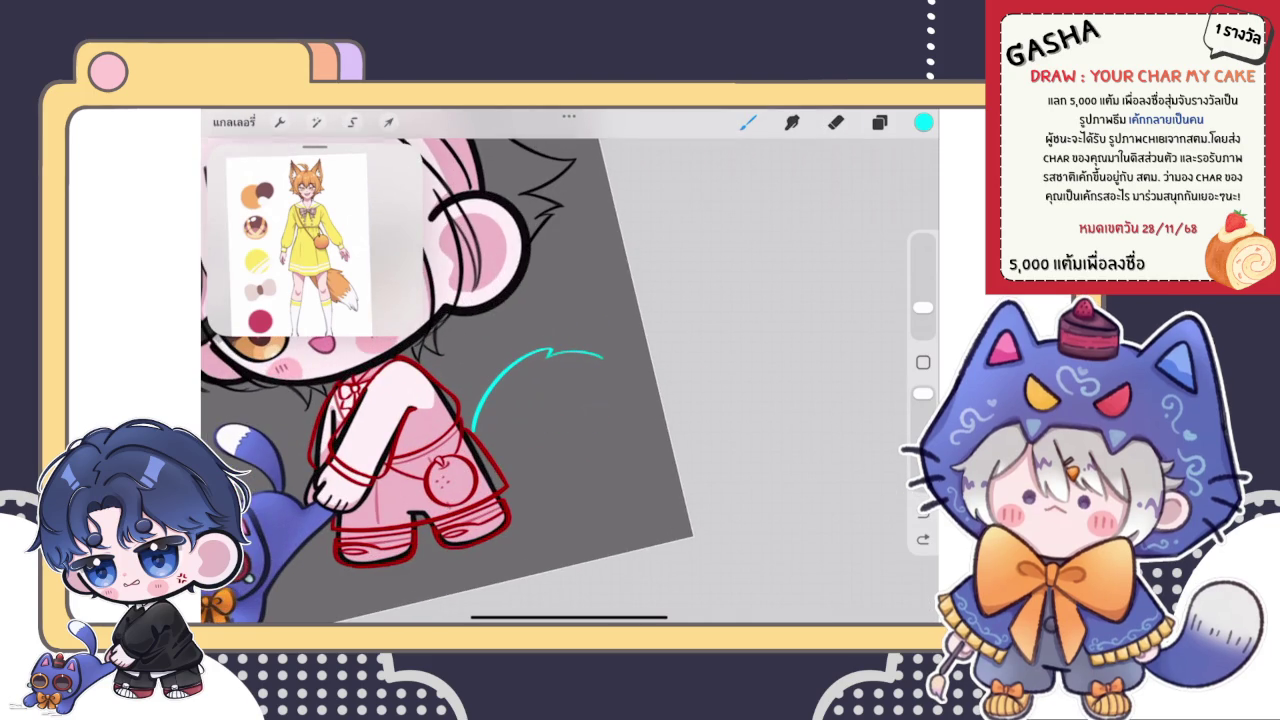
scroll(500, 380, "up", 3)
scroll(500, 380, "up", 2)
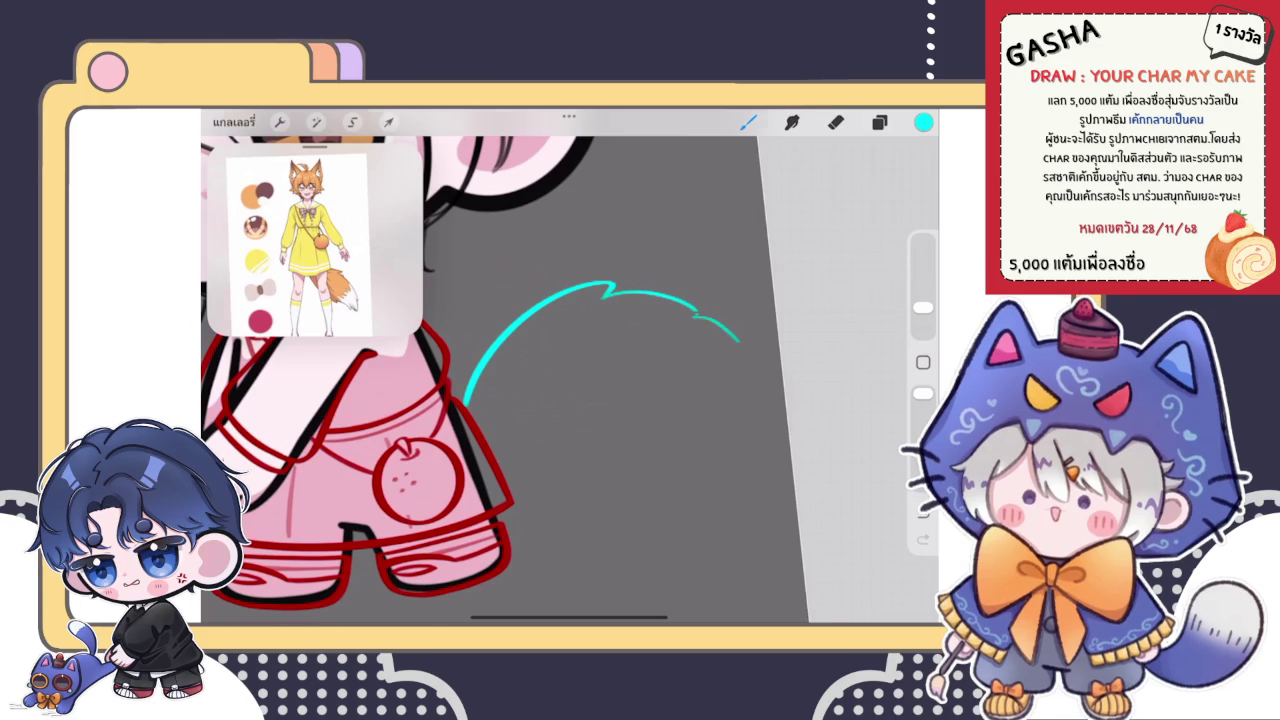
scroll(500, 380, "up", 3)
key("ctrl+z")
- Add the tail's curved hump and a zigzag tuft at its tip
left_click_drag(698, 316, 780, 364)
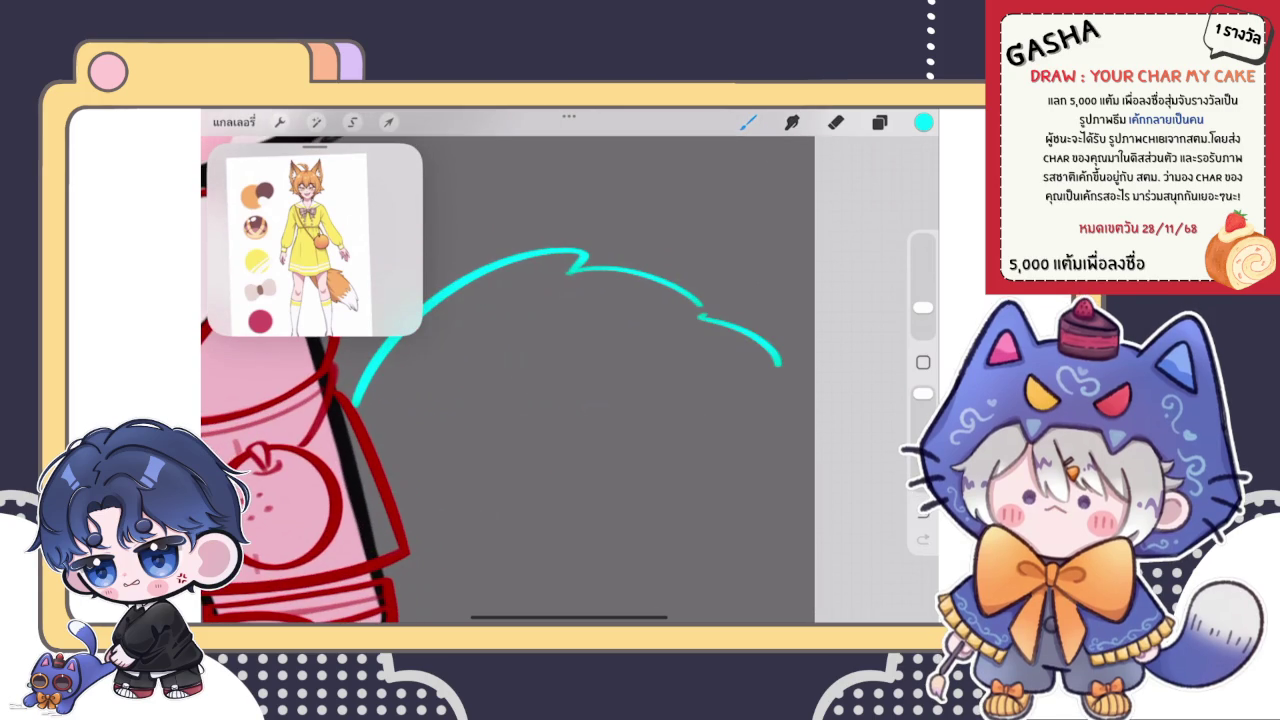
left_click_drag(560, 380, 480, 420)
mouse_move(618, 283)
left_mouse_down()
mouse_move(600, 350)
mouse_move(615, 375)
mouse_move(570, 465)
left_mouse_up()
left_click_drag(500, 420, 530, 350)
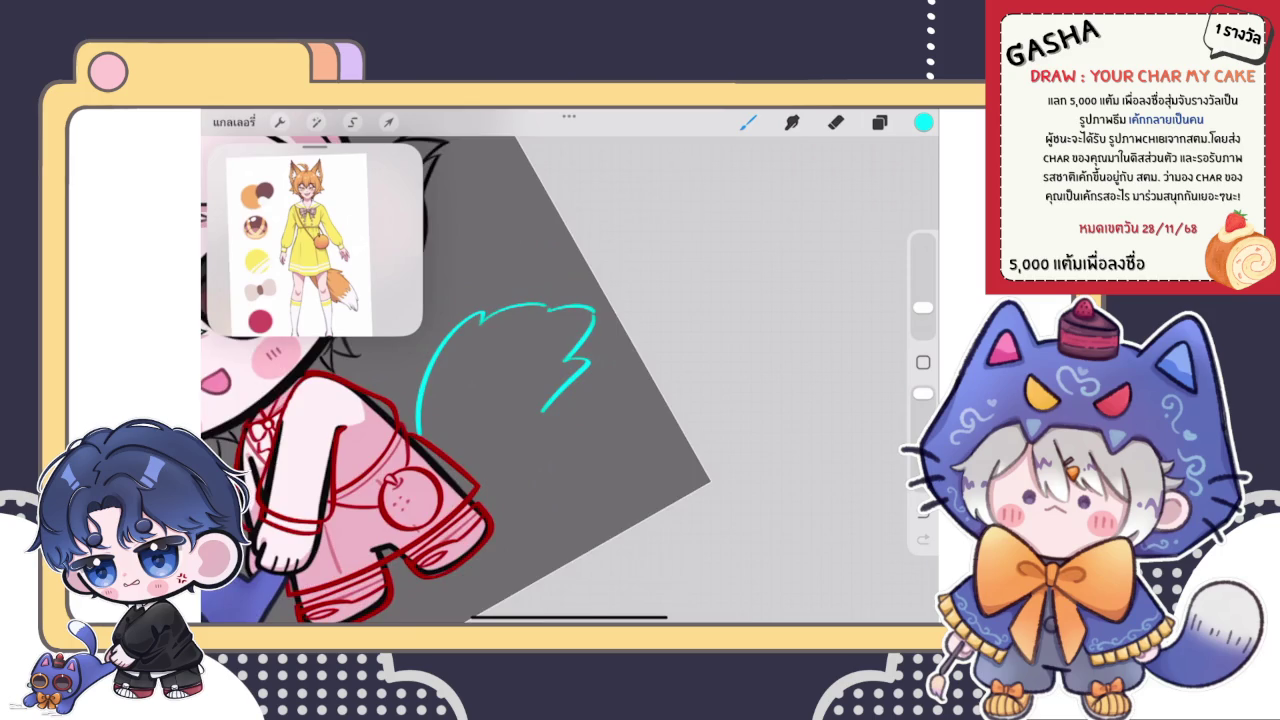
scroll(540, 360, "up", 3)
- Extend the cyan tail outline down toward the body
left_click_drag(595, 435, 490, 530)
left_click_drag(540, 380, 520, 320)
key("ctrl+z")
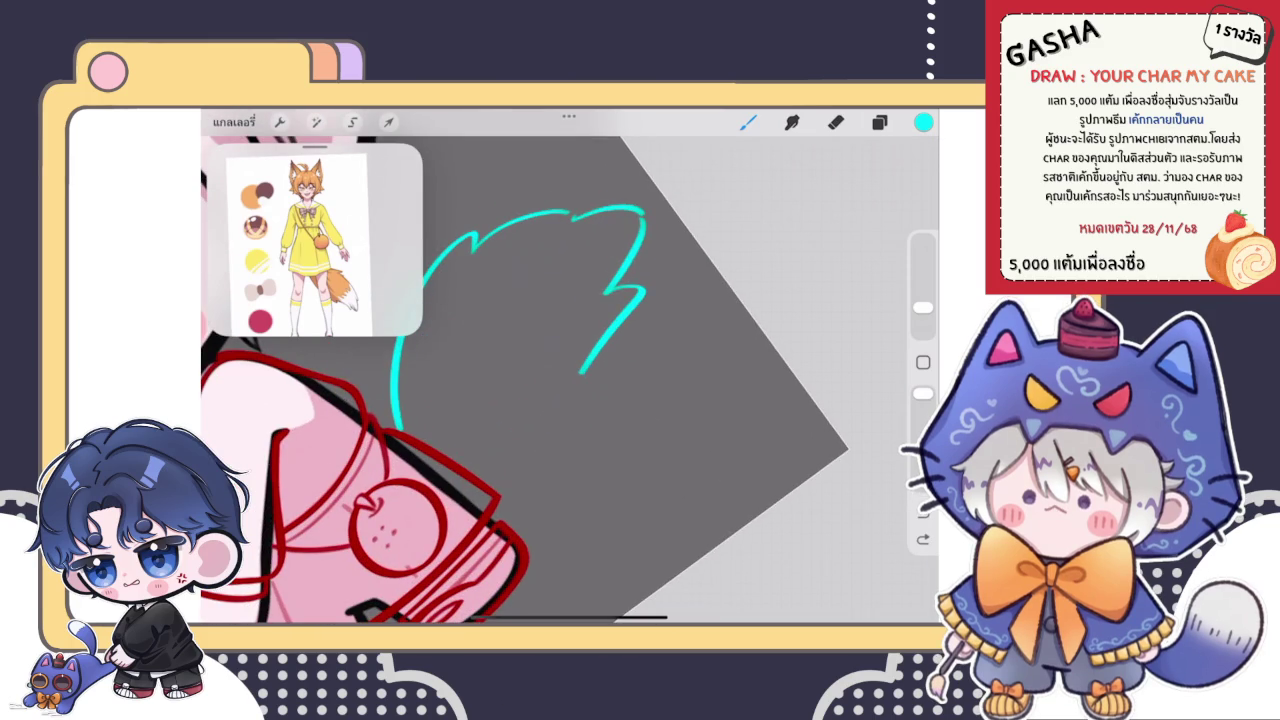
left_click_drag(583, 374, 458, 456)
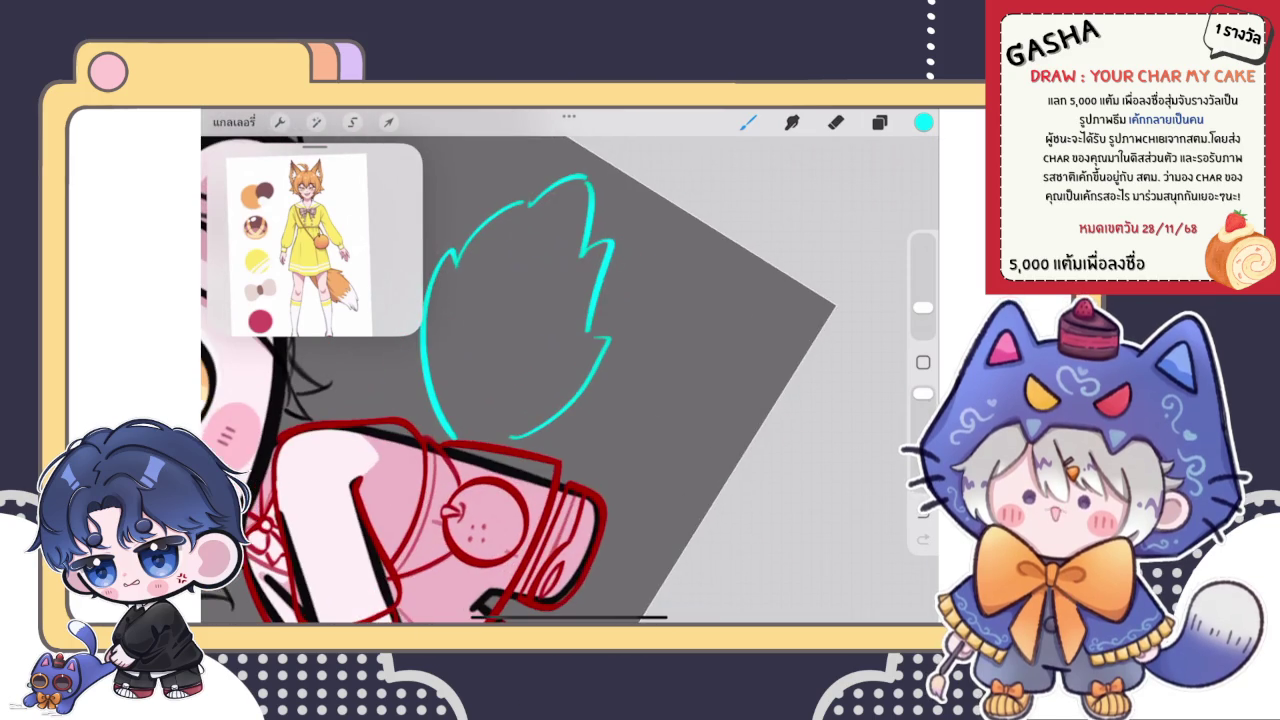
left_click_drag(560, 380, 520, 300)
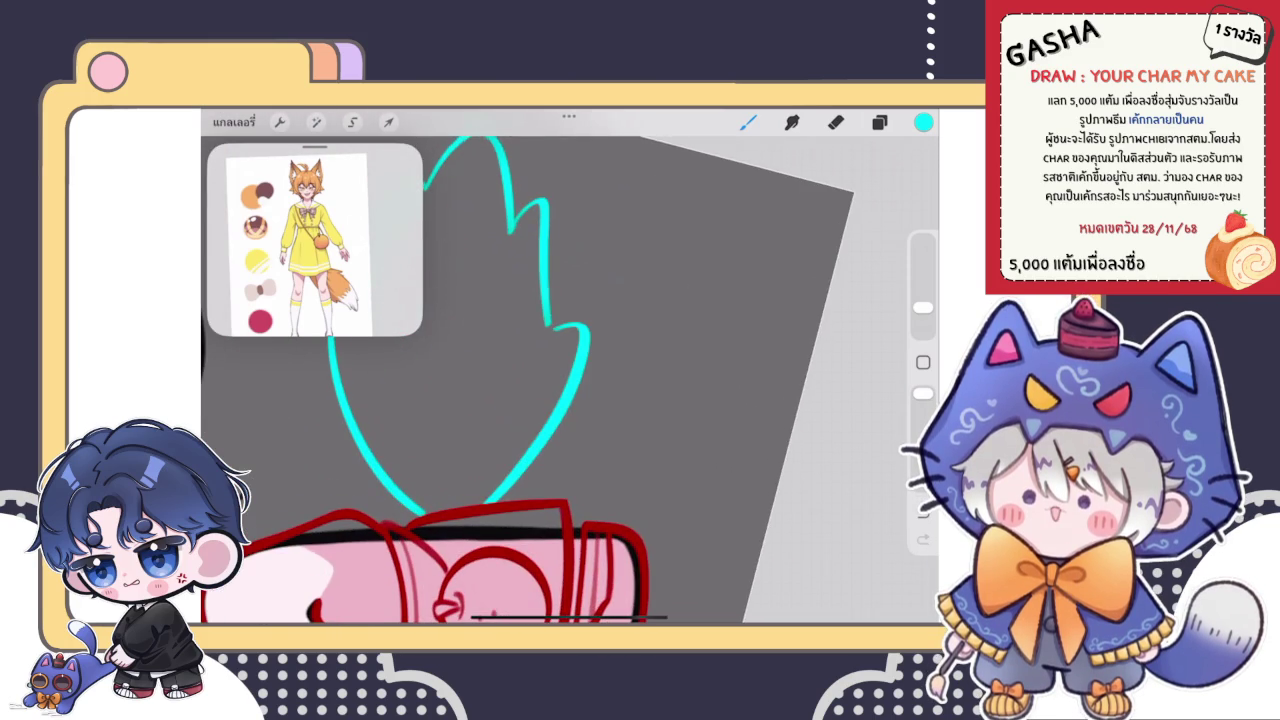
scroll(560, 380, "down", 3)
scroll(470, 330, "down", 5)
scroll(480, 310, "down", 3)
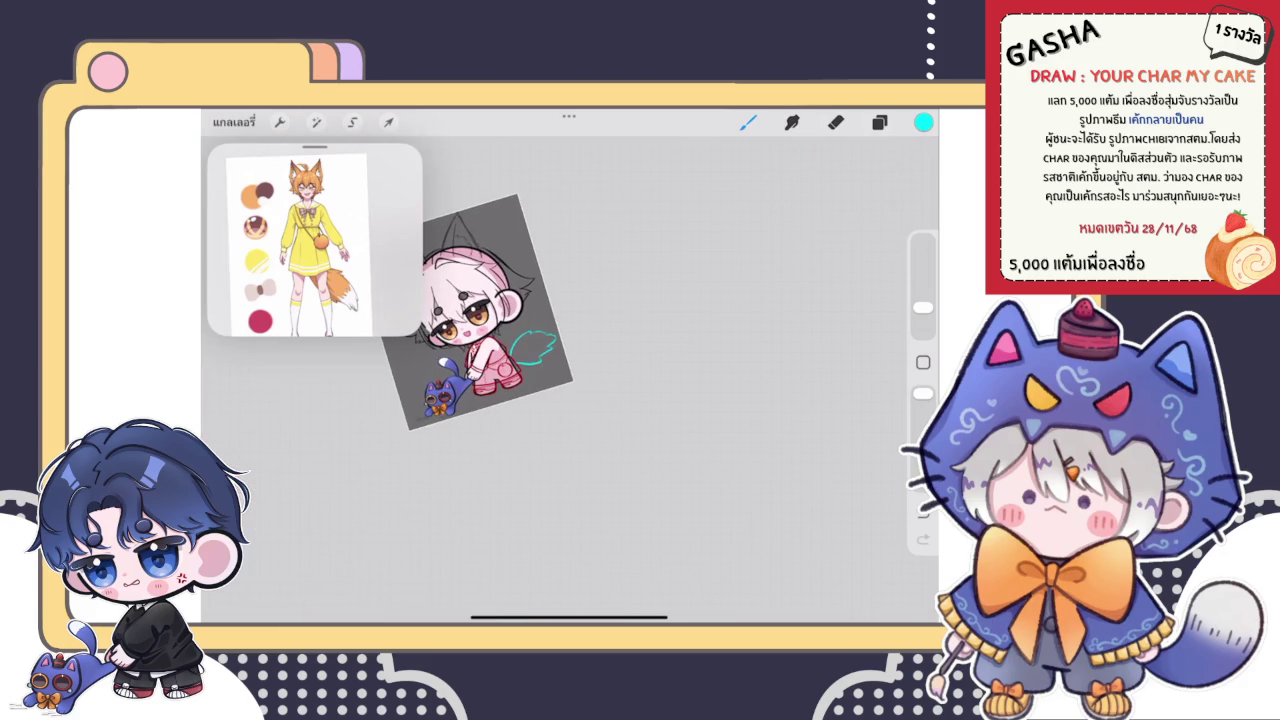
scroll(540, 345, "up", 3)
scroll(540, 345, "up", 3)
scroll(540, 345, "up", 3)
scroll(560, 380, "up", 1)
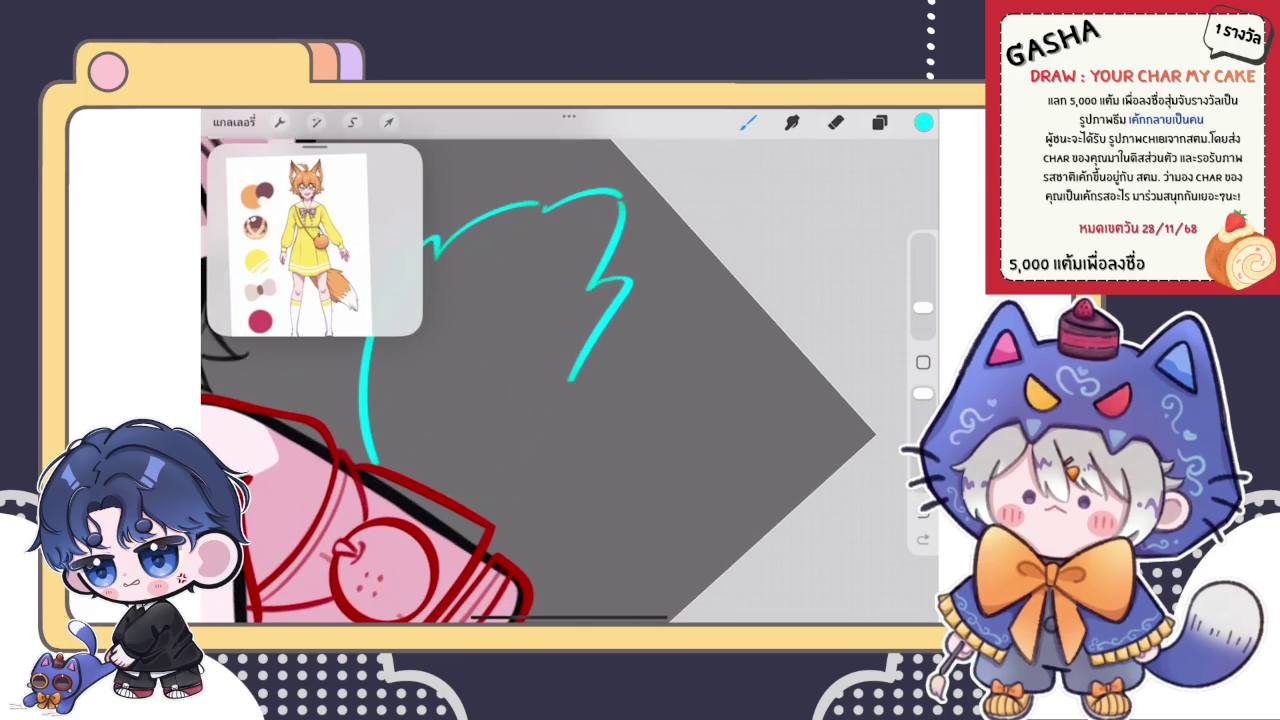
- Draw the tail's lower edge, joining the zigzag tip to the hook near the body
left_click_drag(456, 498, 510, 484)
left_click_drag(568, 382, 505, 470)
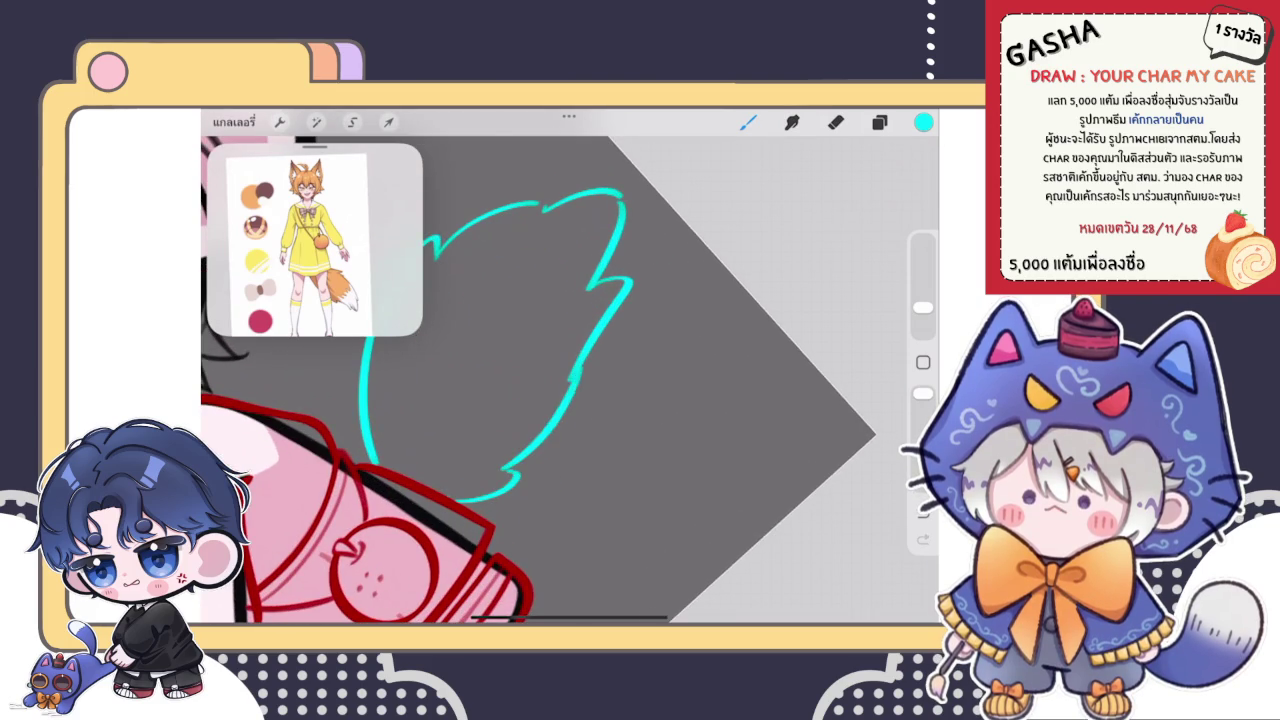
scroll(570, 370, "up", 2)
key("ctrl+z")
left_click_drag(630, 322, 458, 510)
key("ctrl+z")
left_click_drag(625, 362, 456, 510)
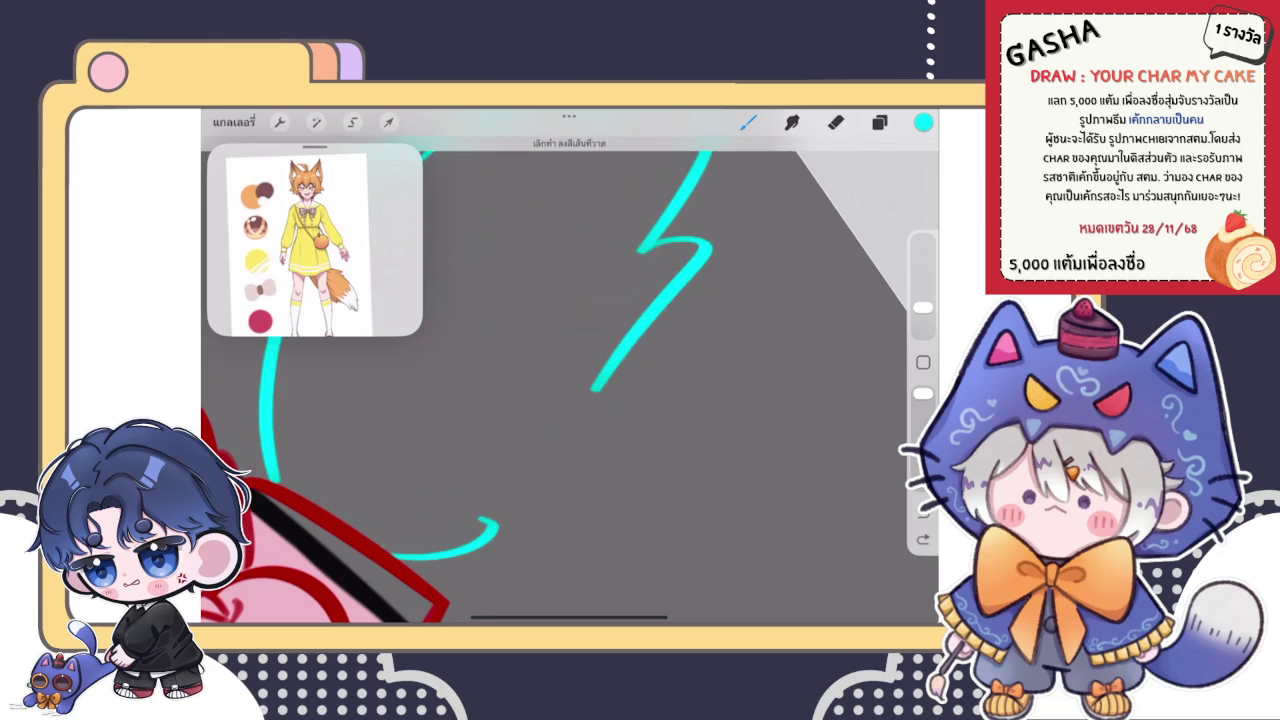
scroll(570, 380, "down", 5)
scroll(484, 314, "down", 5)
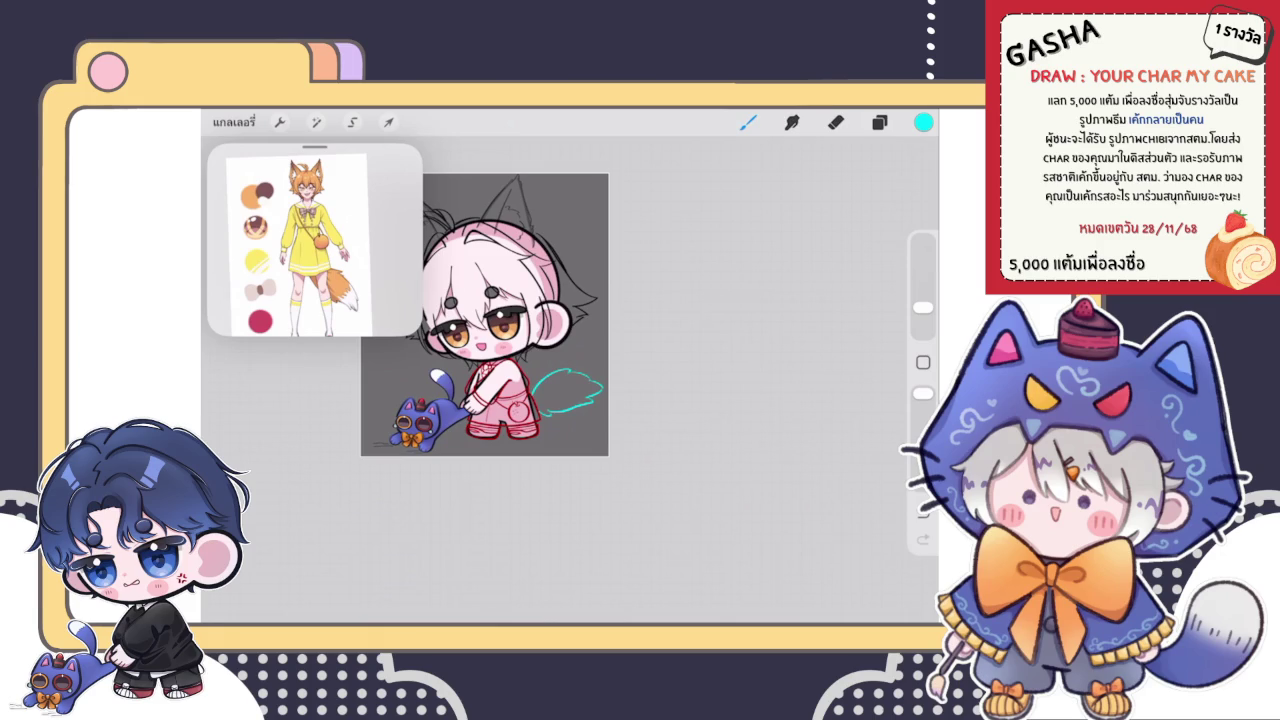
- Select the eraser and show the layers list with the cyan tail sketch layer
left_click(836, 122)
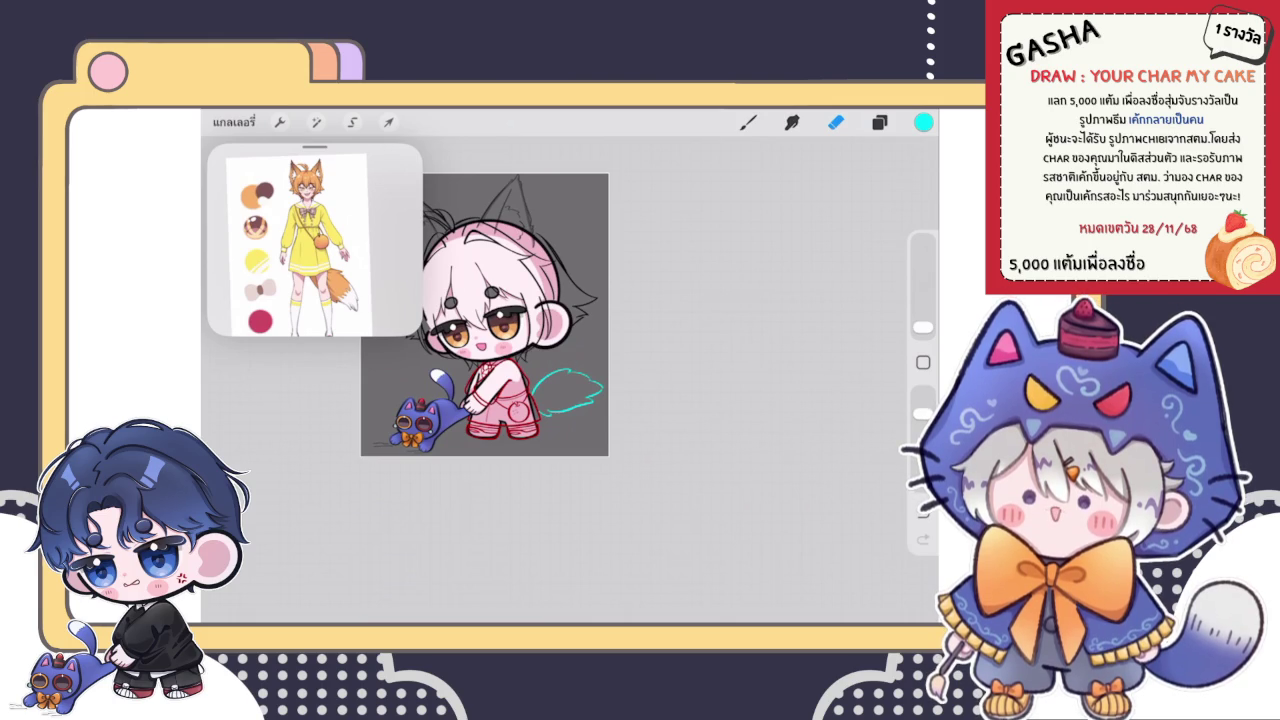
left_click(879, 122)
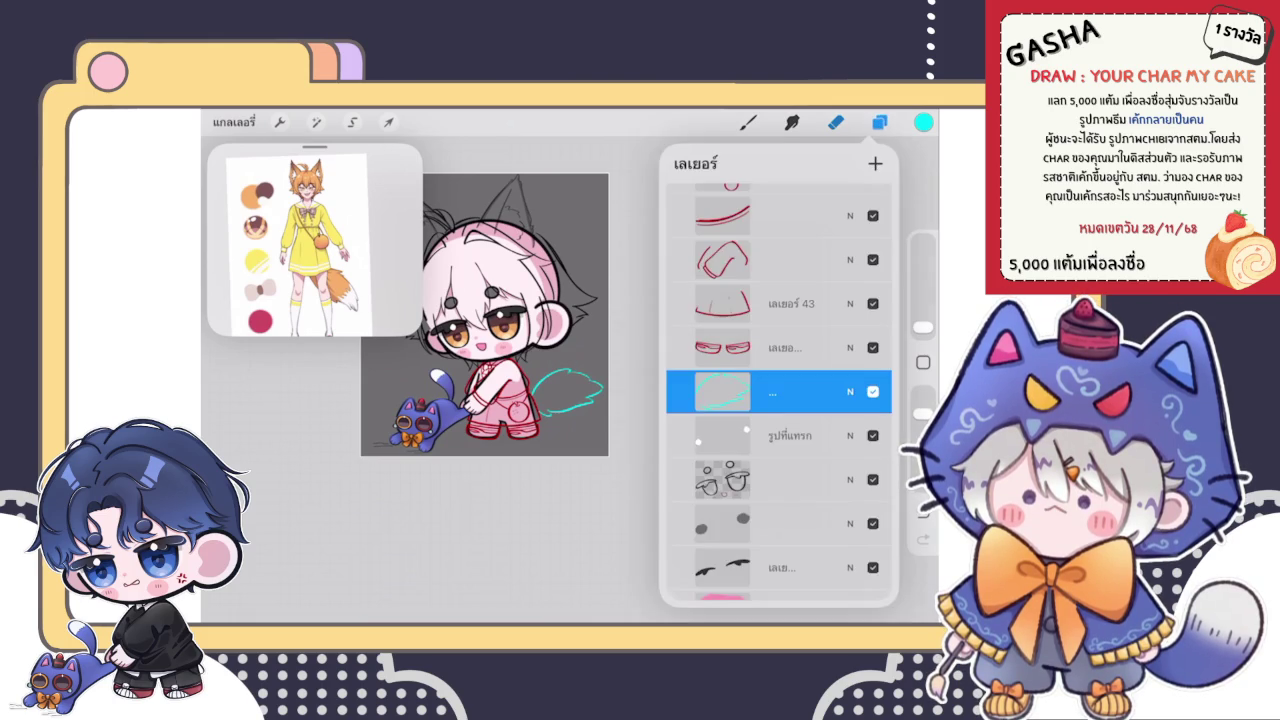
- Close the layers list and switch back to the brush
left_click(879, 122)
scroll(557, 400, "up", 5)
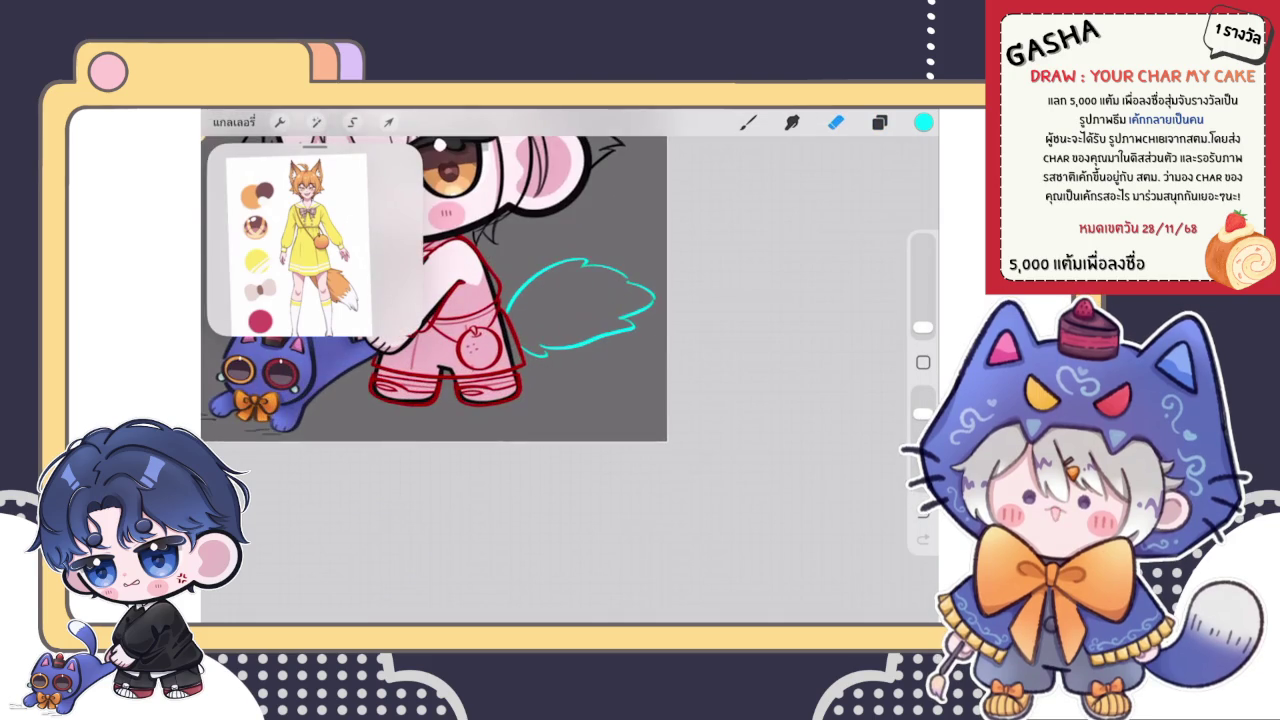
scroll(560, 380, "up", 5)
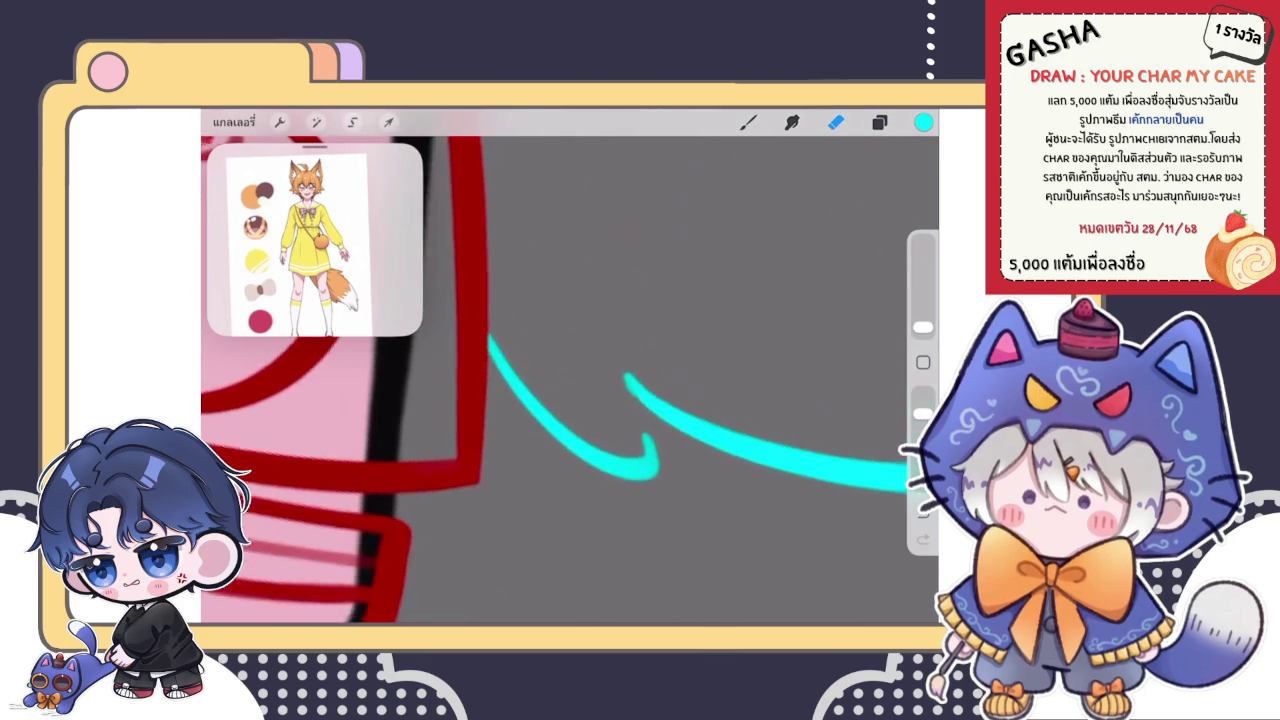
key("b")
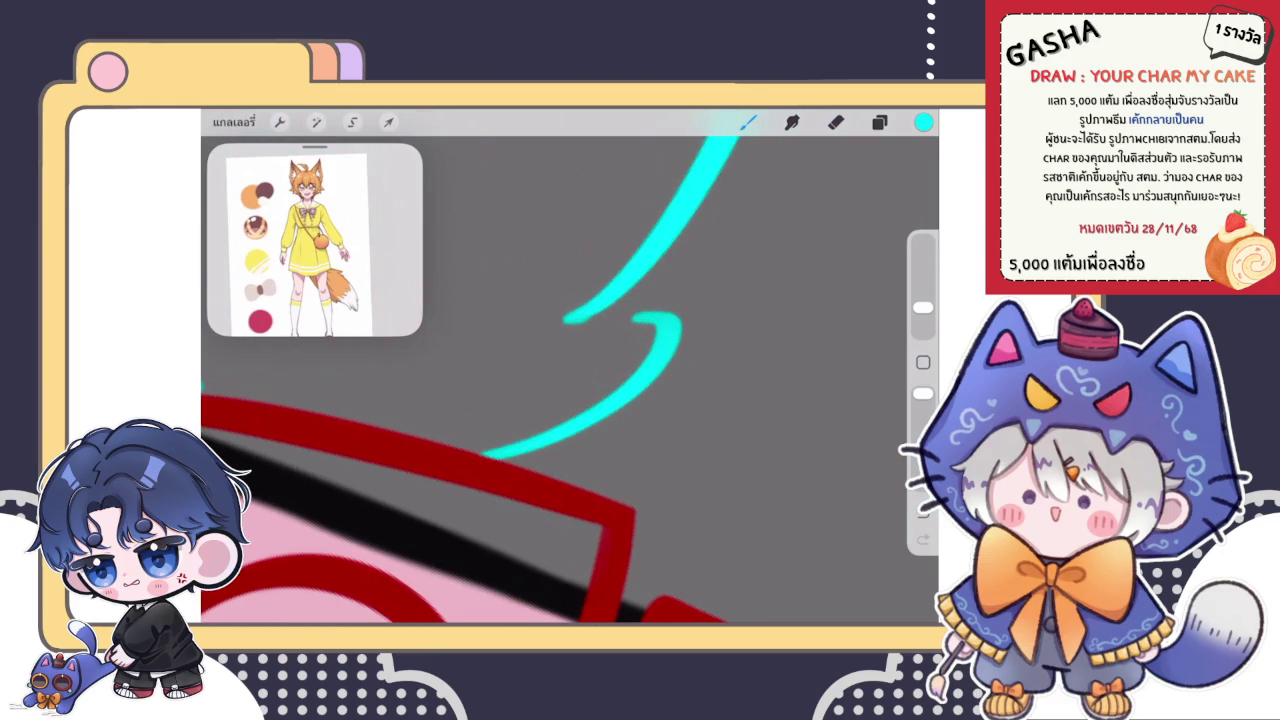
- Attempt the tail's lower hook curve twice, undoing both, then zoom out
left_click_drag(635, 318, 475, 455)
key("ctrl+z")
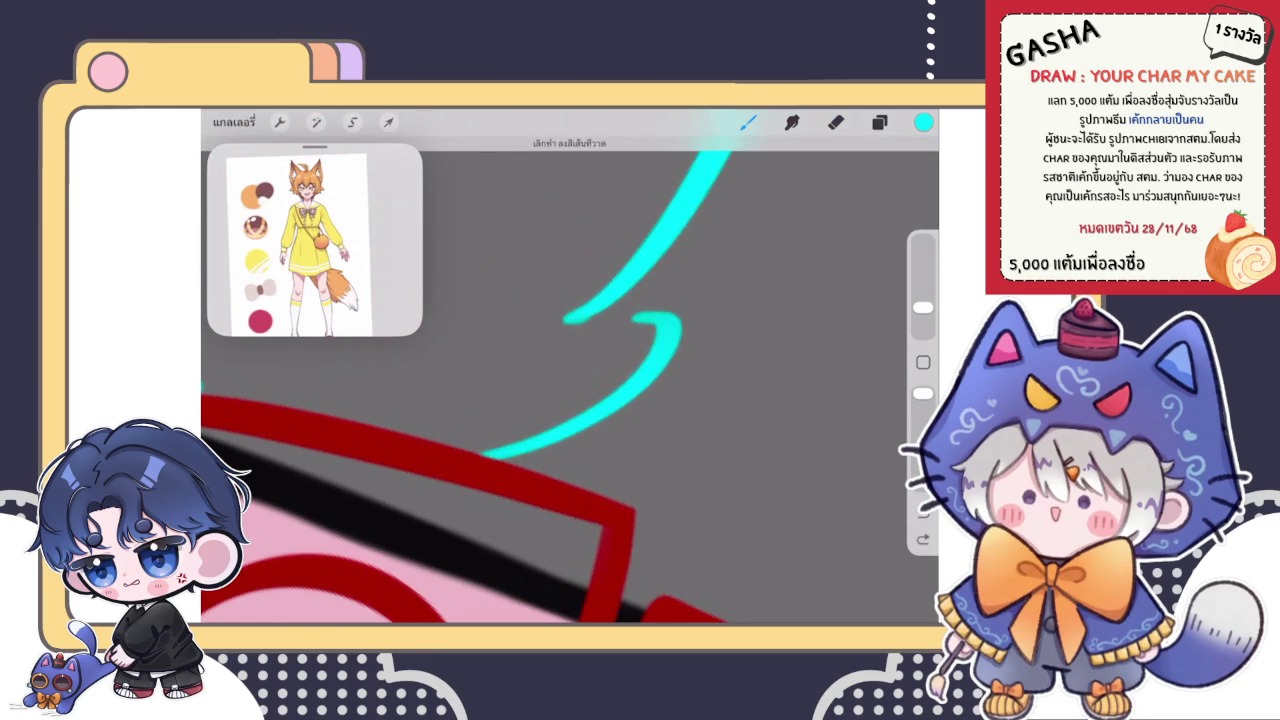
left_click_drag(610, 318, 682, 318)
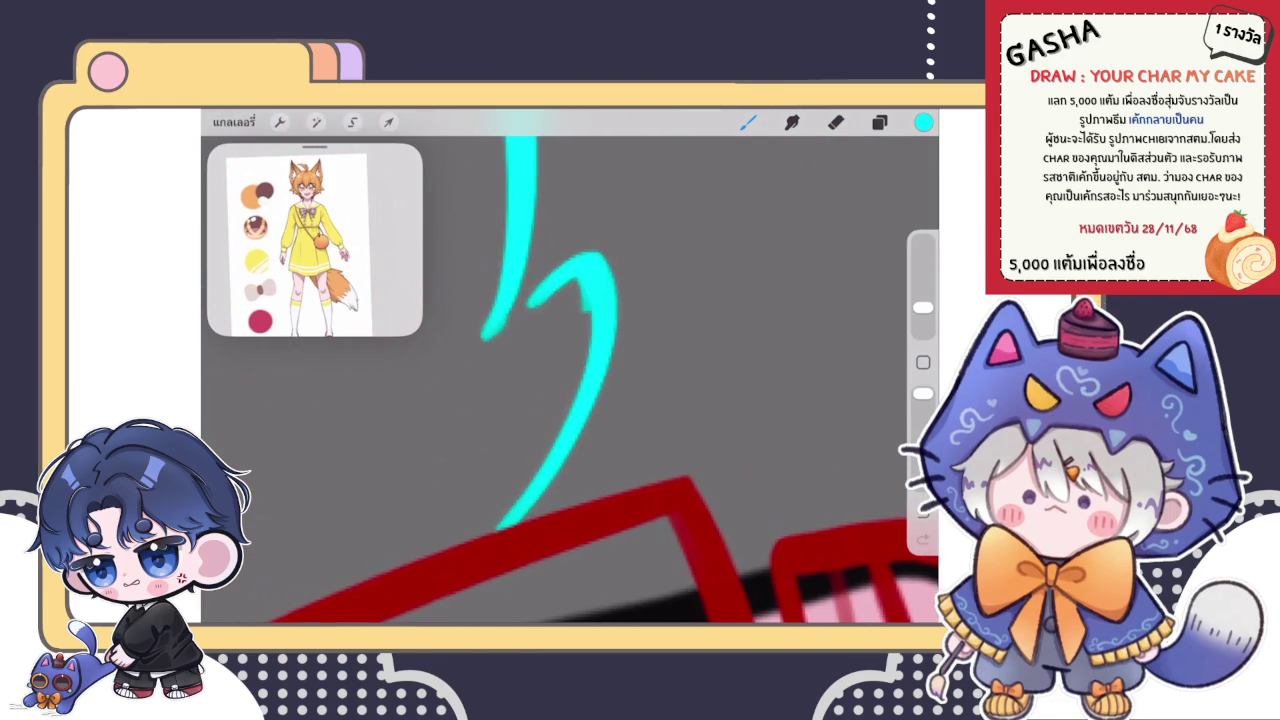
key("ctrl+z")
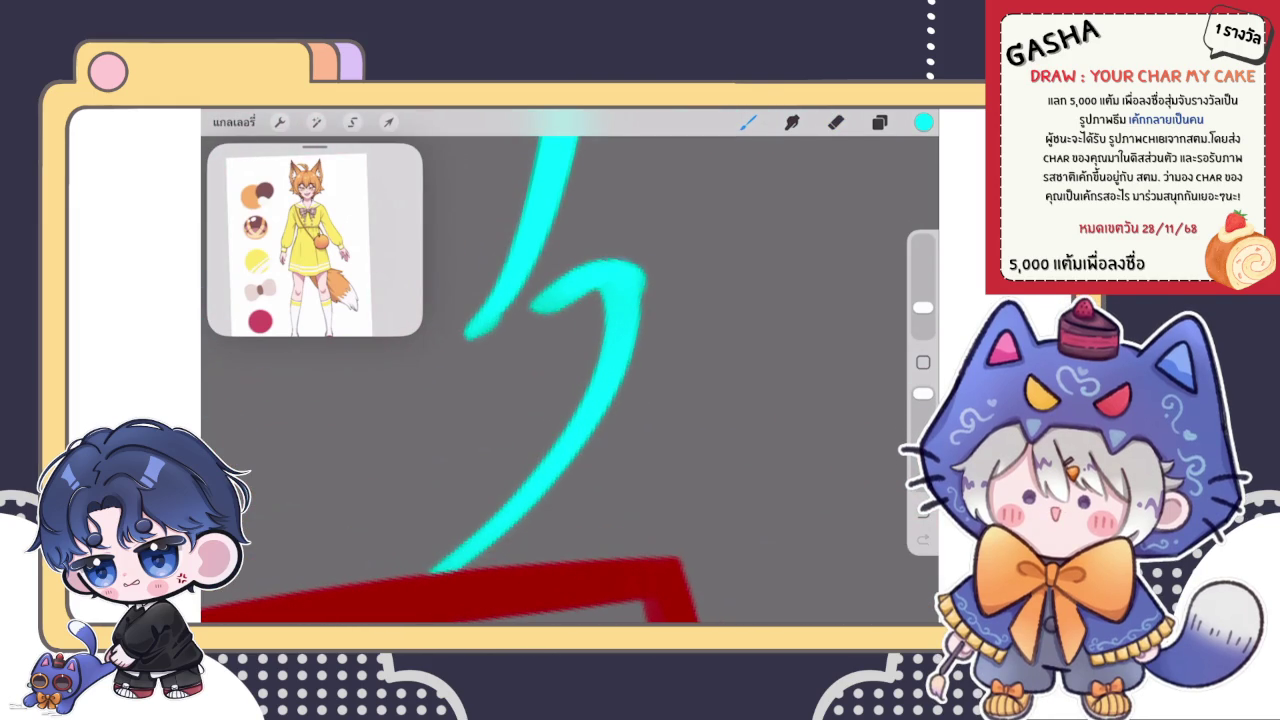
scroll(540, 440, "down", 2)
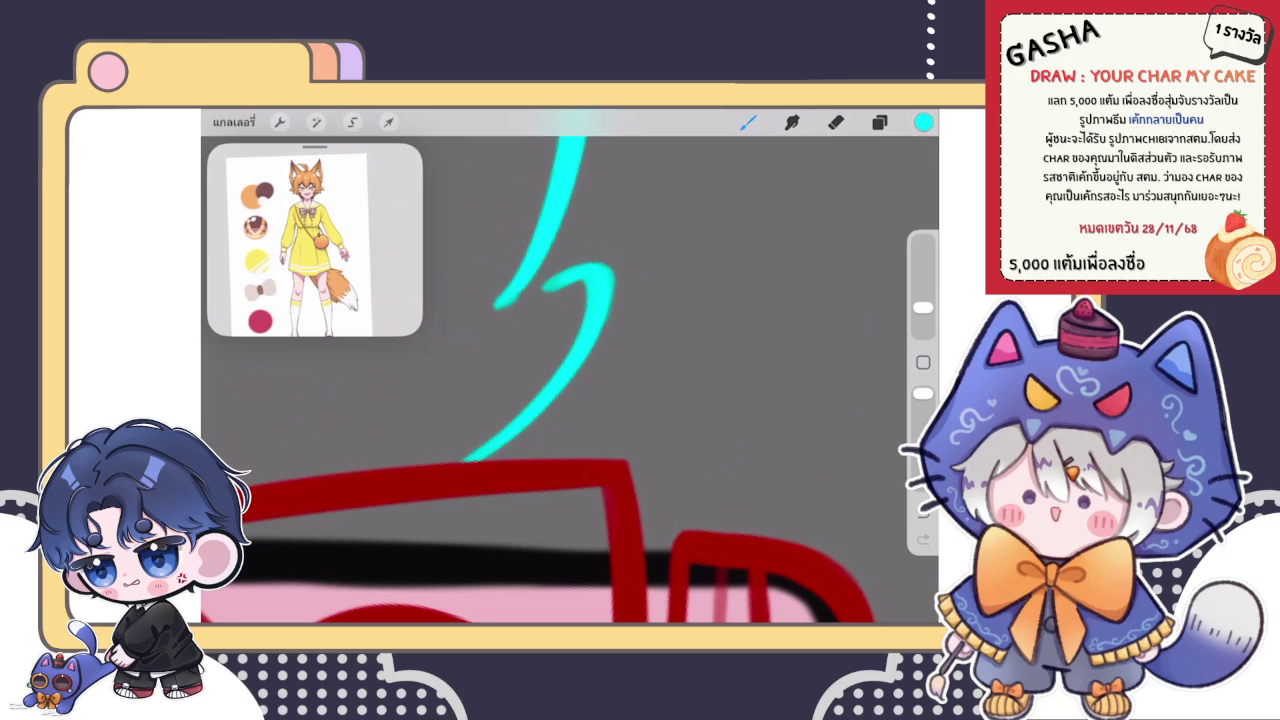
scroll(570, 380, "down", 3)
scroll(490, 366, "down", 2)
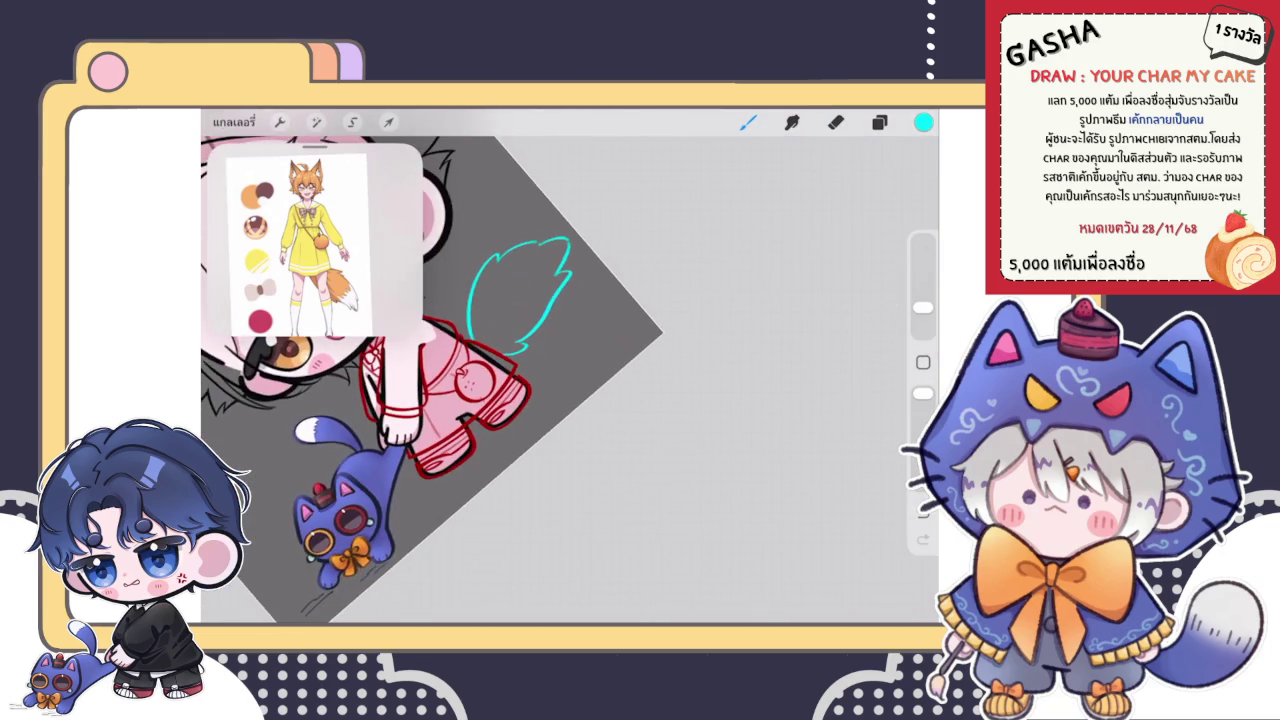
scroll(480, 366, "up", 3)
scroll(480, 380, "down", 1)
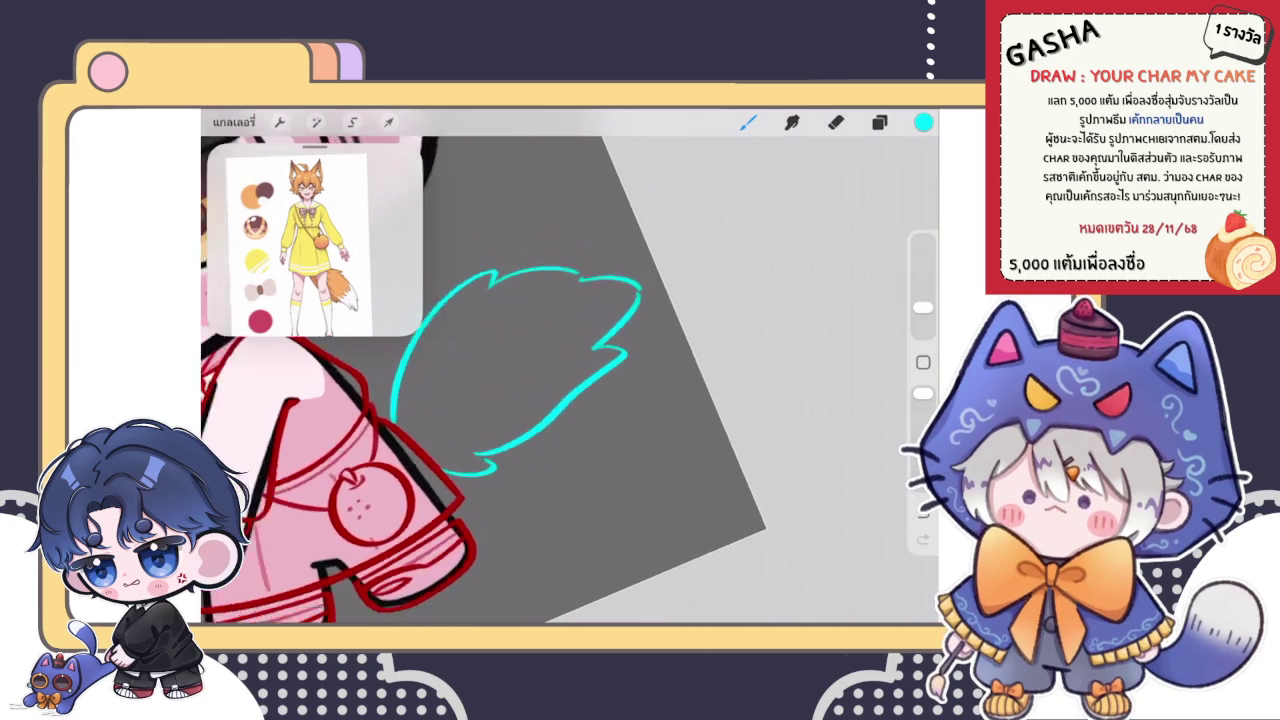
scroll(480, 380, "down", 2)
scroll(480, 380, "down", 2)
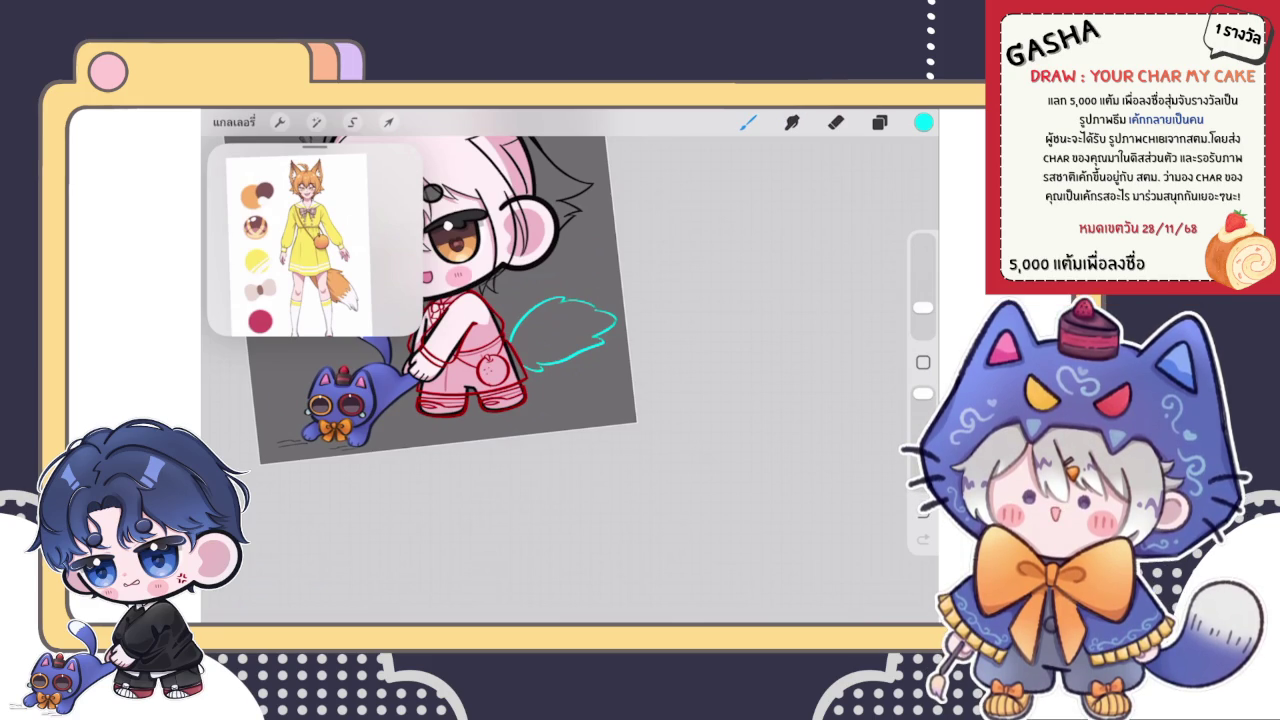
- Select the Eraser tool with the E shortcut
key("e")
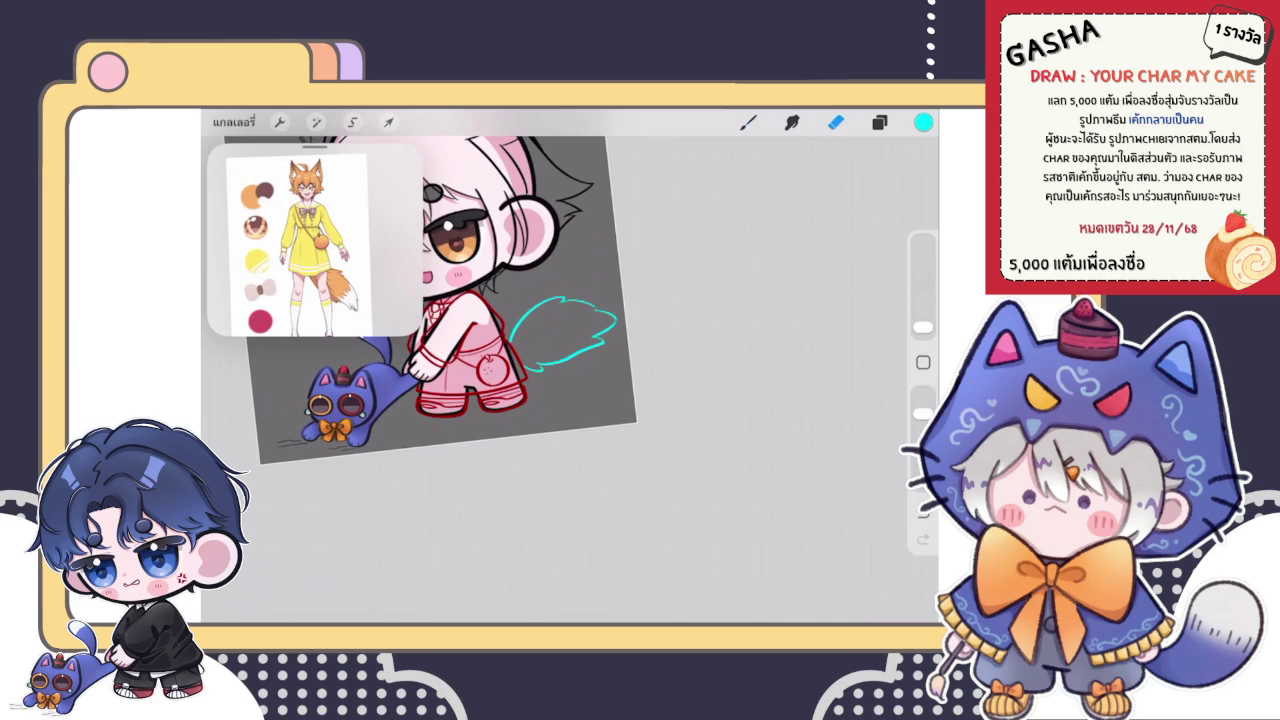